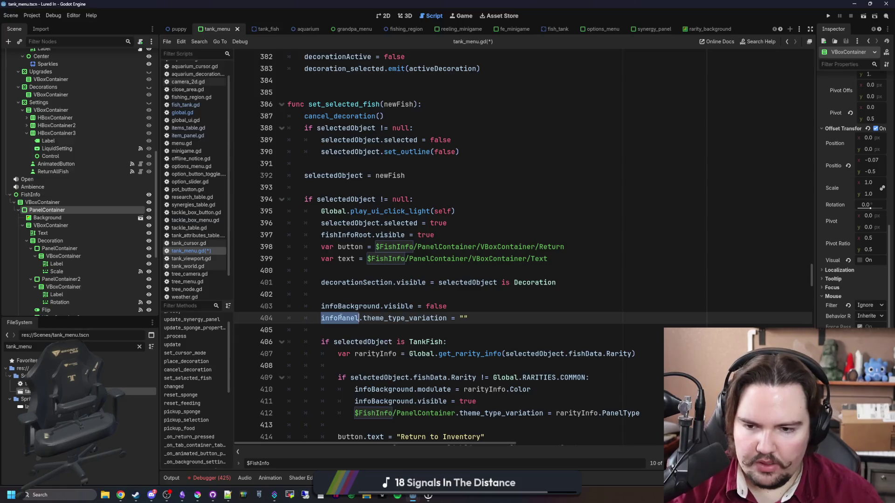
Step: Check where infoPanel is declared, then return to the next $FishInfo match
{"action": "scroll", "coordinate": [360, 317], "scroll_direction": "down", "scroll_amount": 1}
{"action": "left_click_drag", "start_coordinate": [454, 377], "coordinate": [353, 378]}
{"action": "left_click", "coordinate": [340, 282]}
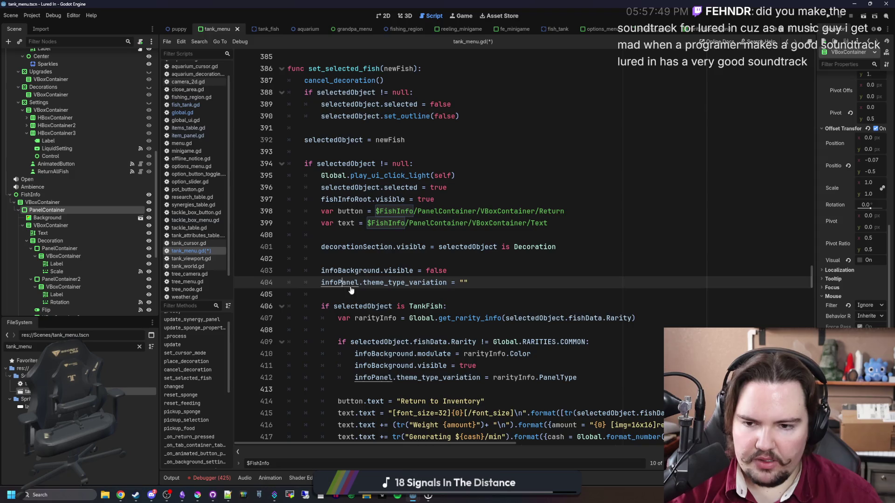
{"action": "left_click", "coordinate": [350, 286], "text": "ctrl"}
{"action": "key", "text": "alt+Left"}
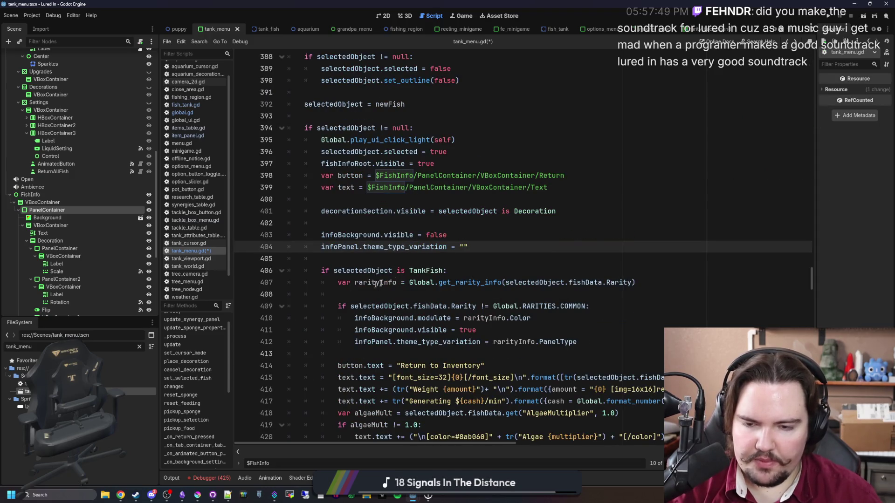
{"action": "key", "text": "F3"}
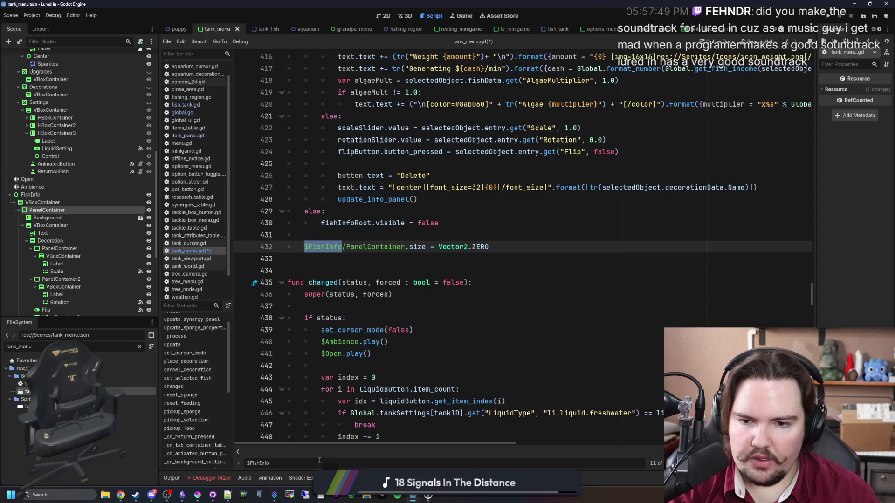
Step: Delete the PanelContainer size reset to Vector2.ZERO on line 432 and save the script
{"action": "left_click", "coordinate": [361, 246]}
{"action": "key", "text": "End"}
{"action": "key", "text": "shift+Up"}
{"action": "key", "text": "shift+Up"}
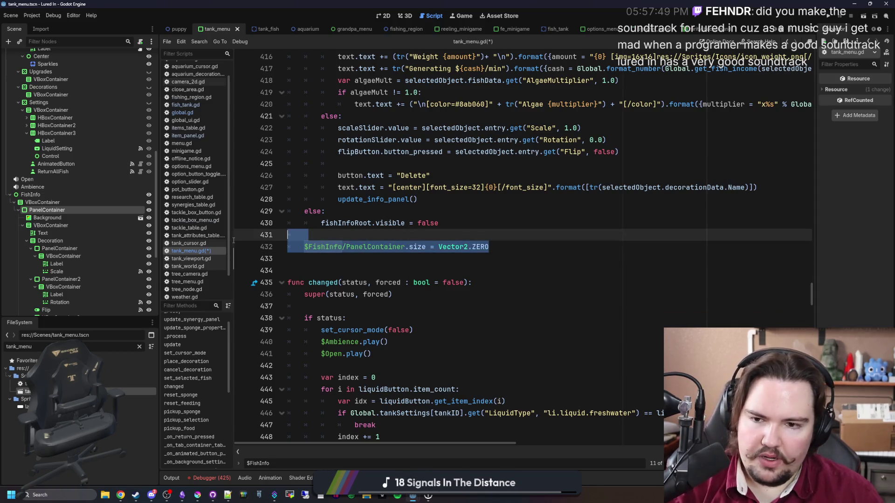
{"action": "key", "text": "BackSpace"}
{"action": "key", "text": "Down"}
{"action": "key", "text": "ctrl+s"}
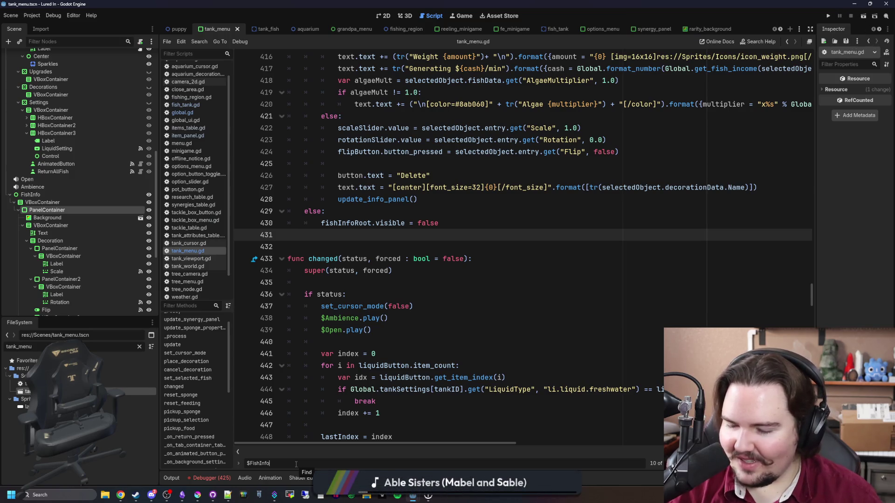
Step: Step through the $FishInfo matches to line 398 and select lines 398–399
{"action": "key", "text": "Return"}
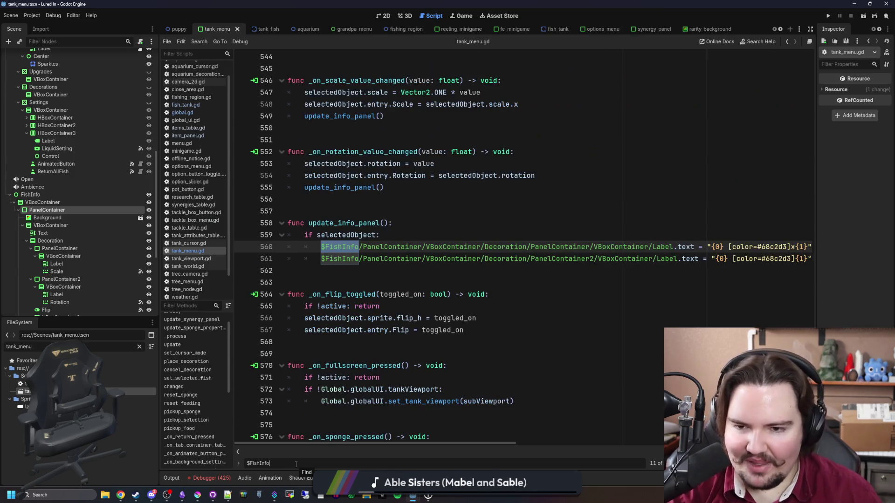
{"action": "key", "text": "Return"}
{"action": "key", "text": "Return"}
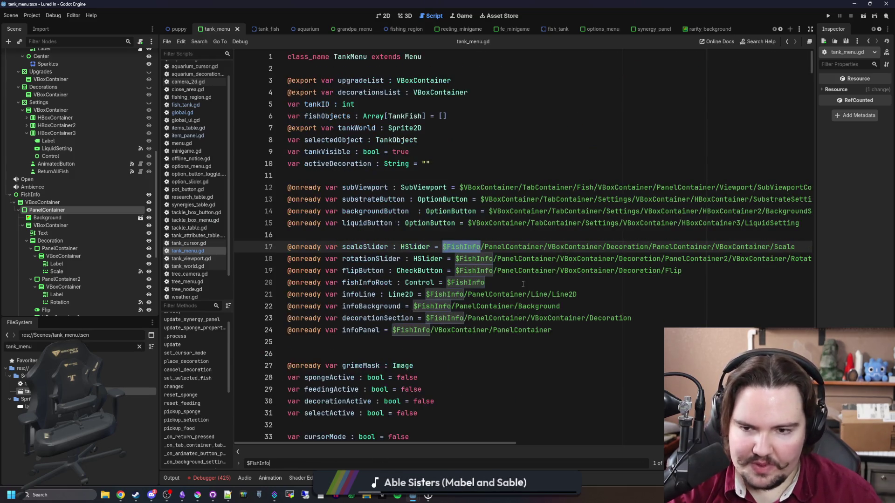
{"action": "key", "text": "Return"}
{"action": "key", "text": "Return"}
{"action": "key", "text": "Return"}
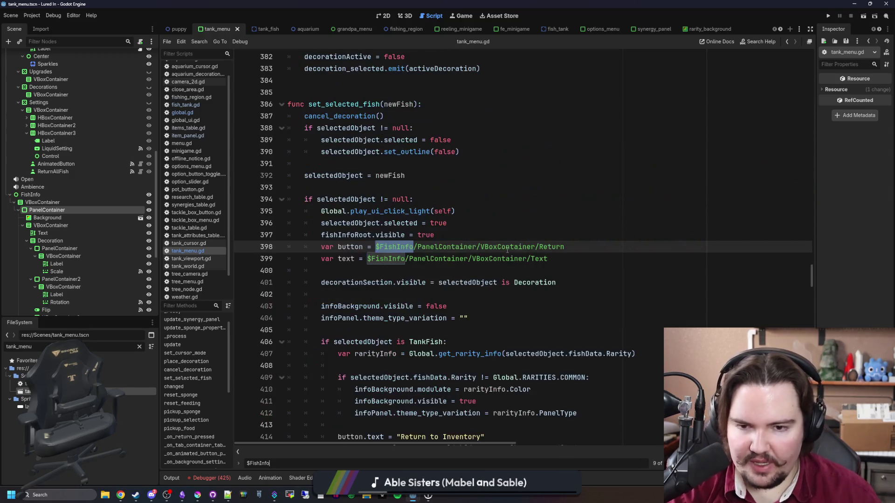
{"action": "left_click_drag", "start_coordinate": [565, 247], "coordinate": [325, 248]}
{"action": "left_click_drag", "start_coordinate": [548, 259], "coordinate": [234, 242]}
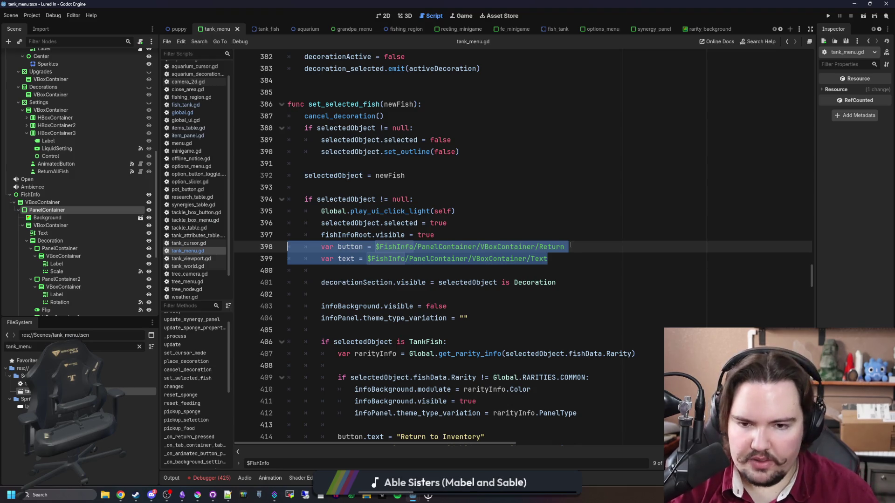
{"action": "key", "text": "alt+Tab"}
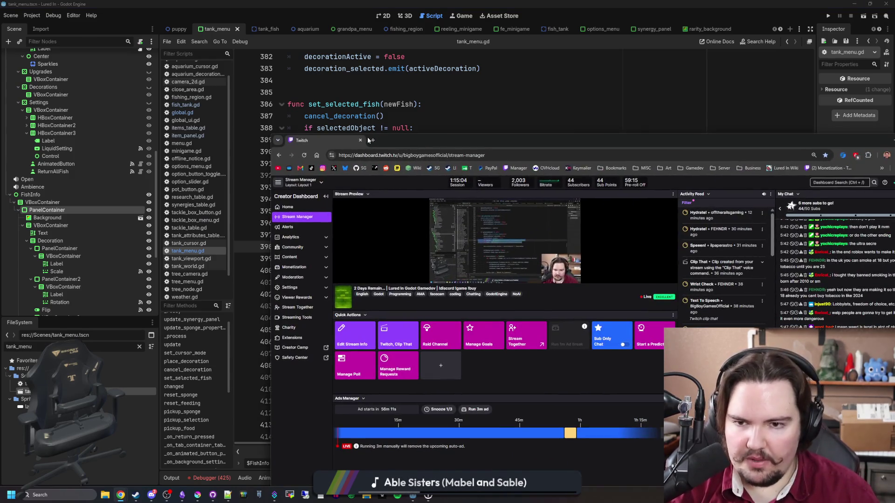
{"action": "left_click", "coordinate": [370, 138]}
Step: Open the Lured In Steam store page in a maximized browser window
{"action": "left_click", "coordinate": [452, 169]}
{"action": "key", "text": "super+Up"}
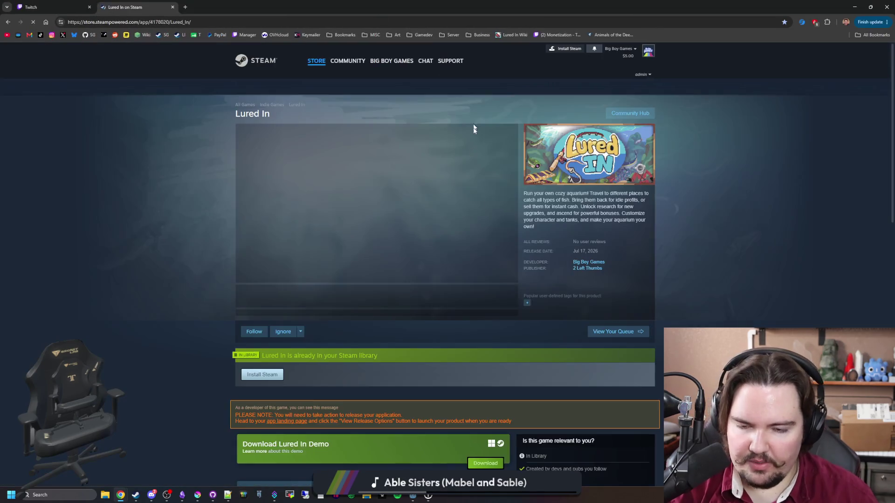
{"action": "scroll", "coordinate": [407, 340], "scroll_direction": "down", "scroll_amount": 10}
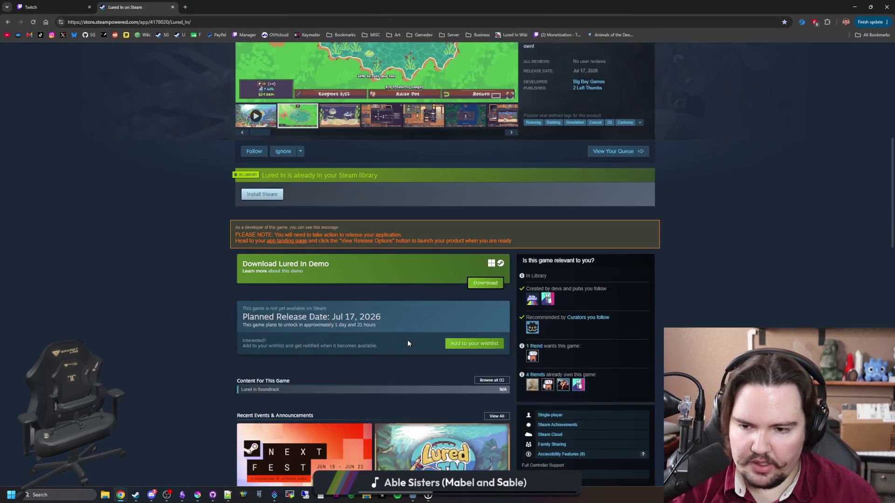
{"action": "scroll", "coordinate": [388, 325], "scroll_direction": "up", "scroll_amount": 10}
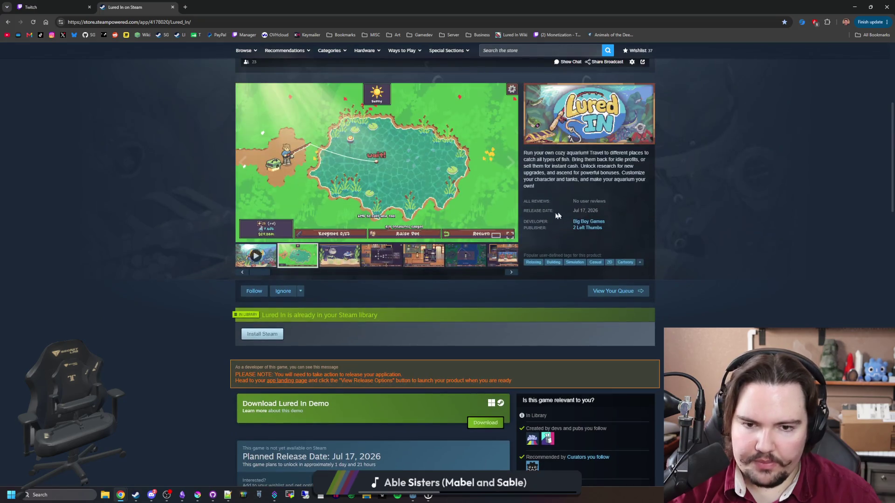
Step: Open Lured In Soundtrack from the Big Boy Games developer page's upcoming releases
{"action": "left_click", "coordinate": [582, 222]}
{"action": "scroll", "coordinate": [369, 174], "scroll_direction": "down", "scroll_amount": 10}
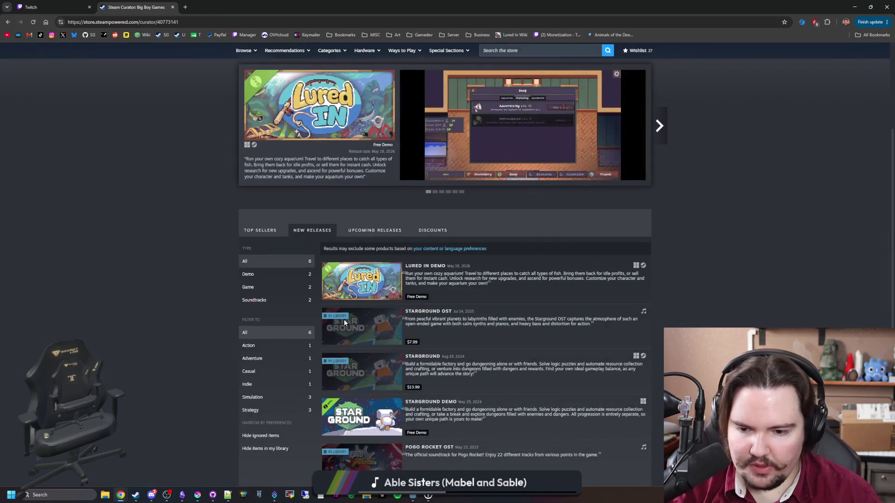
{"action": "left_click", "coordinate": [381, 137]}
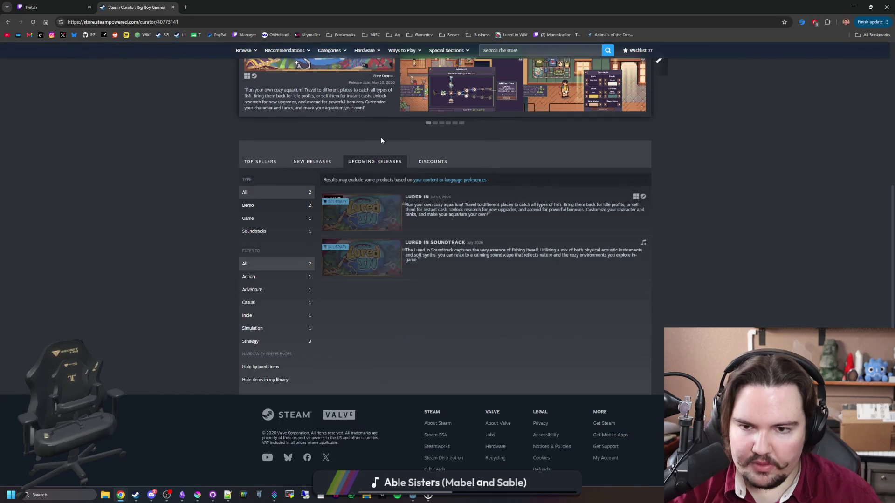
{"action": "left_click", "coordinate": [365, 253]}
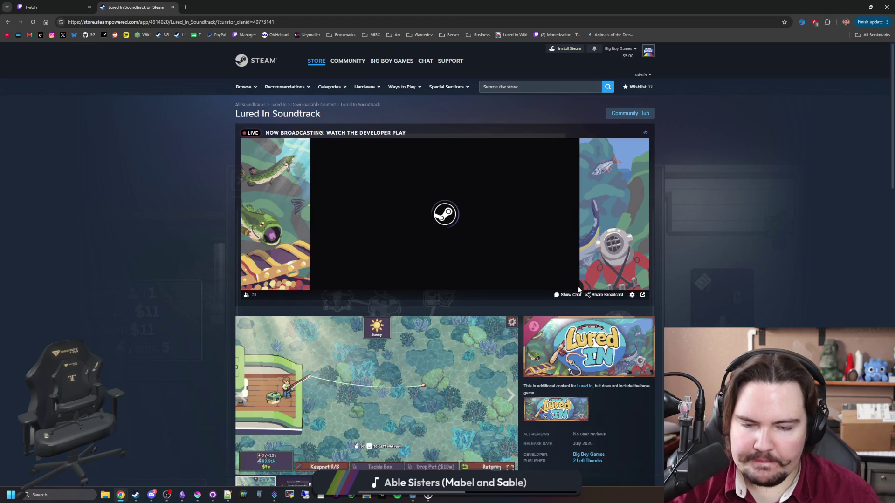
Step: Show the live broadcast chat, browse the soundtrack page, and return to Godot
{"action": "left_click", "coordinate": [569, 295]}
{"action": "scroll", "coordinate": [366, 261], "scroll_direction": "down", "scroll_amount": 10}
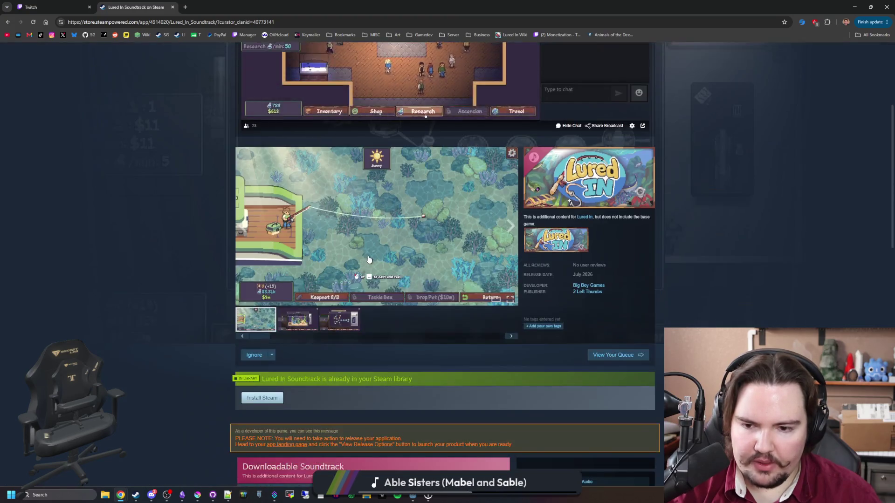
{"action": "scroll", "coordinate": [368, 259], "scroll_direction": "down", "scroll_amount": 7}
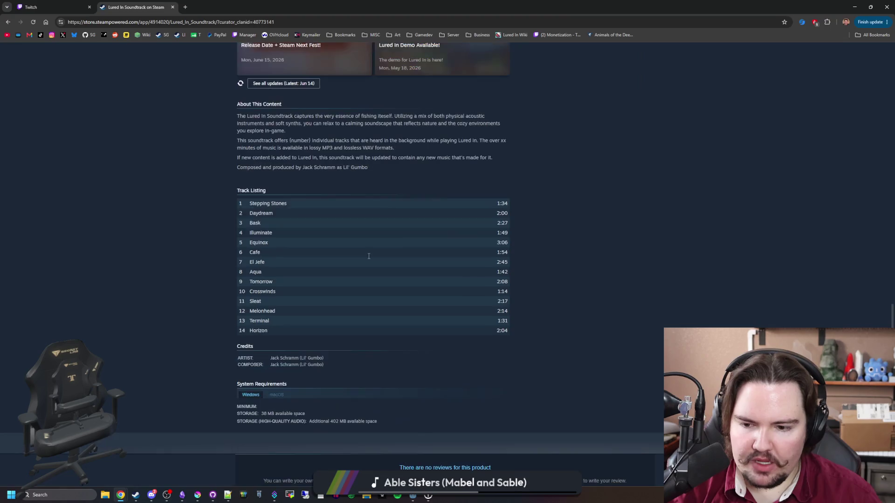
{"action": "scroll", "coordinate": [326, 243], "scroll_direction": "down", "scroll_amount": 3}
{"action": "scroll", "coordinate": [307, 224], "scroll_direction": "up", "scroll_amount": 2}
{"action": "scroll", "coordinate": [307, 225], "scroll_direction": "up", "scroll_amount": 15}
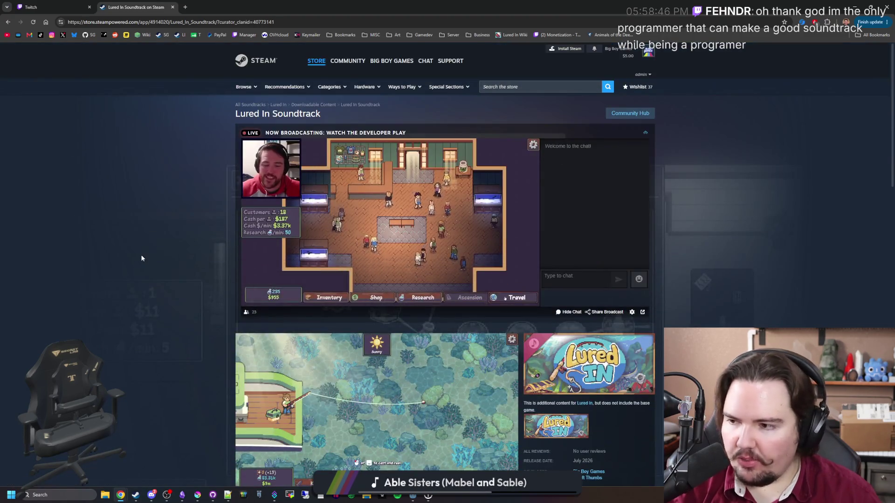
{"action": "scroll", "coordinate": [289, 145], "scroll_direction": "down", "scroll_amount": 5}
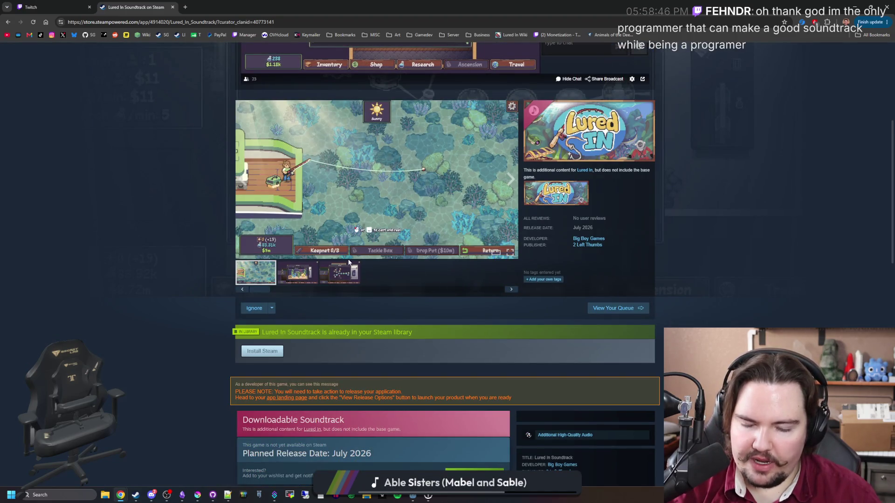
{"action": "scroll", "coordinate": [324, 280], "scroll_direction": "up", "scroll_amount": 5}
{"action": "key", "text": "alt+Tab"}
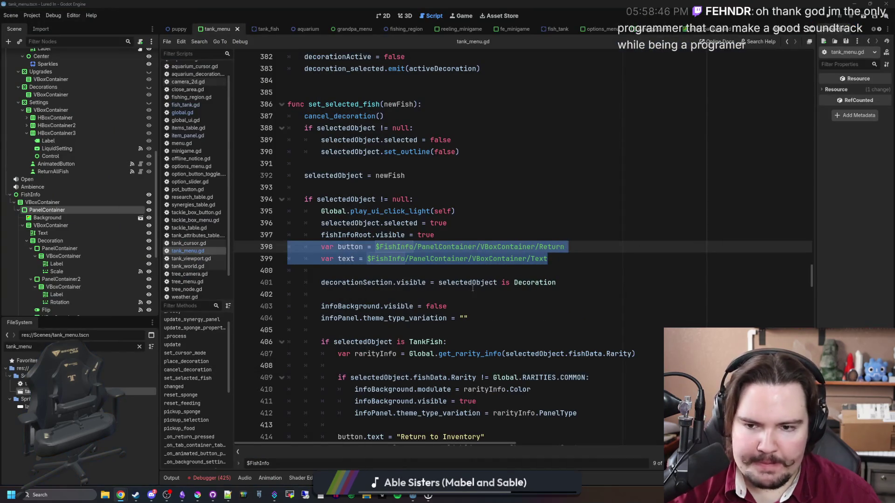
{"action": "left_click_drag", "start_coordinate": [565, 248], "coordinate": [373, 247]}
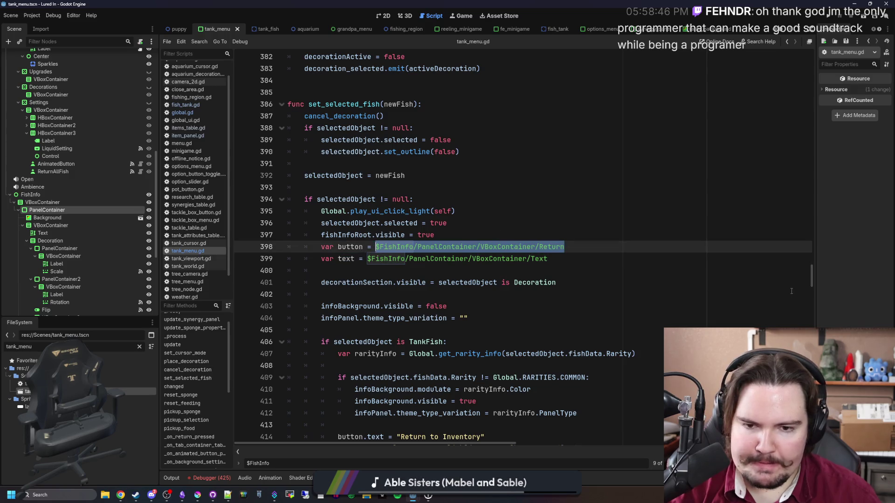
{"action": "key", "text": "ctrl+z"}
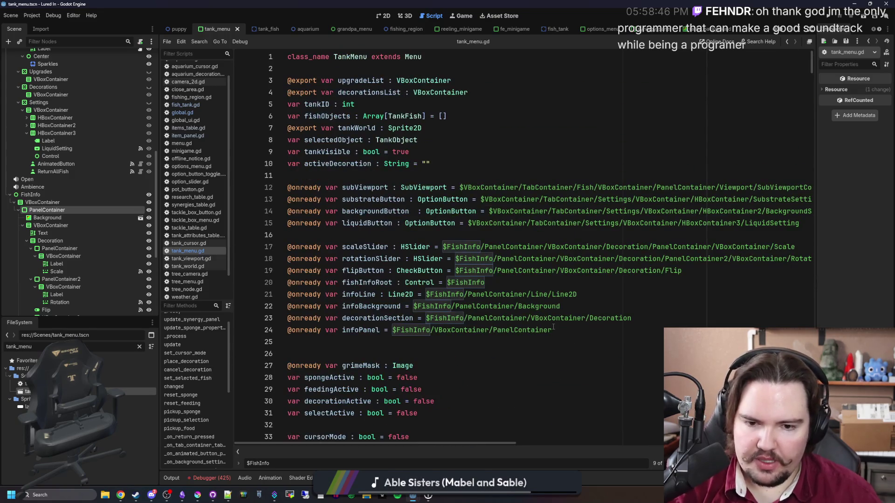
{"action": "key", "text": "Return"}
{"action": "type", "text": "@onready var infoRet"}
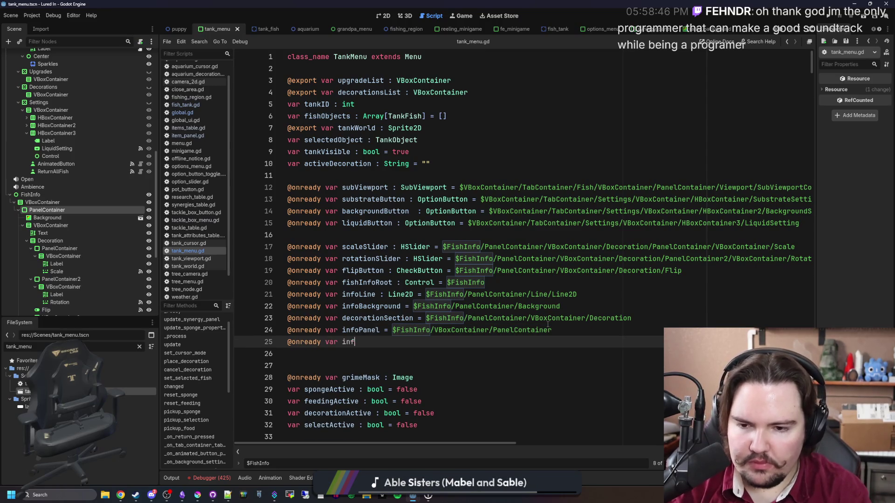
{"action": "type", "text": "urnButton ="}
{"action": "type", "text": "$FishInfo/PanelContainer/VBoxContainer/Return"}
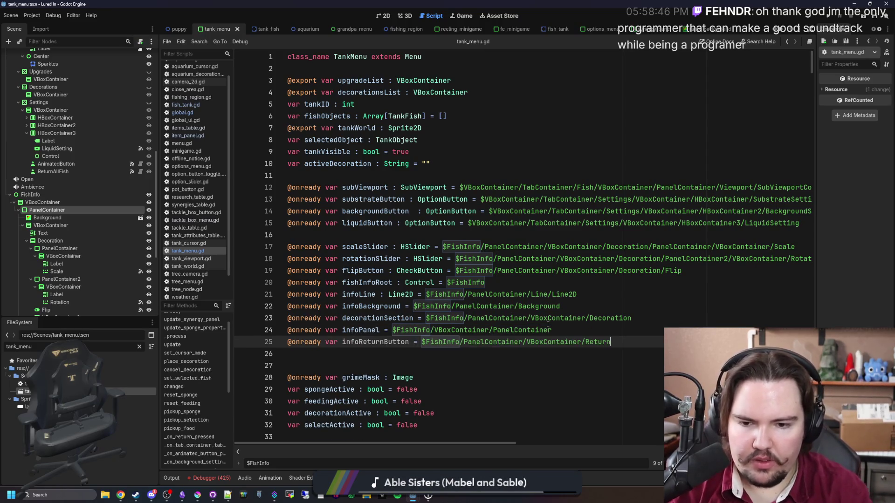
Step: Delete the old 'var button' declaration inside set_selected_fish
{"action": "scroll", "coordinate": [580, 320], "scroll_direction": "down", "scroll_amount": 3}
{"action": "scroll", "coordinate": [580, 320], "scroll_direction": "down", "scroll_amount": 3}
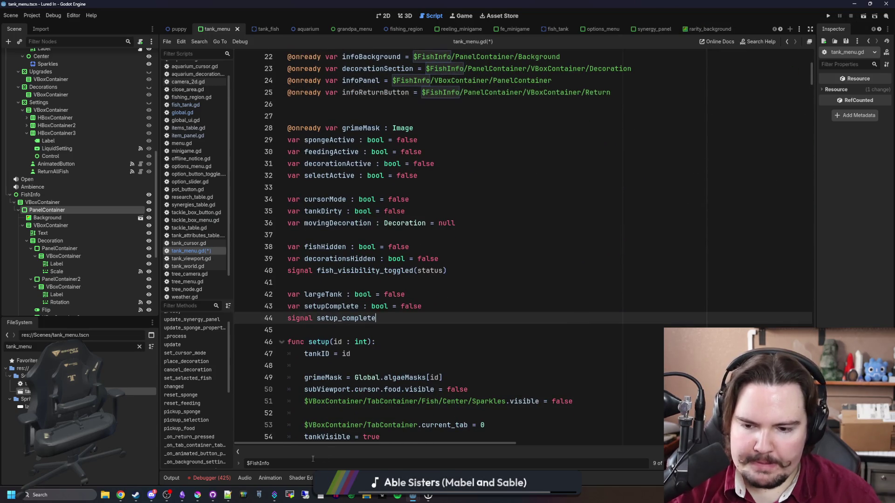
{"action": "key", "text": "F3"}
{"action": "left_click", "coordinate": [423, 272]}
{"action": "triple_click", "coordinate": [579, 245]}
{"action": "key", "text": "BackSpace"}
{"action": "key", "text": "BackSpace"}
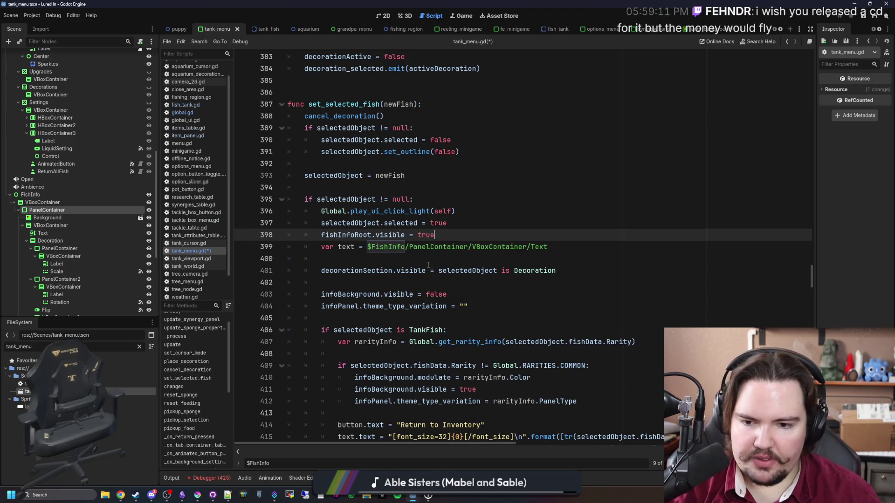
Step: Replace 'button' with infoReturnButton on lines 414 and 426
{"action": "scroll", "coordinate": [428, 264], "scroll_direction": "down", "scroll_amount": 3}
{"action": "double_click", "coordinate": [351, 318]}
{"action": "type", "text": "infoR"}
{"action": "key", "text": "Return"}
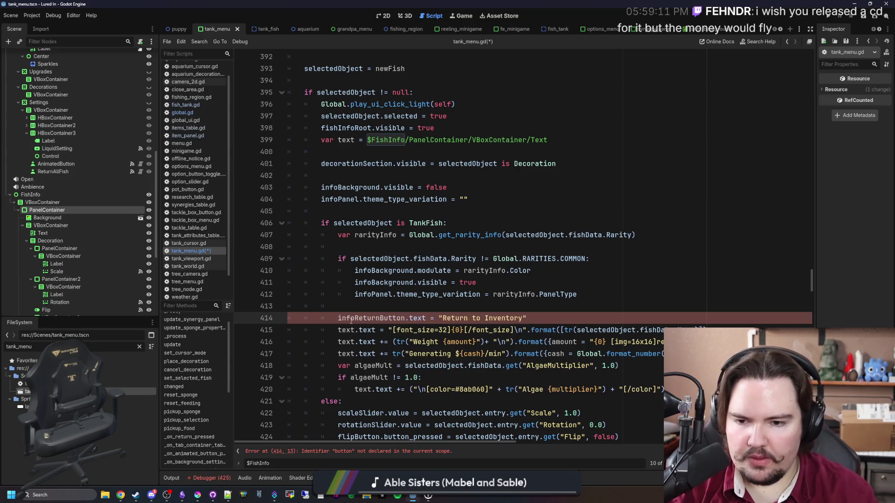
{"action": "double_click", "coordinate": [351, 318]}
{"action": "key", "text": "ctrl+c"}
{"action": "scroll", "coordinate": [354, 340], "scroll_direction": "down", "scroll_amount": 3}
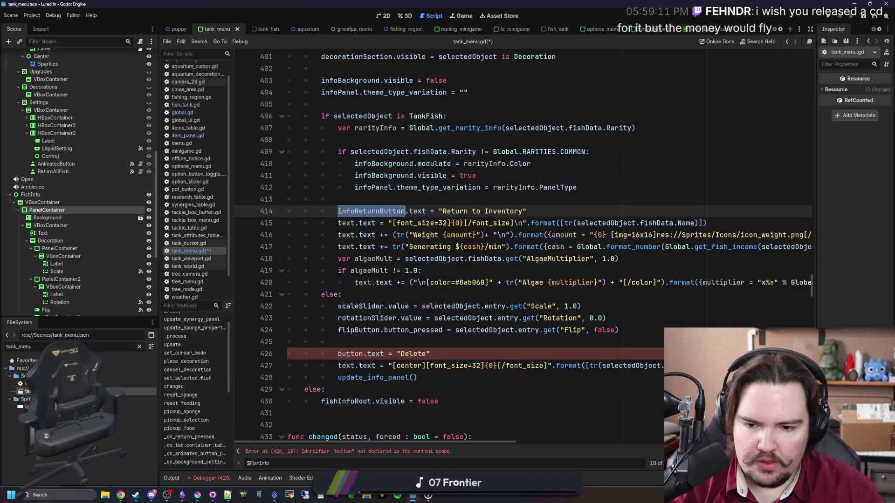
{"action": "double_click", "coordinate": [356, 355]}
{"action": "key", "text": "ctrl+v"}
{"action": "left_click", "coordinate": [383, 342]}
Step: Cut the Text node path from the 'var text' line and remove that line
{"action": "scroll", "coordinate": [383, 338], "scroll_direction": "right", "scroll_amount": 1}
{"action": "scroll", "coordinate": [382, 339], "scroll_direction": "down", "scroll_amount": 5}
{"action": "scroll", "coordinate": [456, 300], "scroll_direction": "up", "scroll_amount": 14}
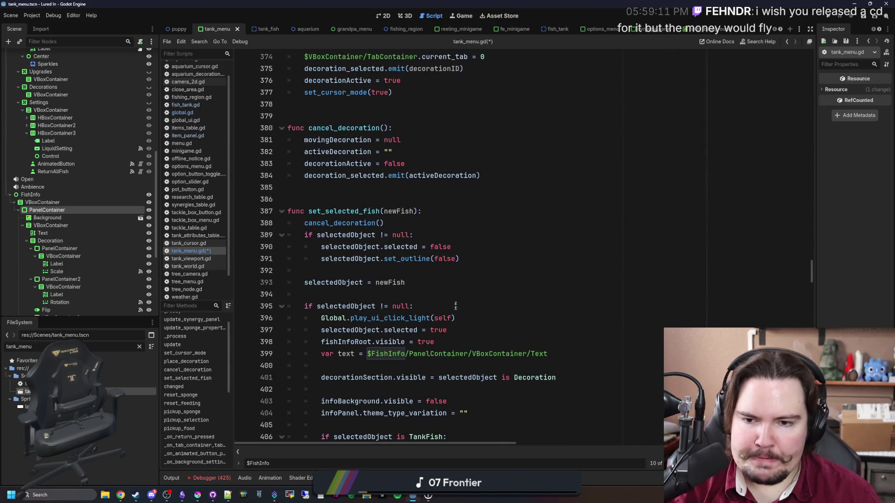
{"action": "left_click", "coordinate": [270, 355]}
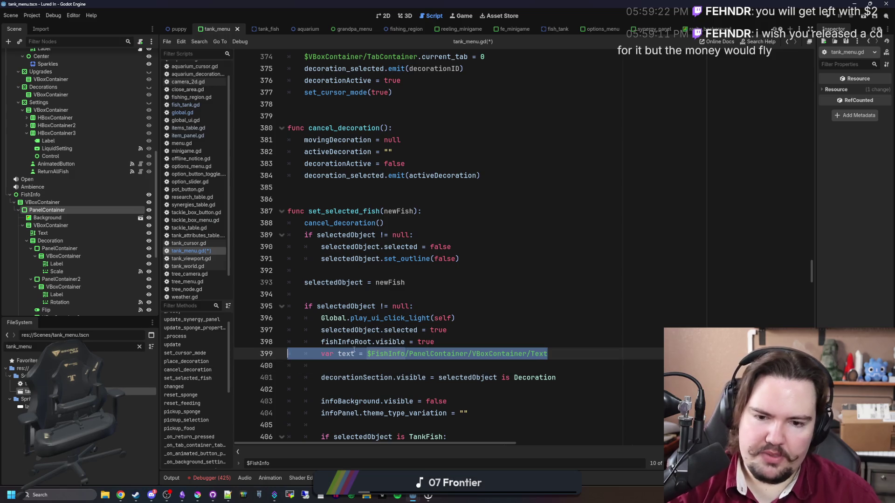
{"action": "left_click_drag", "start_coordinate": [548, 354], "coordinate": [367, 354]}
{"action": "key", "text": "ctrl+x"}
{"action": "key", "text": "shift+Home"}
{"action": "key", "text": "BackSpace"}
{"action": "key", "text": "BackSpace"}
{"action": "key", "text": "ctrl+Home"}
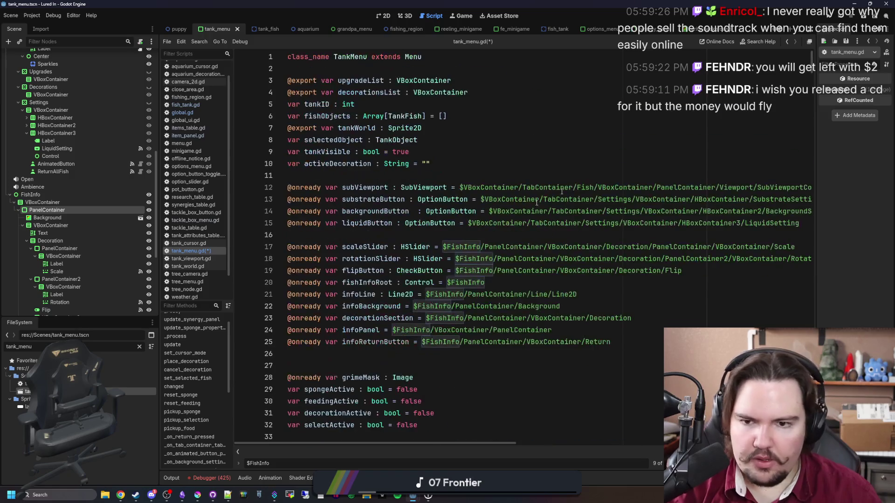
{"action": "left_click", "coordinate": [620, 342]}
{"action": "key", "text": "Return"}
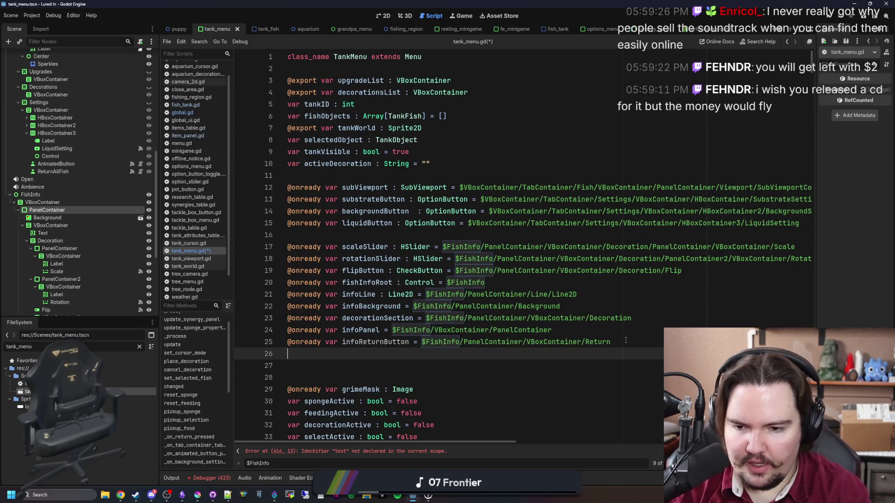
{"action": "type", "text": "@onr"}
{"action": "key", "text": "Return"}
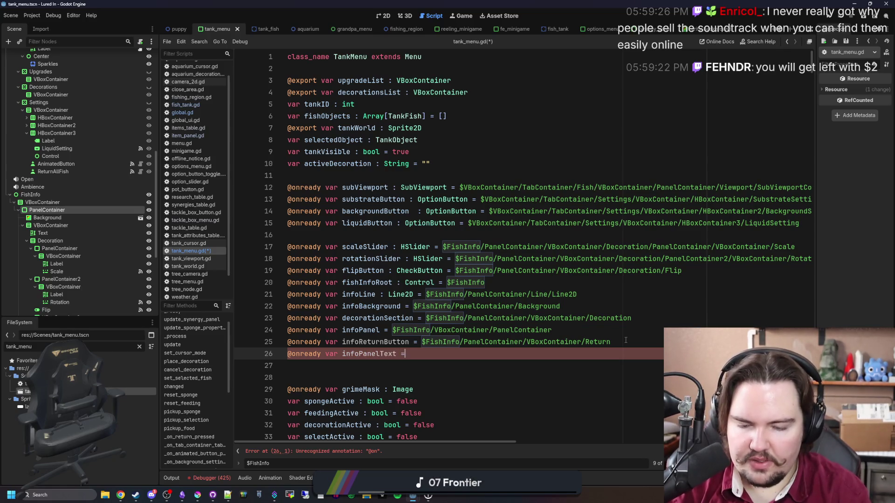
{"action": "key", "text": "BackSpace"}
{"action": "type", "text": "= $Fi"}
{"action": "key", "text": "Return"}
{"action": "key", "text": "Down"}
{"action": "key", "text": "Down"}
{"action": "double_click", "coordinate": [352, 353]}
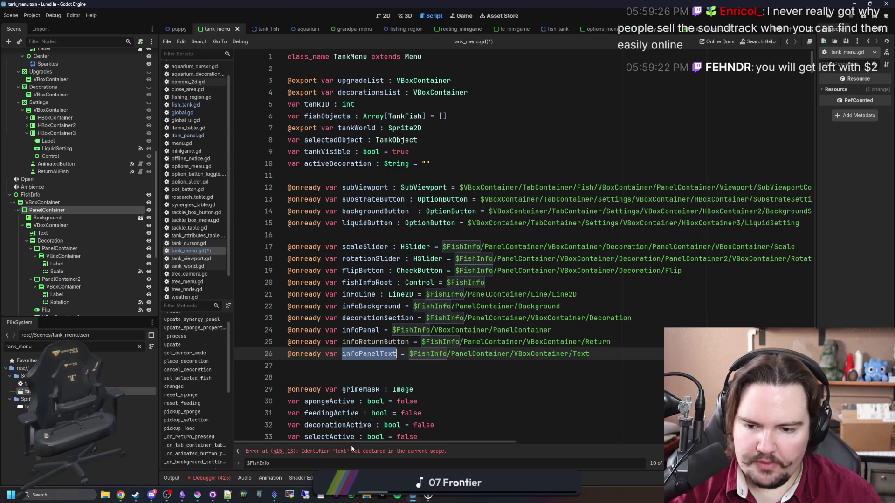
Step: Replace the erroring 'text' references on lines 415, 416, 417, 420 and 427 with infoPanelText
{"action": "left_click", "coordinate": [353, 451]}
{"action": "double_click", "coordinate": [345, 251]}
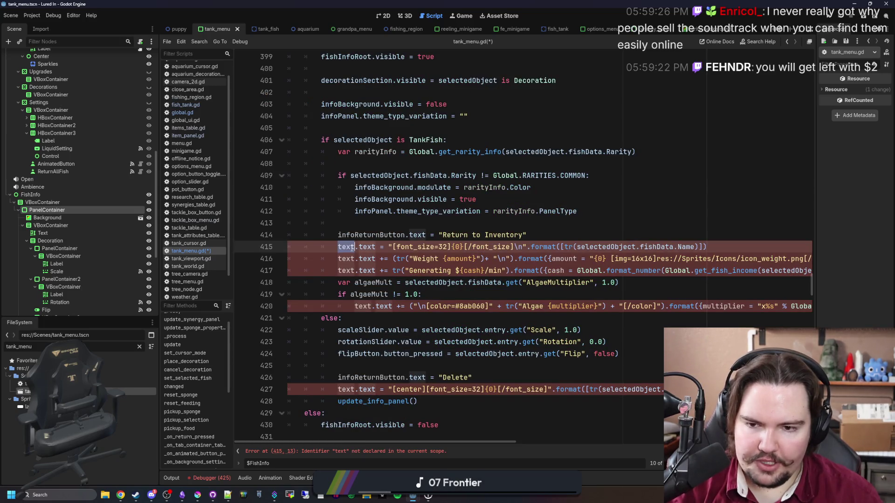
{"action": "key", "text": "ctrl+v"}
{"action": "double_click", "coordinate": [344, 256]}
{"action": "key", "text": "ctrl+v"}
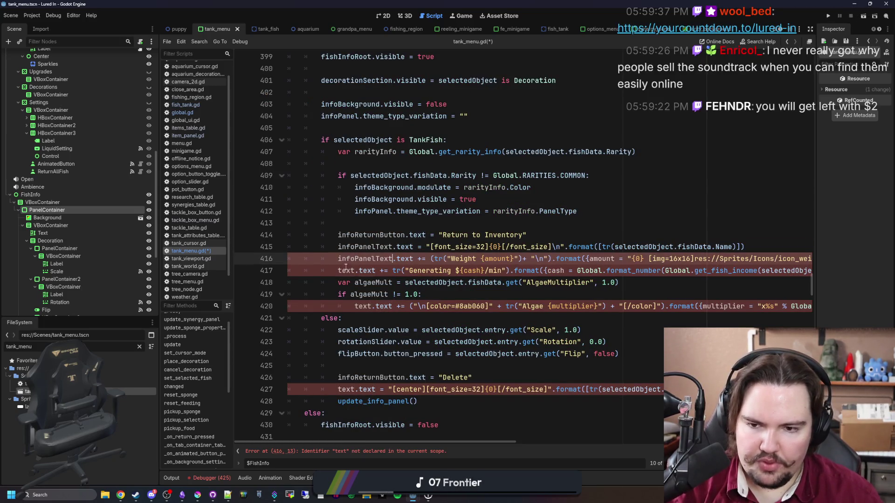
{"action": "double_click", "coordinate": [345, 271]}
{"action": "key", "text": "ctrl+v"}
{"action": "double_click", "coordinate": [364, 306]}
{"action": "key", "text": "ctrl+v"}
{"action": "double_click", "coordinate": [350, 388]}
{"action": "key", "text": "ctrl+v"}
{"action": "left_click", "coordinate": [375, 367]}
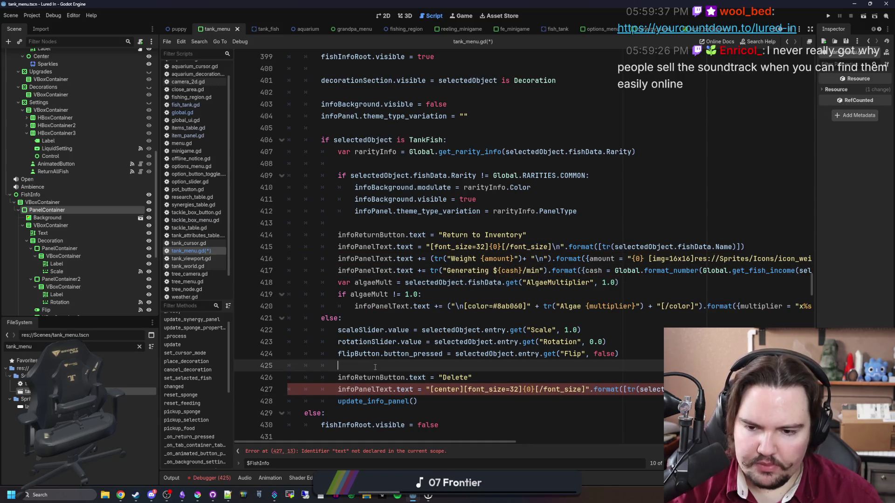
{"action": "scroll", "coordinate": [375, 367], "scroll_direction": "down", "scroll_amount": 6}
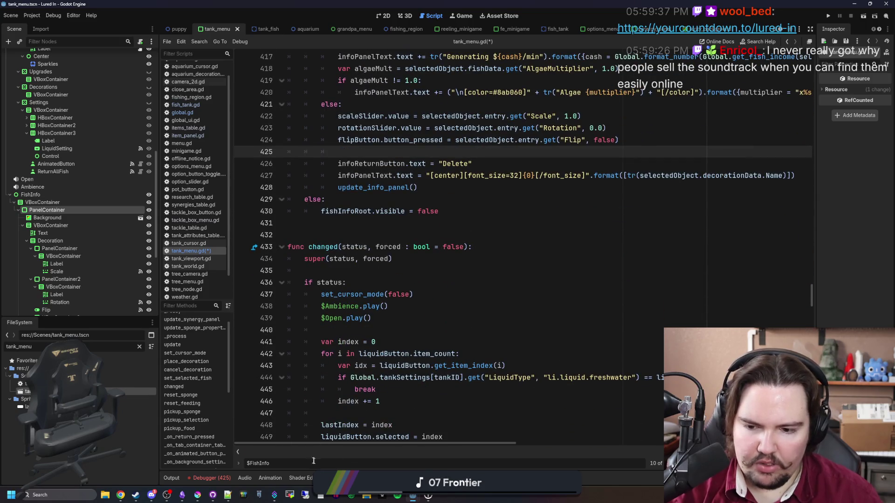
Step: Step back through the $FishInfo search matches
{"action": "key", "text": "Return"}
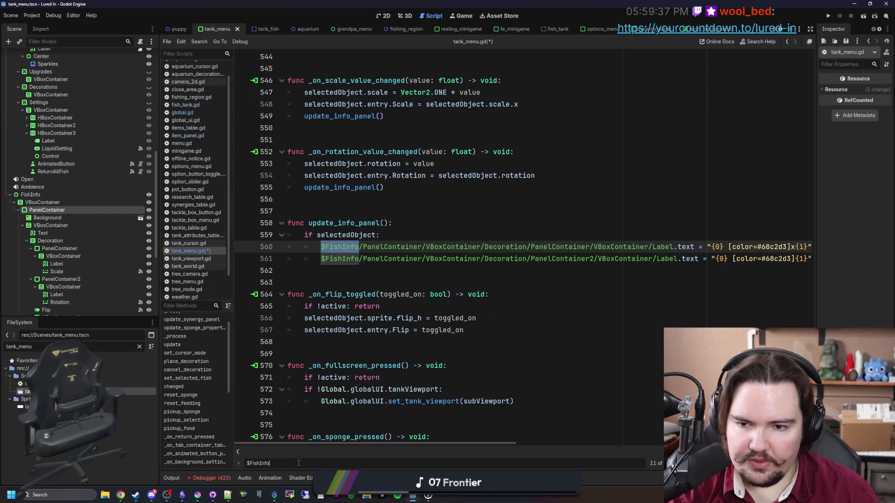
{"action": "key", "text": "Return"}
{"action": "key", "text": "Return"}
{"action": "key", "text": "Return"}
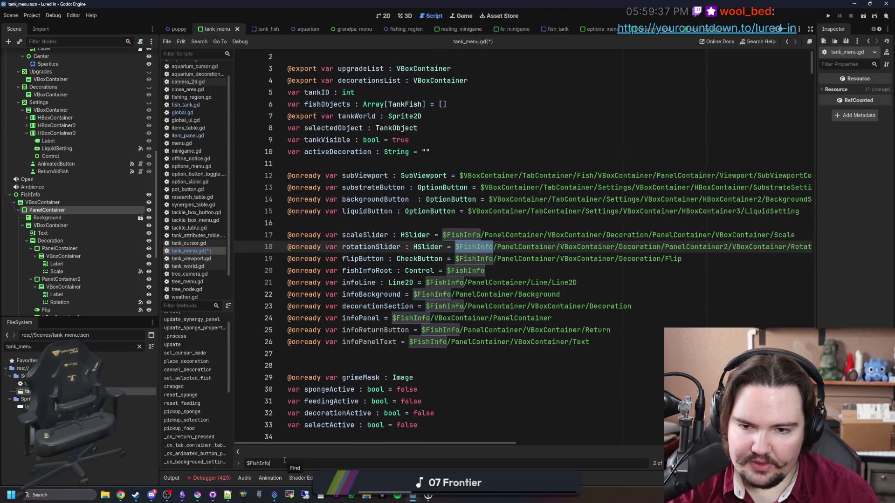
{"action": "key", "text": "Return"}
{"action": "key", "text": "Return"}
{"action": "key", "text": "Return"}
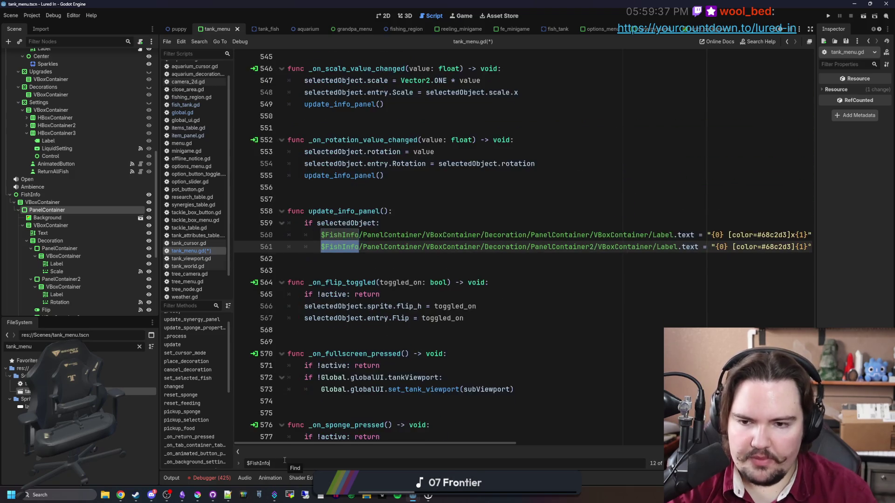
Step: Copy VBoxContainer/ from line 24 and insert it after $FishInfo/ on lines 25 and 26
{"action": "key", "text": "Return"}
{"action": "key", "text": "Return"}
{"action": "key", "text": "Return"}
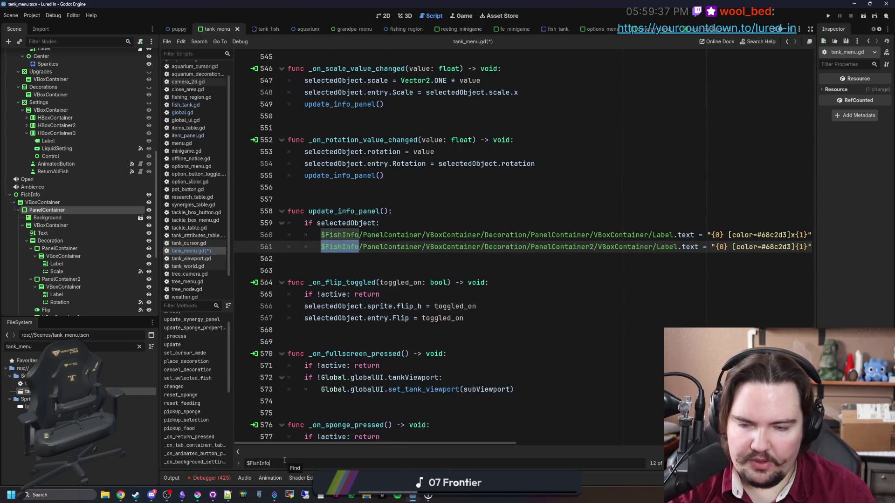
{"action": "key", "text": "Return"}
{"action": "key", "text": "Return"}
{"action": "key", "text": "Return"}
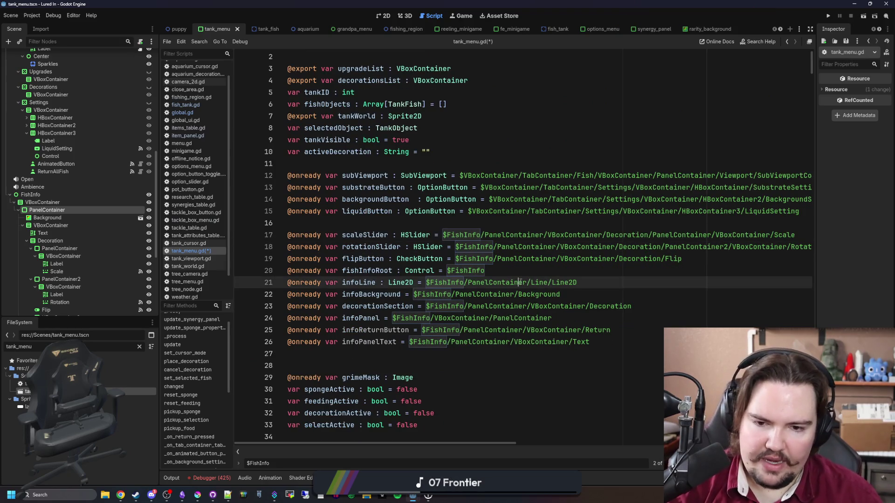
{"action": "double_click", "coordinate": [461, 318]}
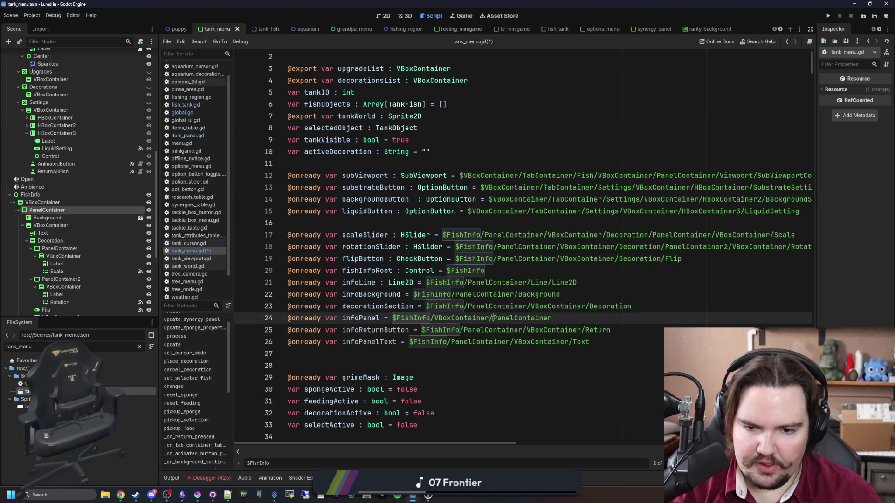
{"action": "left_click", "coordinate": [463, 330]}
{"action": "key", "text": "ctrl+v"}
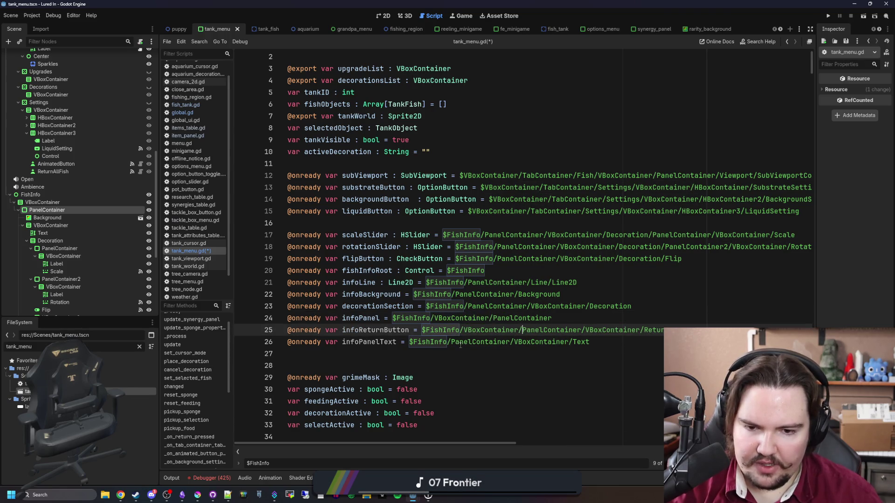
{"action": "left_click", "coordinate": [448, 341]}
{"action": "key", "text": "ctrl+v"}
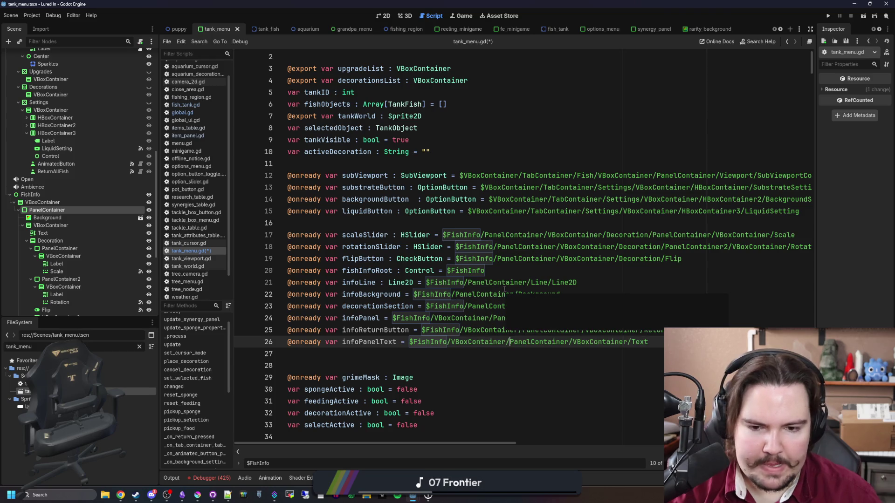
{"action": "left_click", "coordinate": [490, 355]}
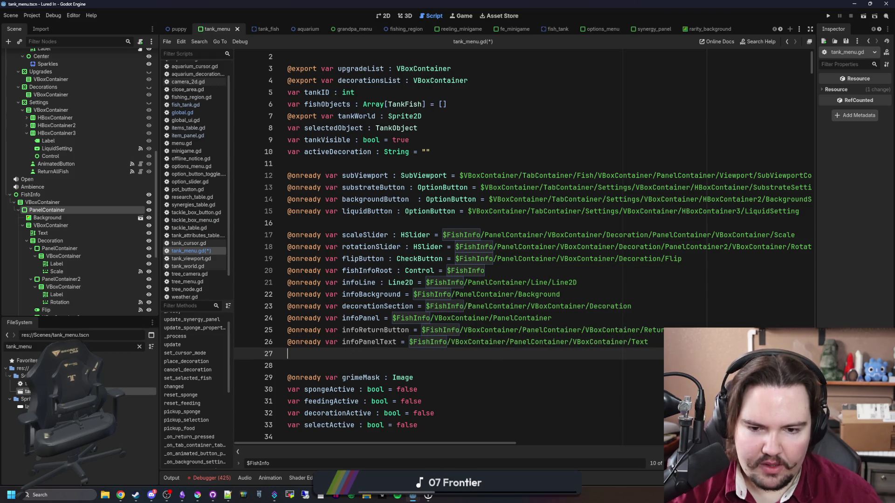
Step: Insert VBoxContainer/ after $FishInfo/ on lines 23, 22, 21, 19, 18 and 17, then save
{"action": "left_click", "coordinate": [455, 307]}
{"action": "key", "text": "ctrl+v"}
{"action": "left_click", "coordinate": [448, 294]}
{"action": "key", "text": "ctrl+v"}
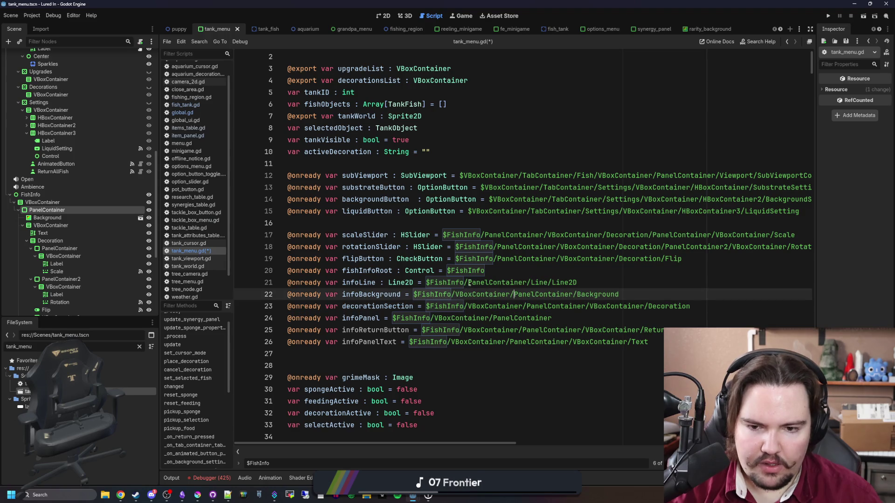
{"action": "left_click", "coordinate": [464, 283]}
{"action": "key", "text": "ctrl+v"}
{"action": "left_click", "coordinate": [494, 259]}
{"action": "key", "text": "ctrl+v"}
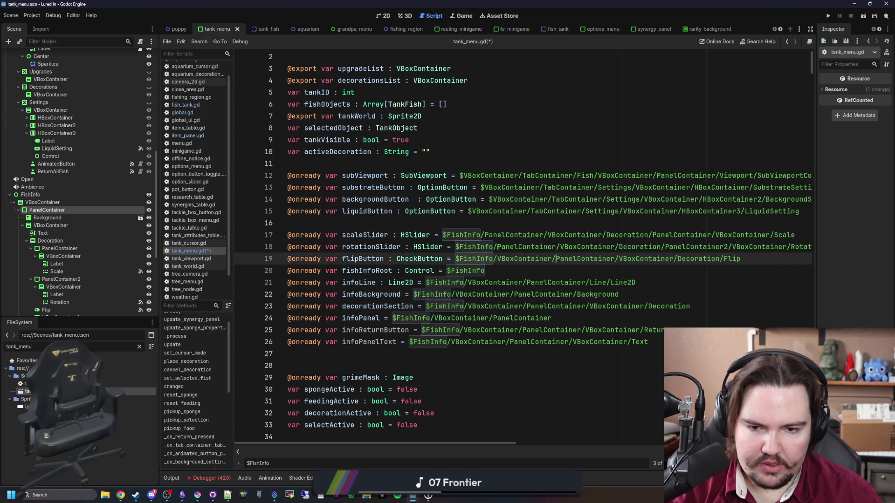
{"action": "left_click", "coordinate": [498, 247]}
{"action": "key", "text": "ctrl+v"}
{"action": "left_click", "coordinate": [480, 235]}
{"action": "key", "text": "ctrl+v"}
{"action": "left_click", "coordinate": [577, 223]}
{"action": "key", "text": "ctrl+s"}
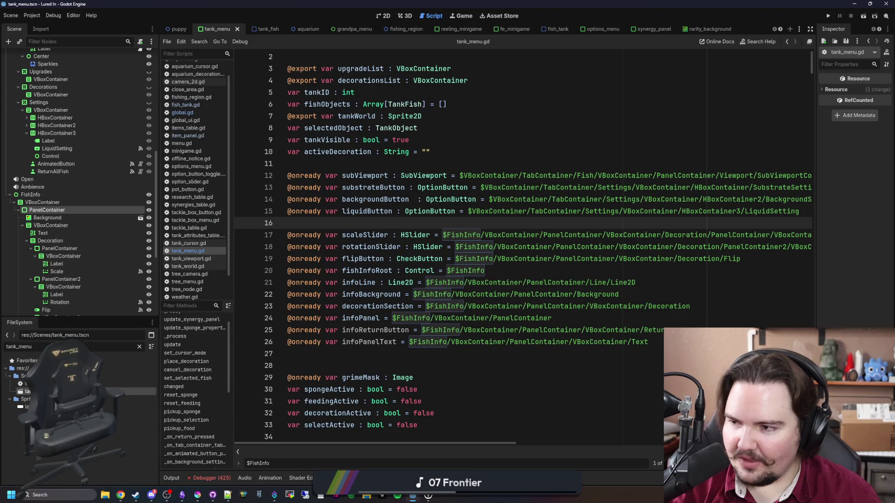
Step: Switch from the Godot script to the Lured In Soundtrack Steam page in Chrome
{"action": "left_click", "coordinate": [476, 366]}
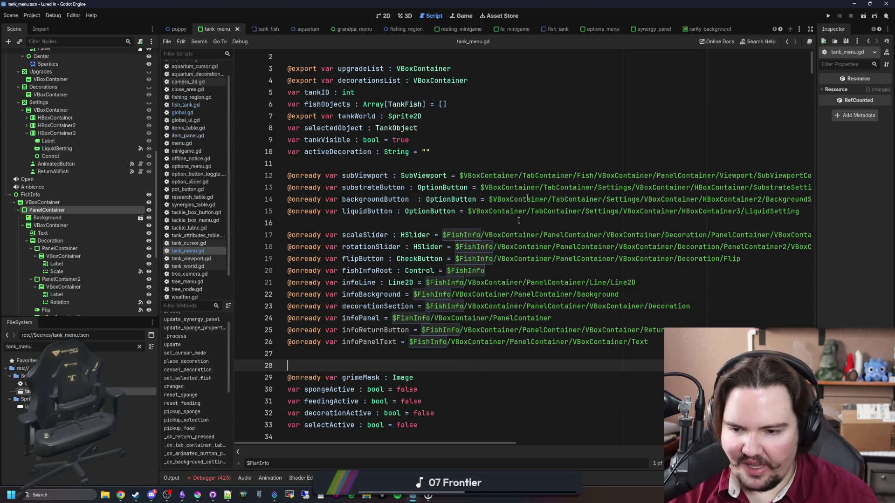
{"action": "left_click", "coordinate": [513, 354]}
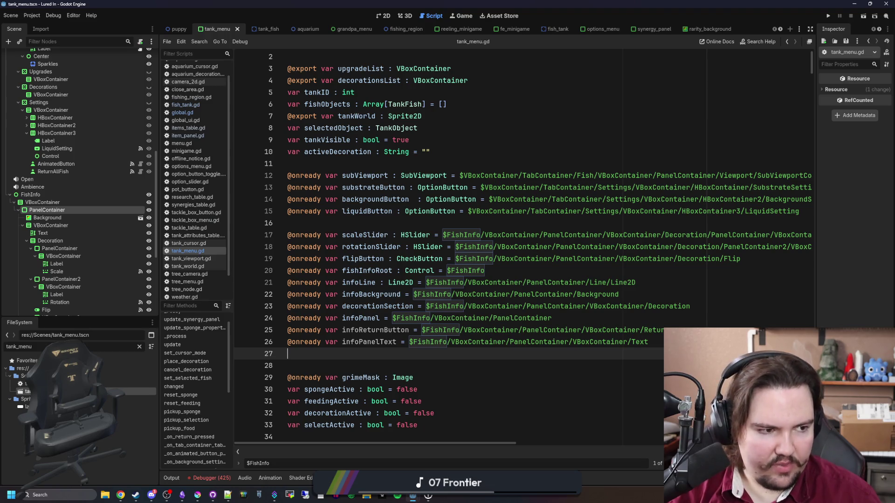
{"action": "key", "text": "alt+Tab"}
{"action": "scroll", "coordinate": [347, 330], "scroll_direction": "down", "scroll_amount": 2}
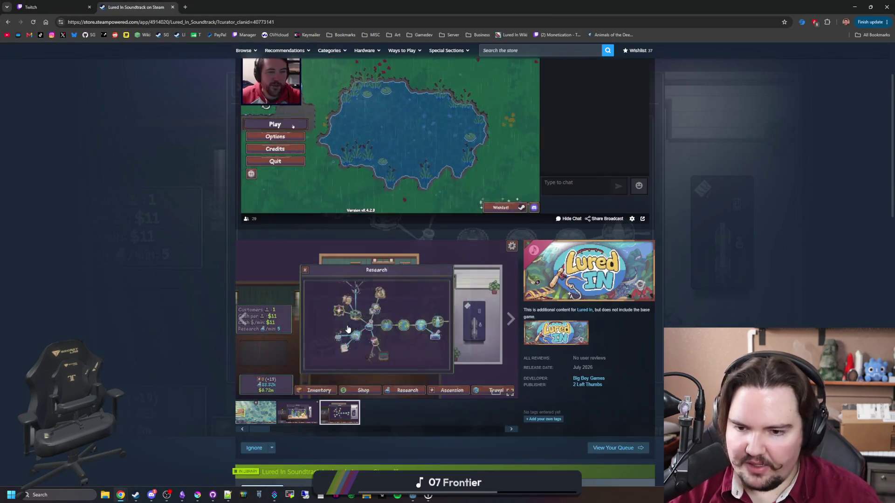
Step: Open the Lured In game page from the soundtrack page
{"action": "scroll", "coordinate": [347, 329], "scroll_direction": "down", "scroll_amount": 9}
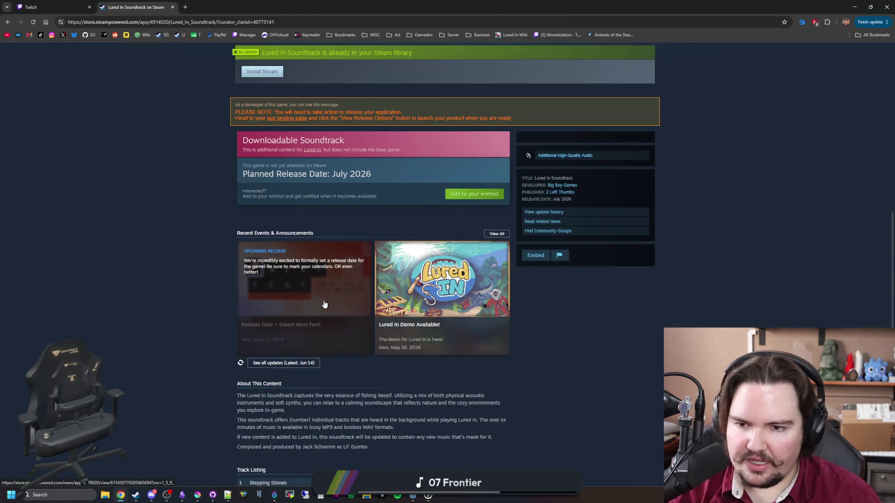
{"action": "scroll", "coordinate": [288, 192], "scroll_direction": "up", "scroll_amount": 2}
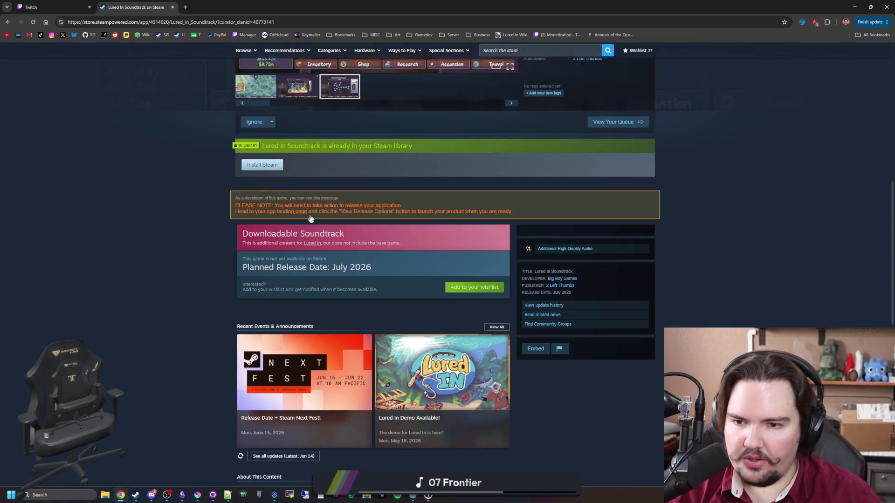
{"action": "left_click", "coordinate": [313, 244]}
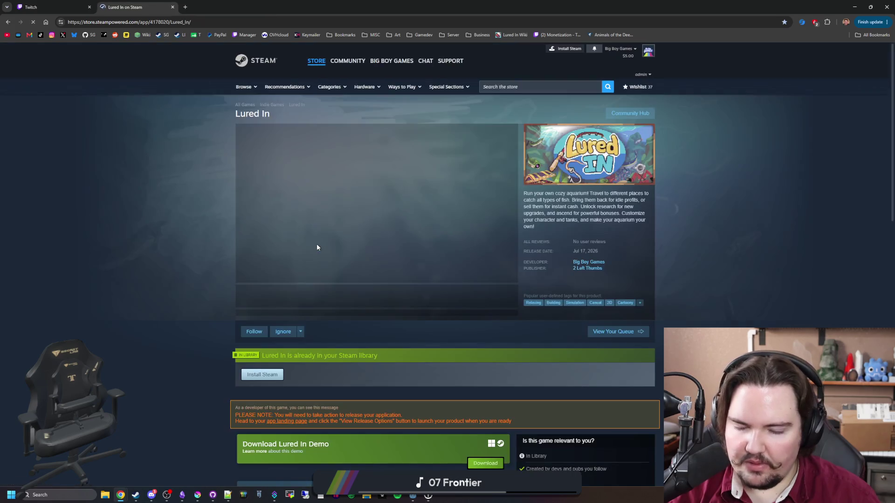
Step: Browse the Lured In store page, then bring the Godot editor back to the front
{"action": "scroll", "coordinate": [197, 241], "scroll_direction": "down", "scroll_amount": 2}
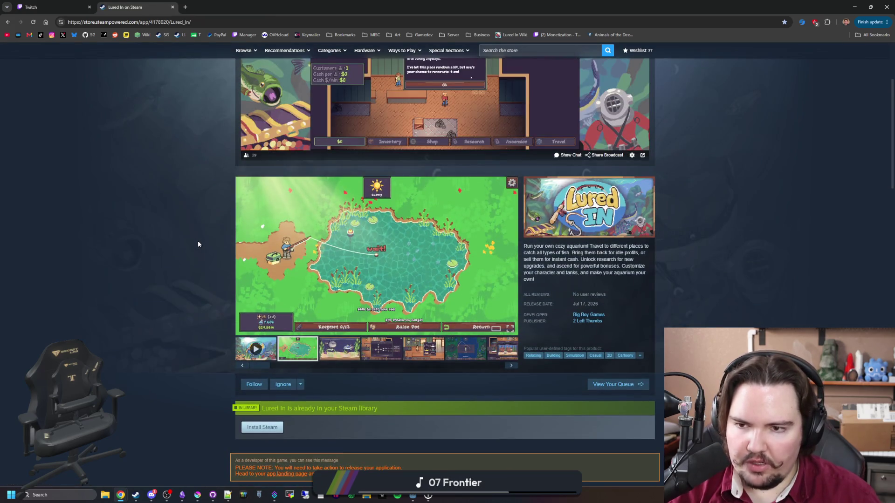
{"action": "scroll", "coordinate": [198, 244], "scroll_direction": "down", "scroll_amount": 6}
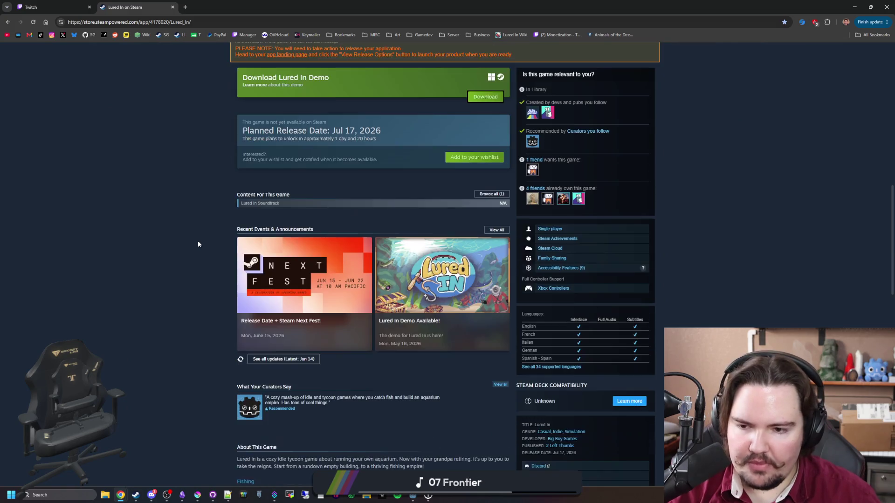
{"action": "scroll", "coordinate": [197, 244], "scroll_direction": "down", "scroll_amount": 4}
{"action": "scroll", "coordinate": [198, 244], "scroll_direction": "up", "scroll_amount": 3}
{"action": "scroll", "coordinate": [198, 245], "scroll_direction": "up", "scroll_amount": 2}
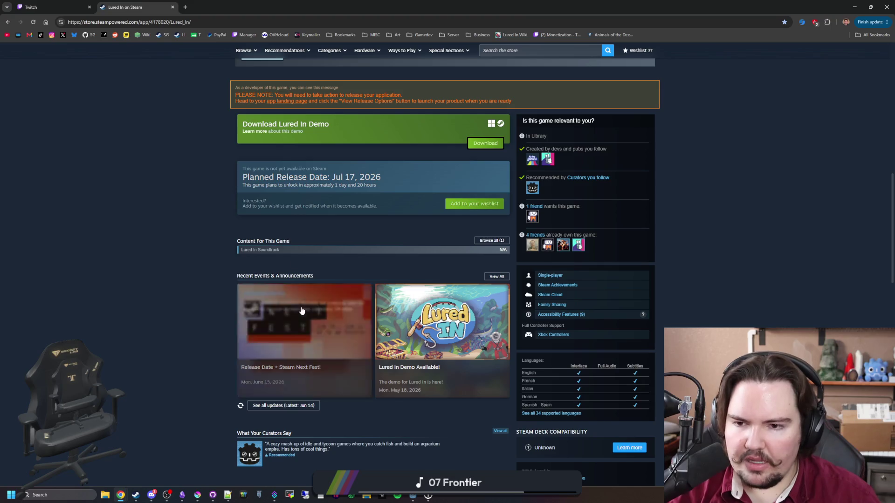
{"action": "scroll", "coordinate": [186, 342], "scroll_direction": "up", "scroll_amount": 4}
{"action": "scroll", "coordinate": [268, 382], "scroll_direction": "down", "scroll_amount": 2}
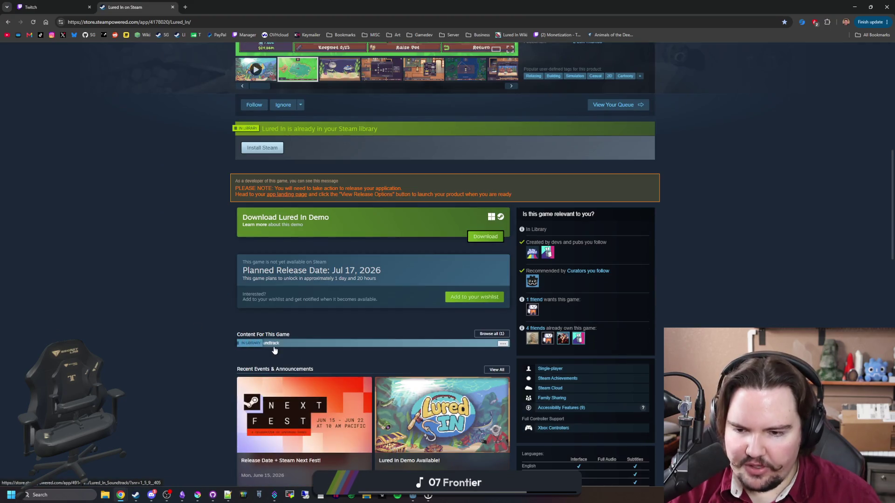
{"action": "mouse_move", "coordinate": [275, 350]}
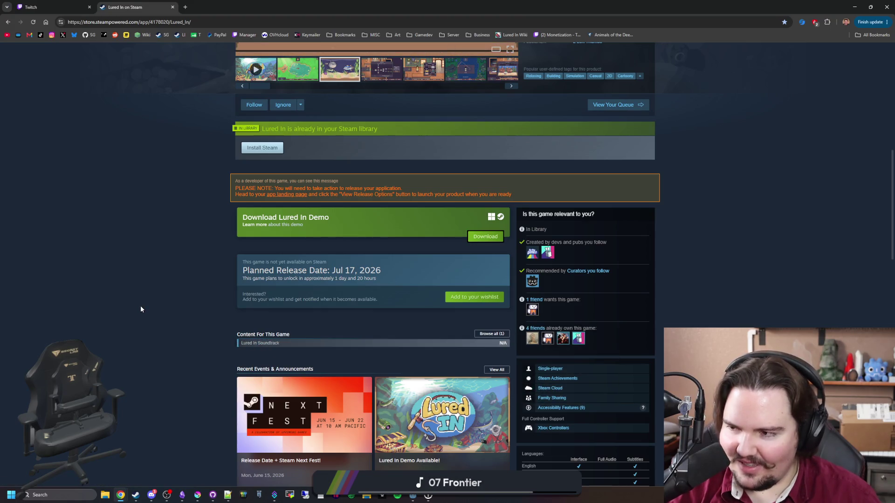
{"action": "scroll", "coordinate": [197, 167], "scroll_direction": "up", "scroll_amount": 5}
{"action": "left_click_drag", "start_coordinate": [210, 7], "coordinate": [889, 126]}
{"action": "left_click", "coordinate": [610, 270]}
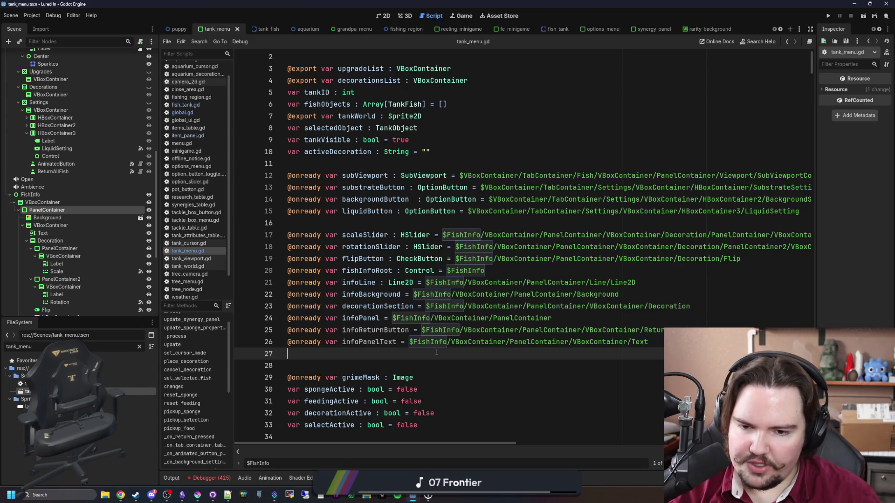
Step: Review the set_language errors in the debugger output, then save the script
{"action": "left_click", "coordinate": [210, 478]}
{"action": "left_click", "coordinate": [228, 392]}
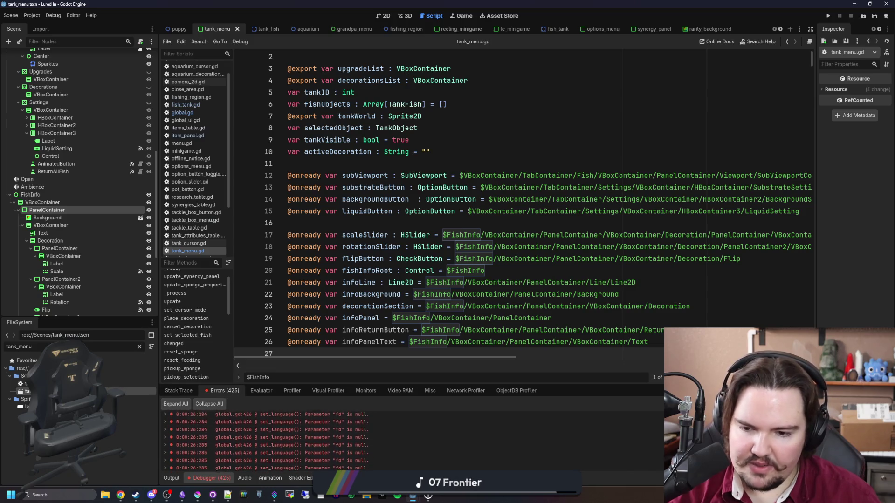
{"action": "left_click", "coordinate": [527, 258]}
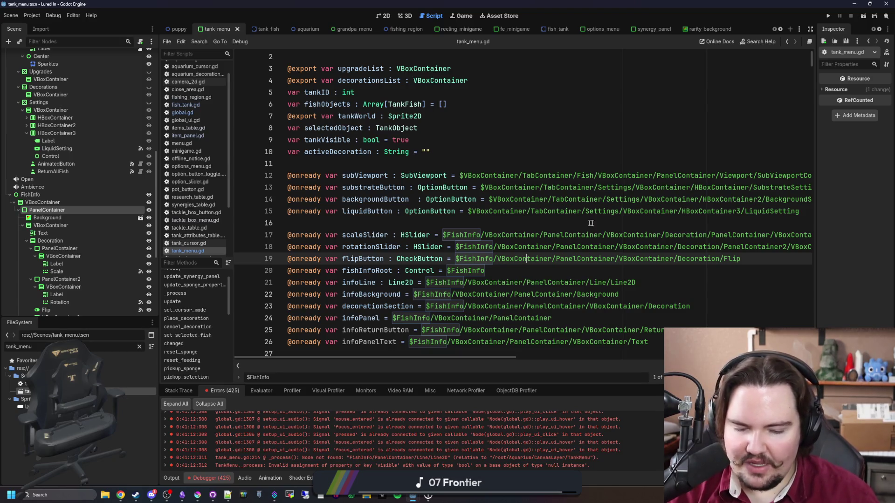
{"action": "scroll", "coordinate": [490, 224], "scroll_direction": "down", "scroll_amount": 1}
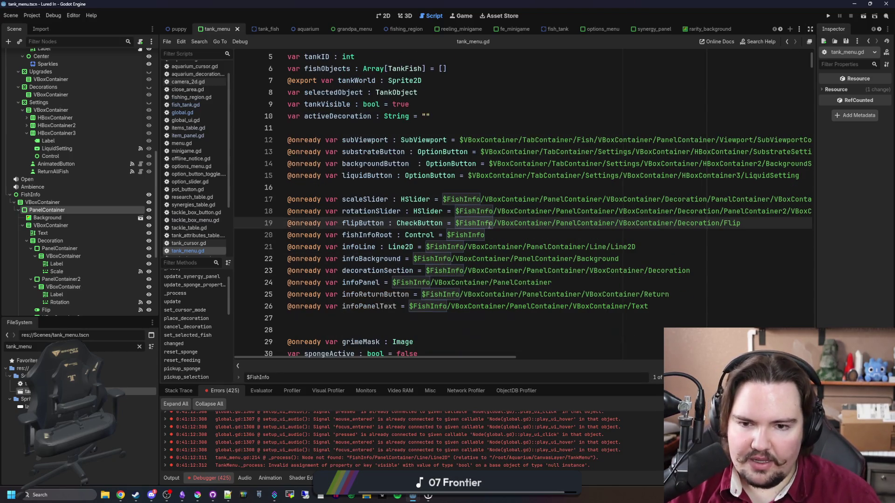
{"action": "left_click", "coordinate": [513, 236]}
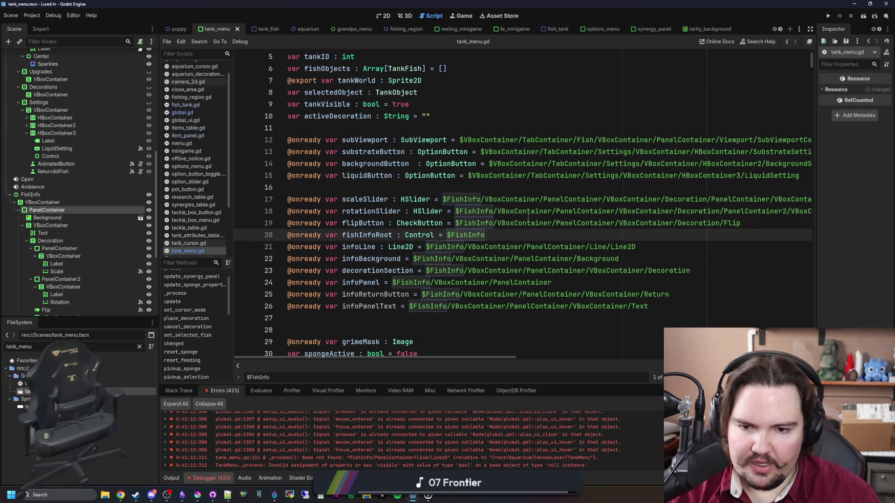
{"action": "left_click", "coordinate": [532, 319]}
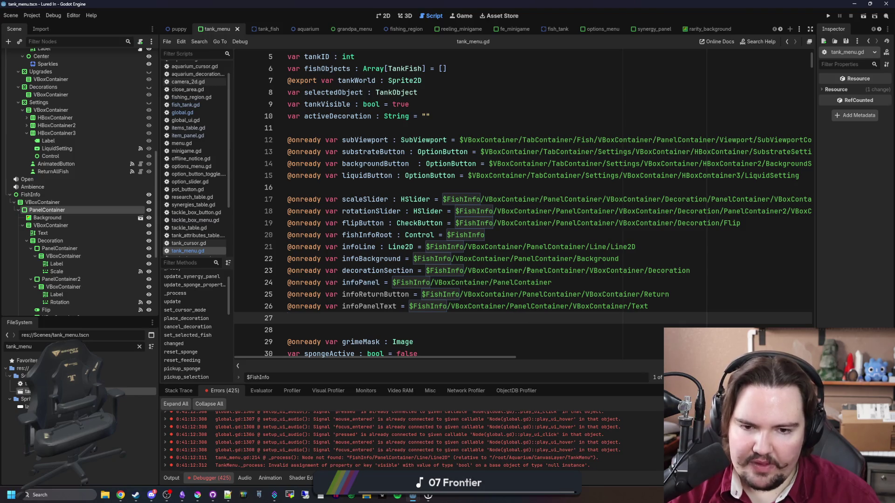
{"action": "left_click", "coordinate": [575, 190]}
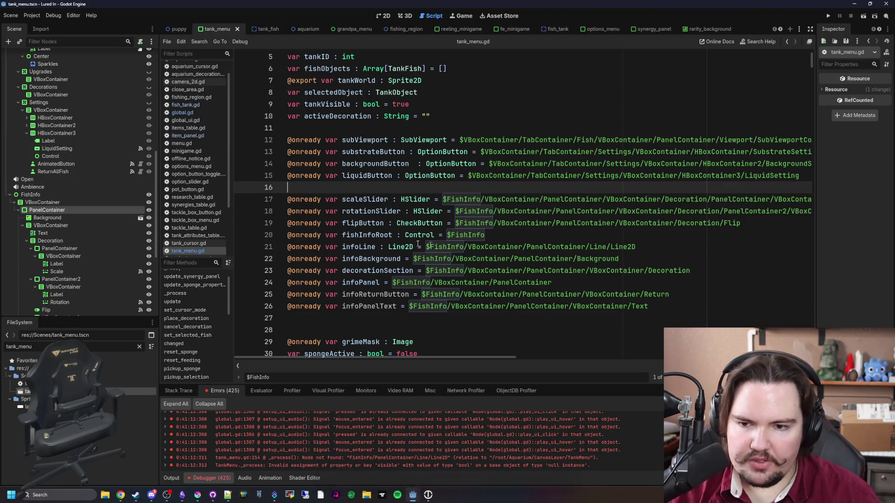
{"action": "key", "text": "ctrl+s"}
Step: Insert 'VBoxContainer/' after '$FishInfo/' on lines 560–561 of update_info_panel, save, and run the game
{"action": "scroll", "coordinate": [336, 185], "scroll_direction": "down", "scroll_amount": 7}
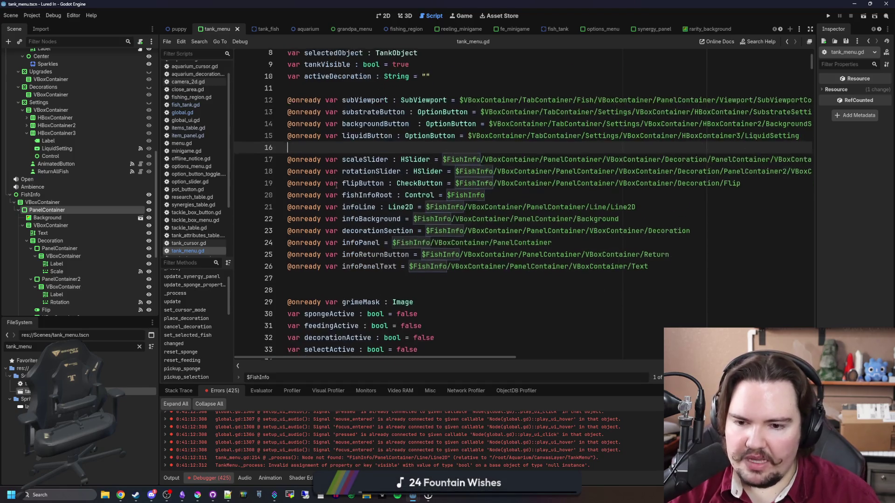
{"action": "mouse_move", "coordinate": [811, 69]}
{"action": "left_mouse_down"}
{"action": "mouse_move", "coordinate": [560, 266]}
{"action": "mouse_move", "coordinate": [300, 368]}
{"action": "left_mouse_up"}
{"action": "key", "text": "Return"}
{"action": "key", "text": "Return"}
{"action": "key", "text": "Return"}
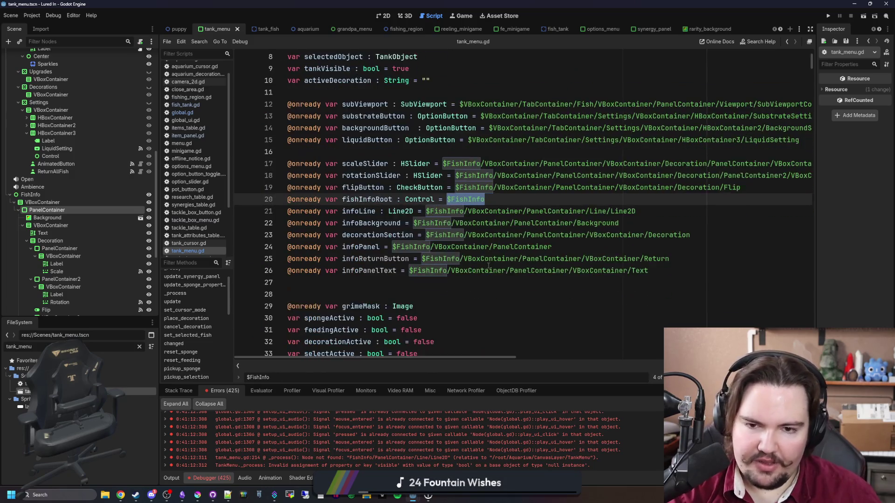
{"action": "key", "text": "Return"}
{"action": "key", "text": "Return"}
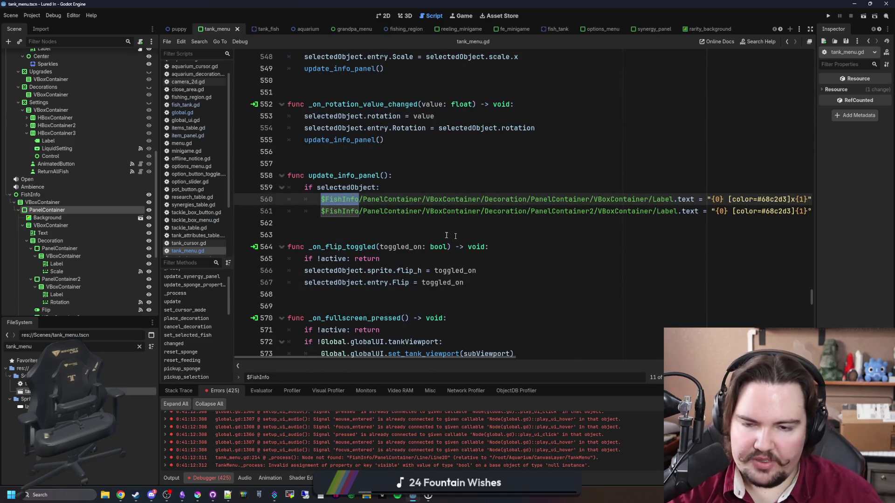
{"action": "left_click", "coordinate": [378, 222]}
{"action": "left_click", "coordinate": [364, 199]}
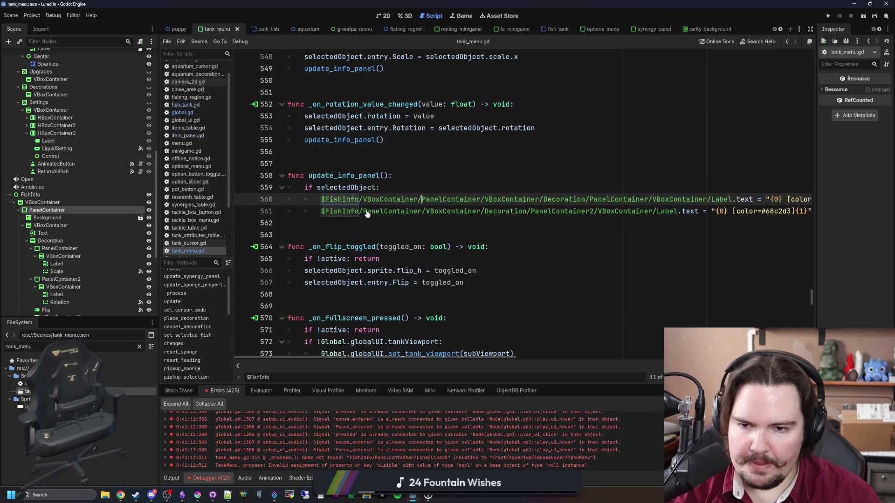
{"action": "type", "text": "VBoxContainer/"}
{"action": "left_click", "coordinate": [364, 211]}
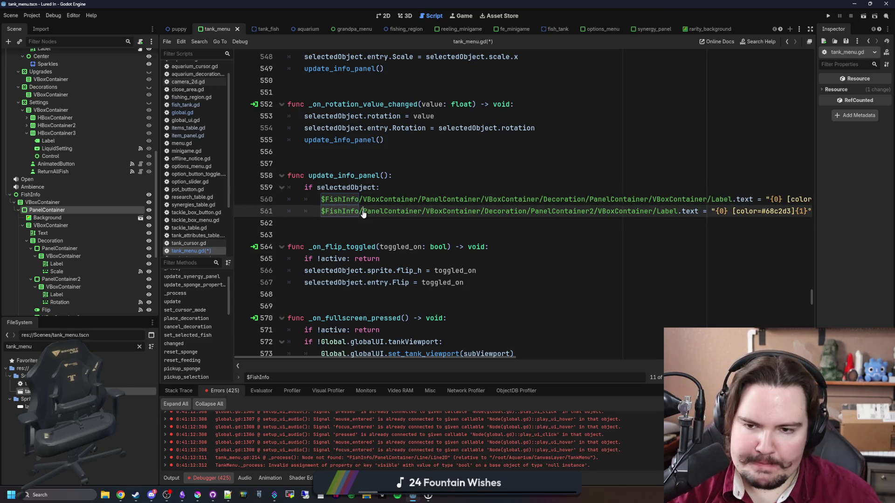
{"action": "left_click", "coordinate": [382, 226]}
{"action": "key", "text": "ctrl+s"}
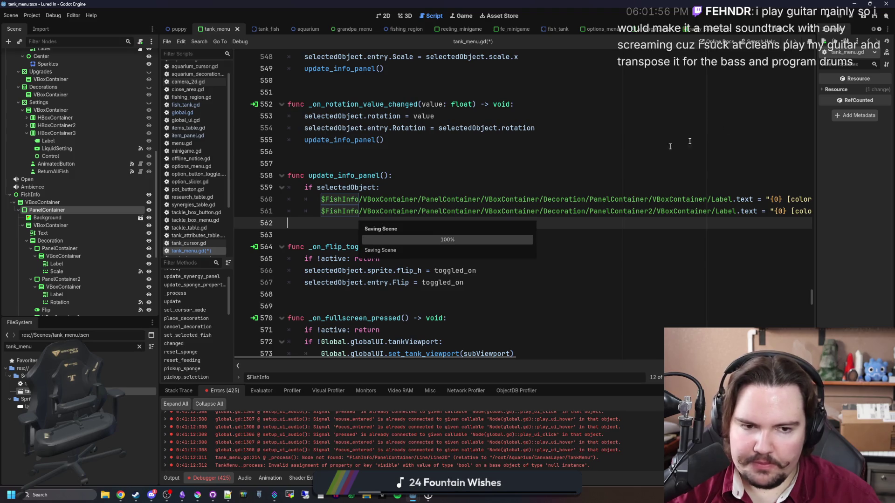
{"action": "left_click", "coordinate": [829, 15]}
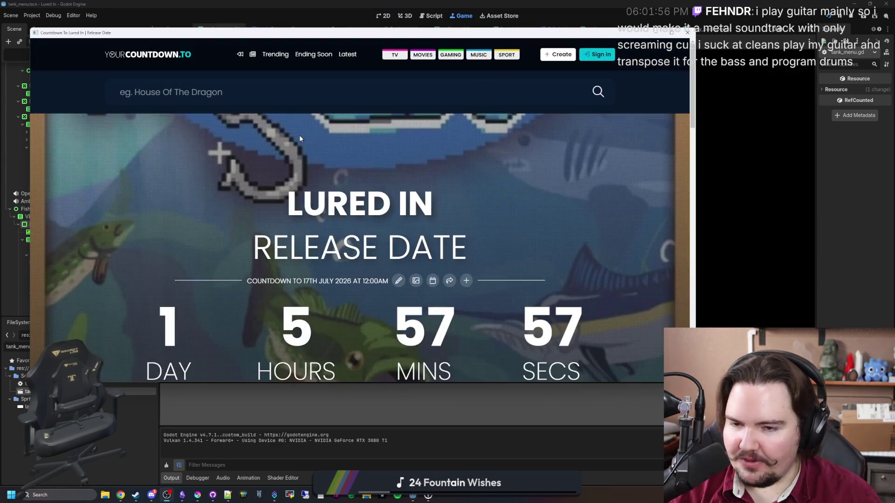
Step: Scroll through the Lured In release countdown page, then close the browser window
{"action": "scroll", "coordinate": [378, 265], "scroll_direction": "down", "scroll_amount": 5}
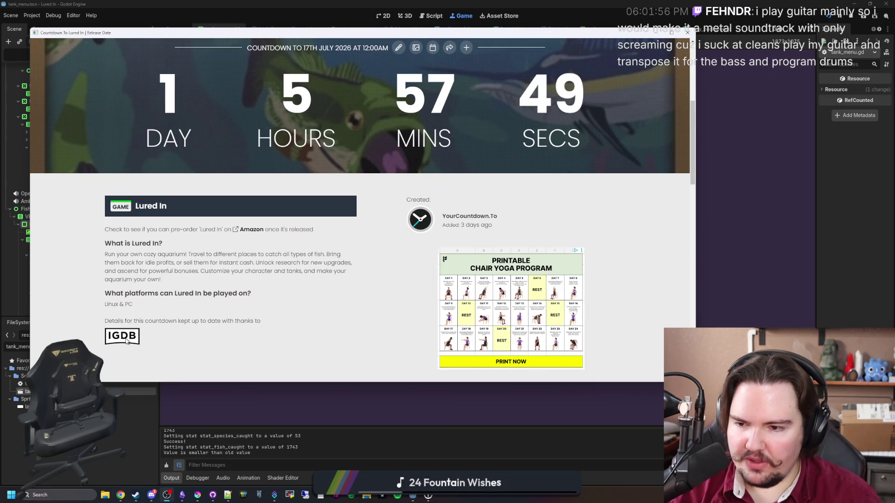
{"action": "scroll", "coordinate": [126, 342], "scroll_direction": "down", "scroll_amount": 3}
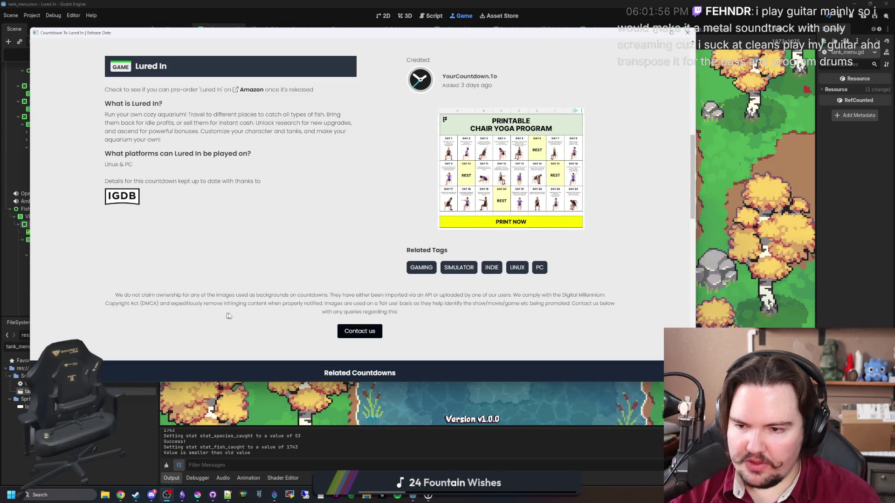
{"action": "scroll", "coordinate": [281, 328], "scroll_direction": "up", "scroll_amount": 5}
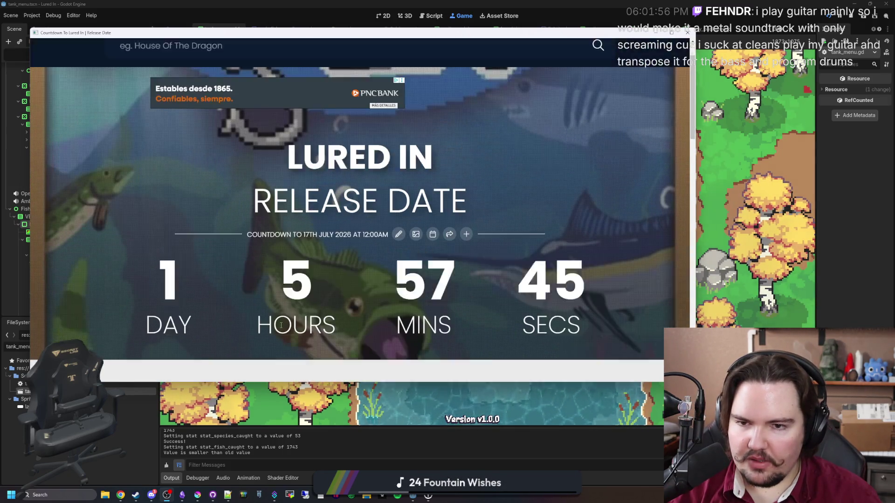
{"action": "scroll", "coordinate": [331, 258], "scroll_direction": "up", "scroll_amount": 1}
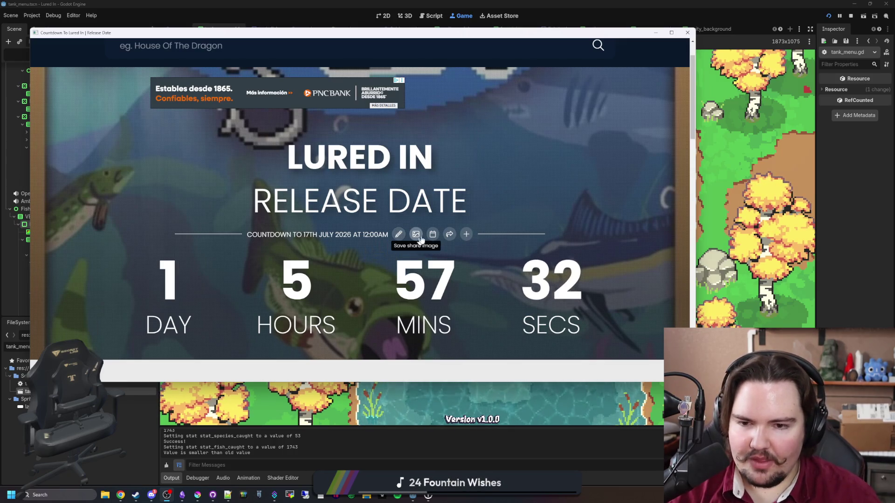
{"action": "left_click", "coordinate": [699, 201]}
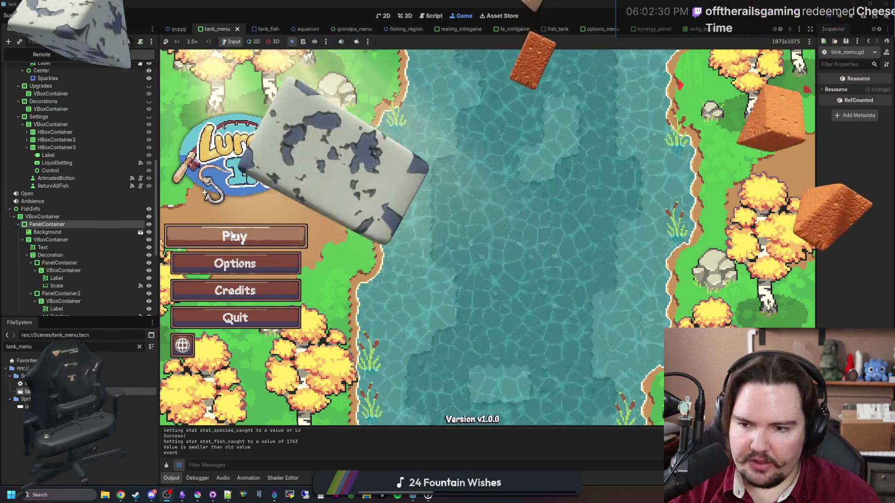
Step: Press Play in Lured In's main menu and dismiss the Welcome Back earnings popup with Nice!
{"action": "left_click", "coordinate": [233, 236]}
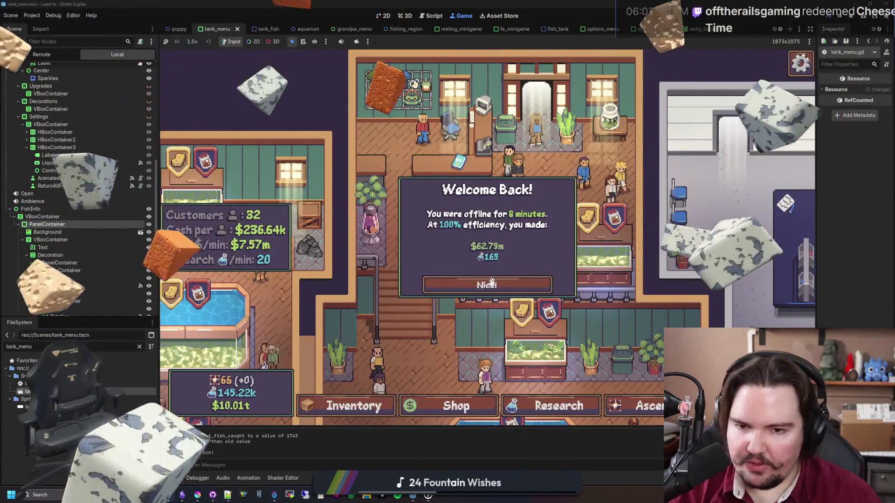
{"action": "left_click", "coordinate": [477, 280]}
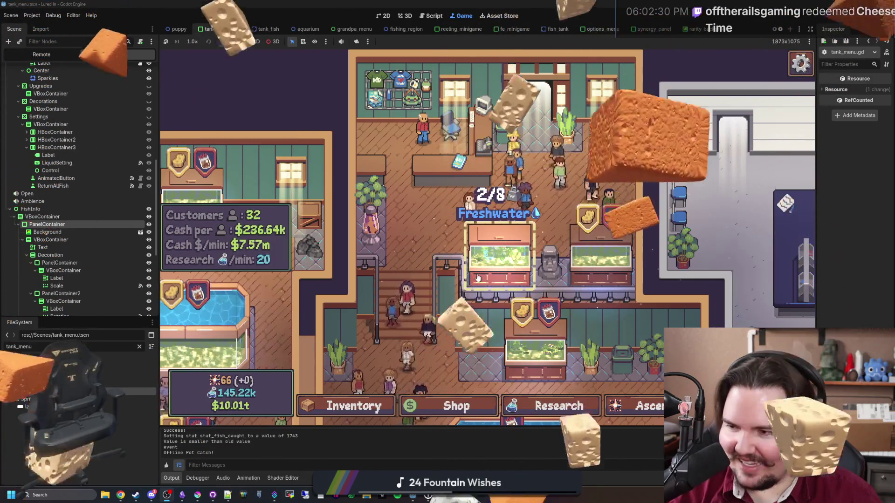
{"action": "scroll", "coordinate": [478, 278], "scroll_direction": "down", "scroll_amount": 3}
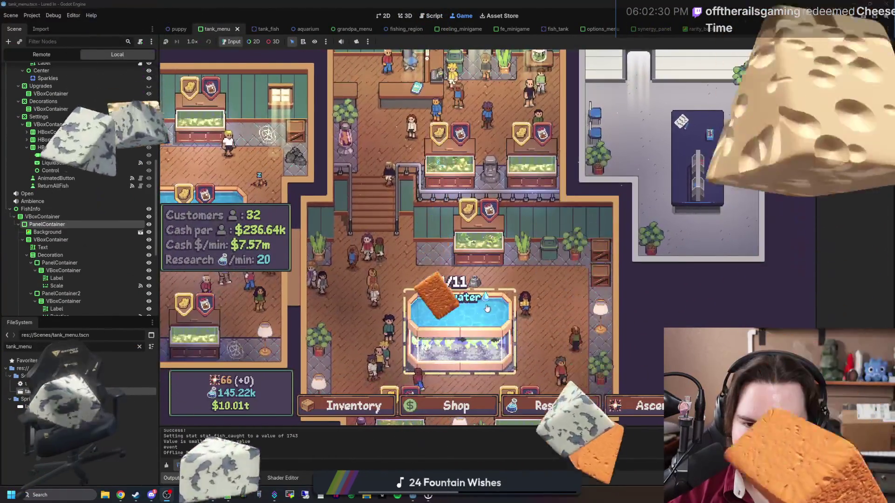
Step: Open Large Fish Tank 1 and try selecting its kelp, crab and ball sponge
{"action": "left_click", "coordinate": [457, 310]}
{"action": "left_click", "coordinate": [606, 224]}
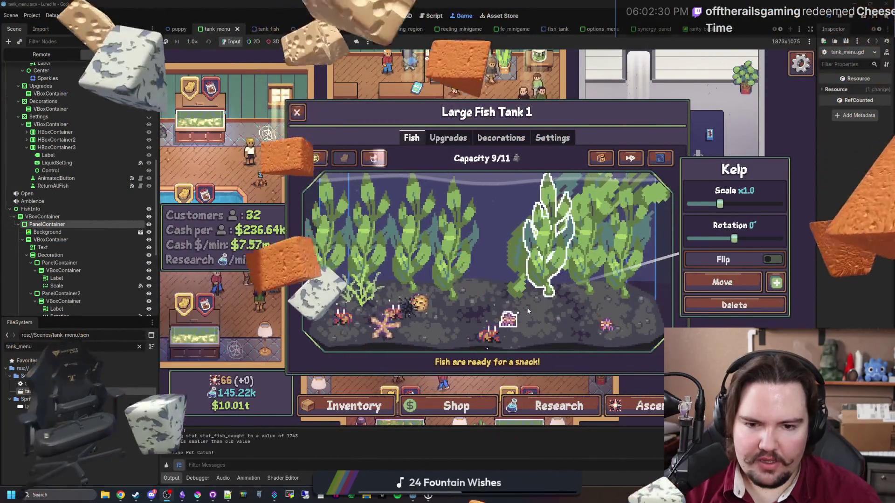
{"action": "left_click", "coordinate": [505, 319]}
{"action": "left_click", "coordinate": [489, 332]}
{"action": "left_click", "coordinate": [335, 317]}
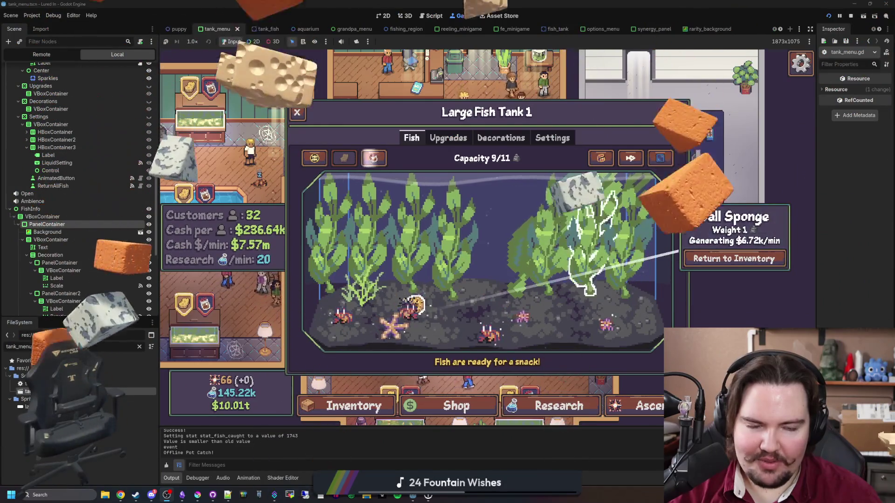
{"action": "left_click", "coordinate": [264, 318]}
{"action": "left_click", "coordinate": [459, 329]}
{"action": "left_click", "coordinate": [624, 224]}
{"action": "left_click", "coordinate": [264, 317]}
Step: Reopen the tank and select and deselect kelp decorations to view their settings
{"action": "left_click", "coordinate": [459, 329]}
{"action": "left_click", "coordinate": [613, 264]}
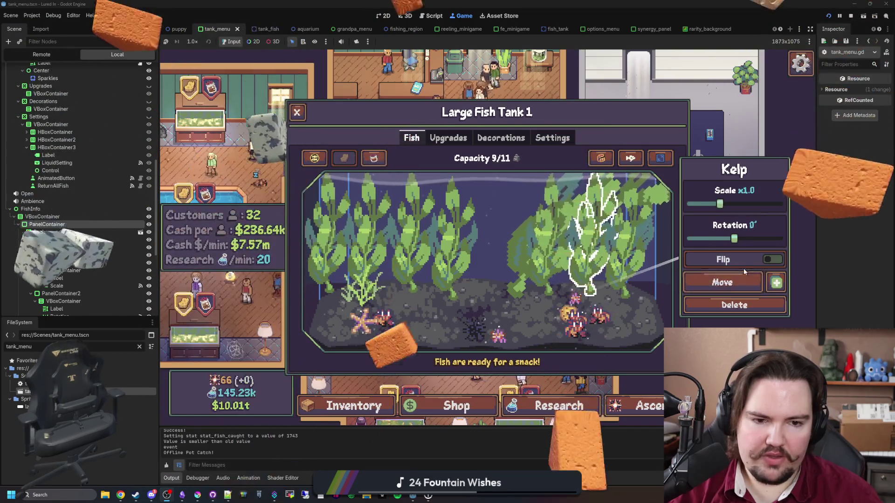
{"action": "left_click", "coordinate": [723, 281]}
{"action": "left_click", "coordinate": [512, 279]}
{"action": "left_click", "coordinate": [539, 316]}
{"action": "left_click", "coordinate": [538, 261]}
{"action": "left_click", "coordinate": [538, 279]}
{"action": "left_click", "coordinate": [541, 261]}
{"action": "left_click", "coordinate": [751, 286]}
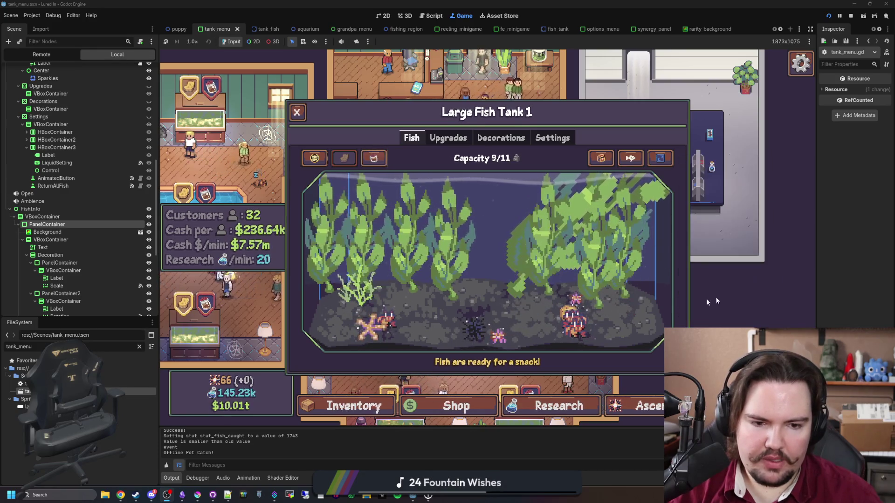
Step: Return the Red Ghost Crab and another crab to the inventory, leaving the tank at 7/11
{"action": "left_click", "coordinate": [566, 320]}
{"action": "left_click", "coordinate": [739, 264]}
{"action": "left_click", "coordinate": [574, 321]}
{"action": "left_click", "coordinate": [722, 264]}
Step: Toggle the decorations' visibility, page through the tank tabs, close the tank and stop the game
{"action": "left_click", "coordinate": [629, 159]}
{"action": "left_click", "coordinate": [629, 159]}
{"action": "left_click", "coordinate": [629, 158]}
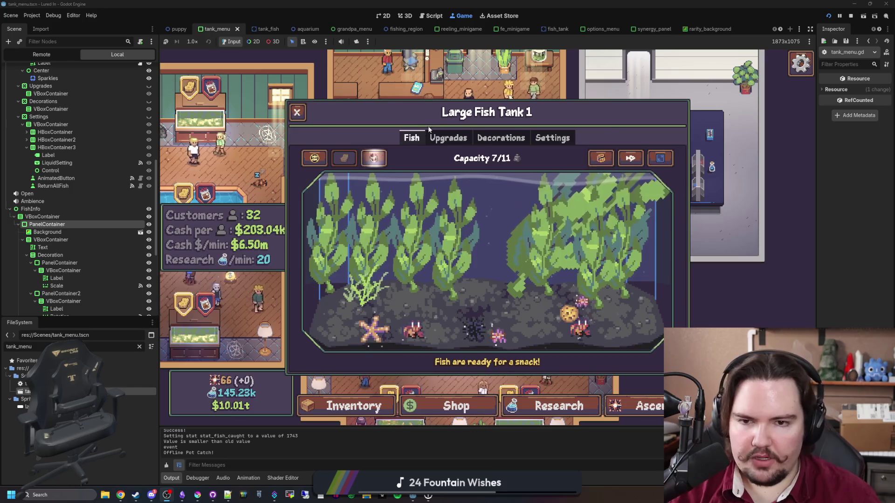
{"action": "key", "text": "Right"}
{"action": "key", "text": "Right"}
{"action": "key", "text": "Right"}
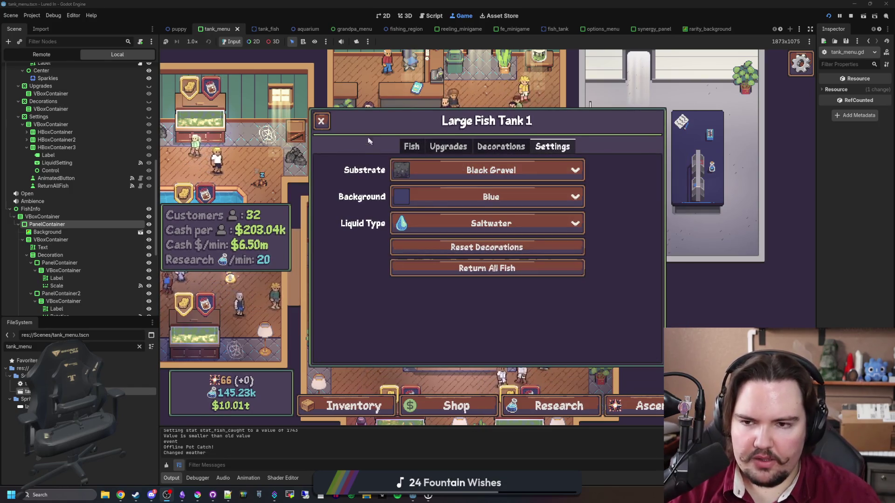
{"action": "key", "text": "Escape"}
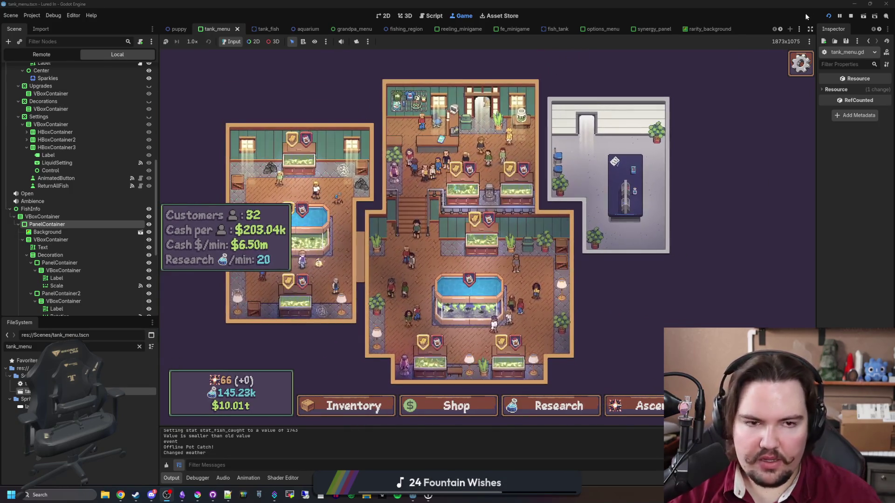
{"action": "key", "text": "F8"}
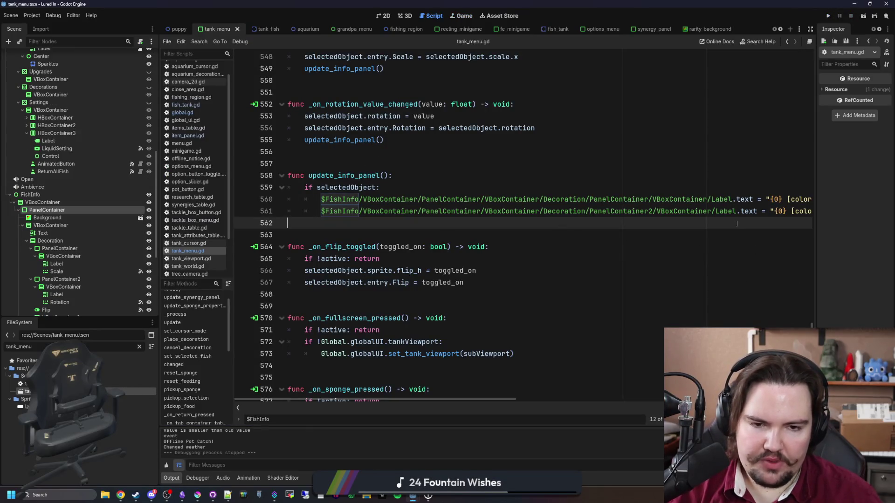
Step: Step through each $FishInfo match in tank_menu.gd, save the script, and relaunch Lured In
{"action": "scroll", "coordinate": [737, 223], "scroll_direction": "right", "scroll_amount": 15}
{"action": "scroll", "coordinate": [419, 210], "scroll_direction": "left", "scroll_amount": 6}
{"action": "scroll", "coordinate": [419, 210], "scroll_direction": "left", "scroll_amount": 5}
{"action": "scroll", "coordinate": [418, 210], "scroll_direction": "down", "scroll_amount": 4}
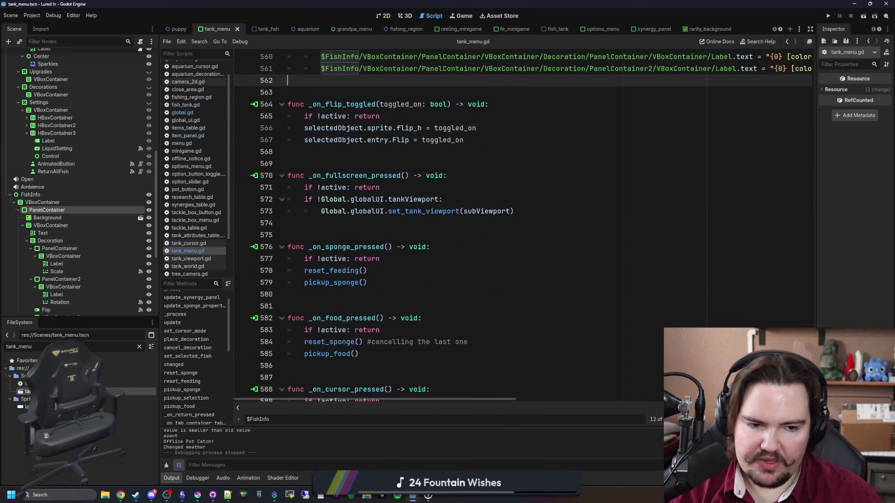
{"action": "scroll", "coordinate": [418, 209], "scroll_direction": "down", "scroll_amount": 20}
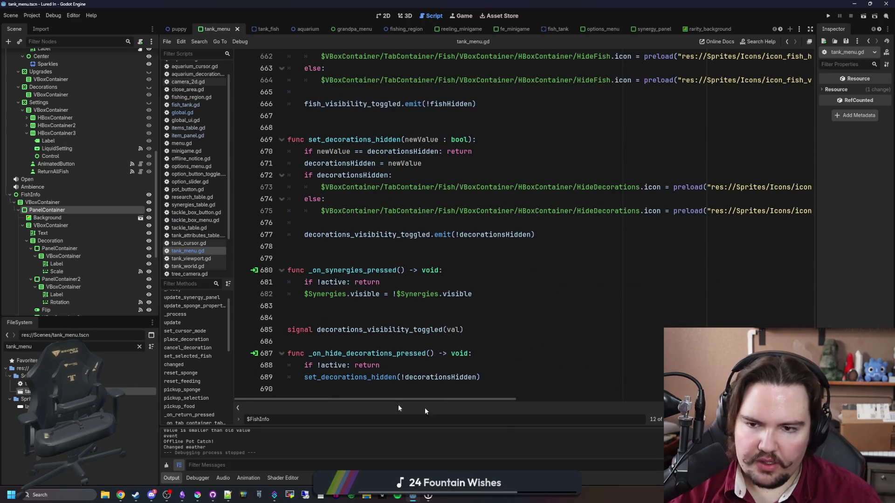
{"action": "key", "text": "Return"}
{"action": "key", "text": "Return"}
{"action": "key", "text": "Return"}
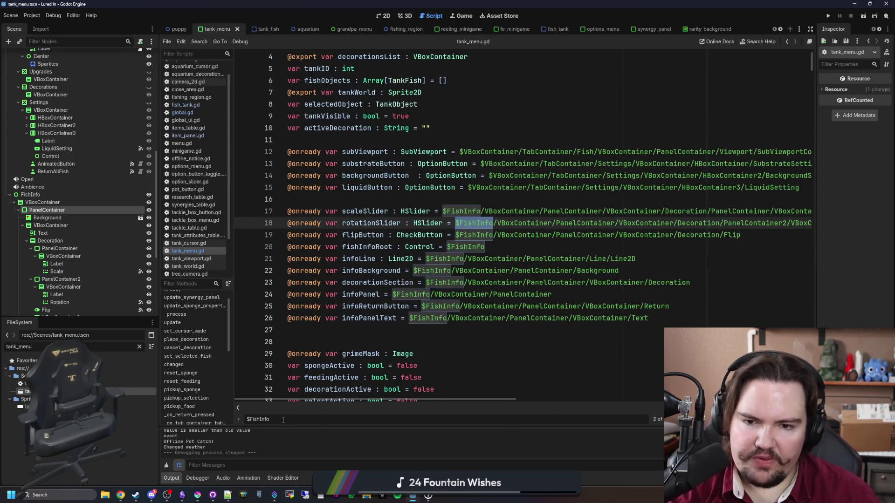
{"action": "key", "text": "Return"}
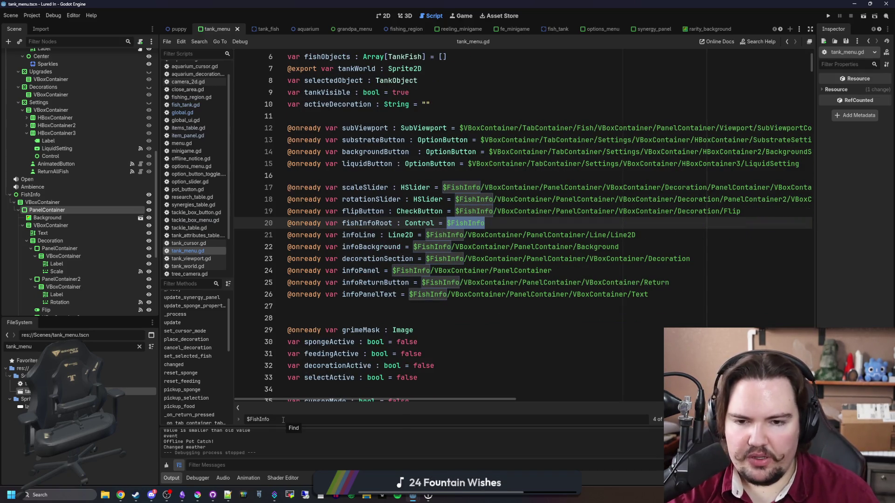
{"action": "key", "text": "Return"}
{"action": "key", "text": "Return"}
{"action": "key", "text": "Return"}
{"action": "key", "text": "Return"}
{"action": "key", "text": "Return"}
{"action": "key", "text": "Return"}
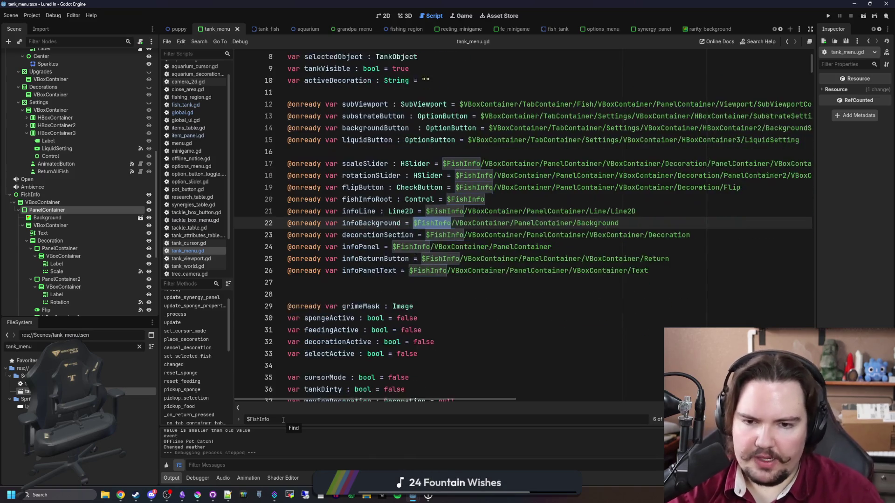
{"action": "key", "text": "Return"}
{"action": "key", "text": "Return"}
{"action": "key", "text": "Return"}
{"action": "left_click", "coordinate": [358, 240]}
{"action": "key", "text": "ctrl+s"}
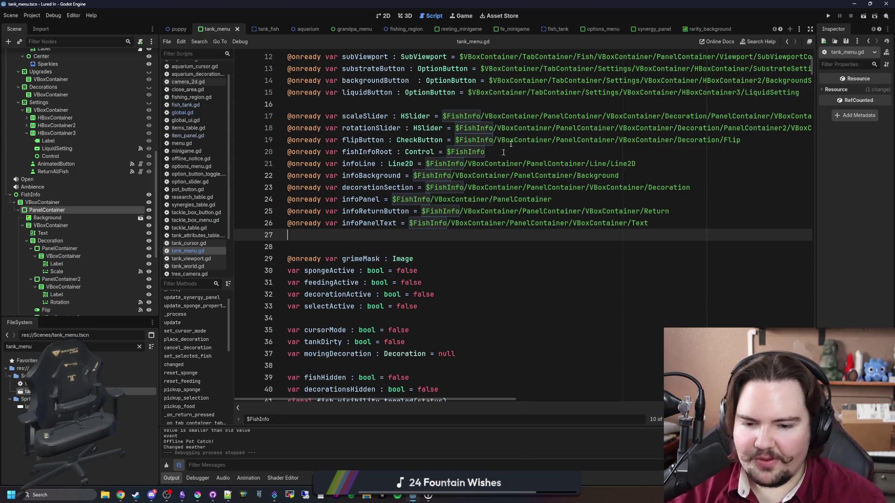
{"action": "left_click", "coordinate": [829, 16]}
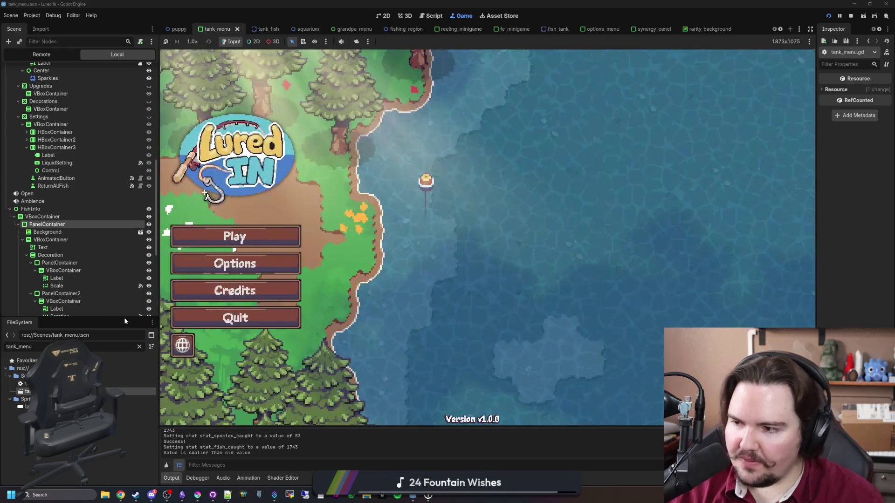
Step: Start playing, dismiss the Welcome Back summary, and look through the fish inventory
{"action": "left_click", "coordinate": [260, 236]}
{"action": "left_click", "coordinate": [461, 287]}
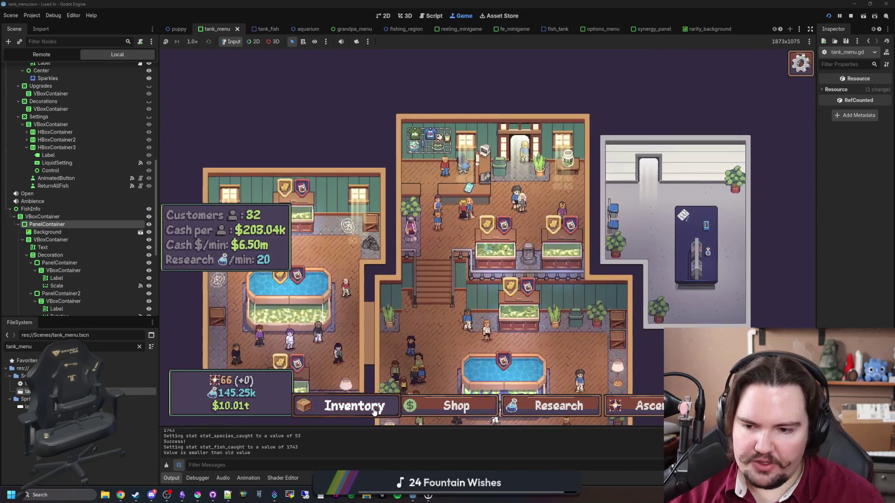
{"action": "left_click", "coordinate": [354, 406]}
{"action": "scroll", "coordinate": [381, 331], "scroll_direction": "down", "scroll_amount": 15}
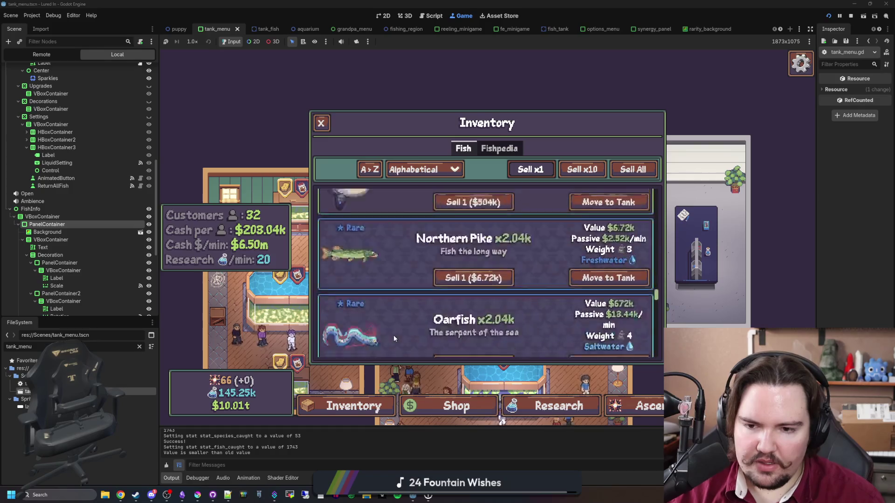
{"action": "left_click", "coordinate": [427, 394]}
Step: Browse the shop's categories, return to Equipment, and close the shop
{"action": "left_click", "coordinate": [431, 402]}
{"action": "scroll", "coordinate": [447, 243], "scroll_direction": "down", "scroll_amount": 3}
{"action": "scroll", "coordinate": [447, 210], "scroll_direction": "up", "scroll_amount": 3}
{"action": "key", "text": "Right"}
{"action": "key", "text": "Right"}
{"action": "key", "text": "Right"}
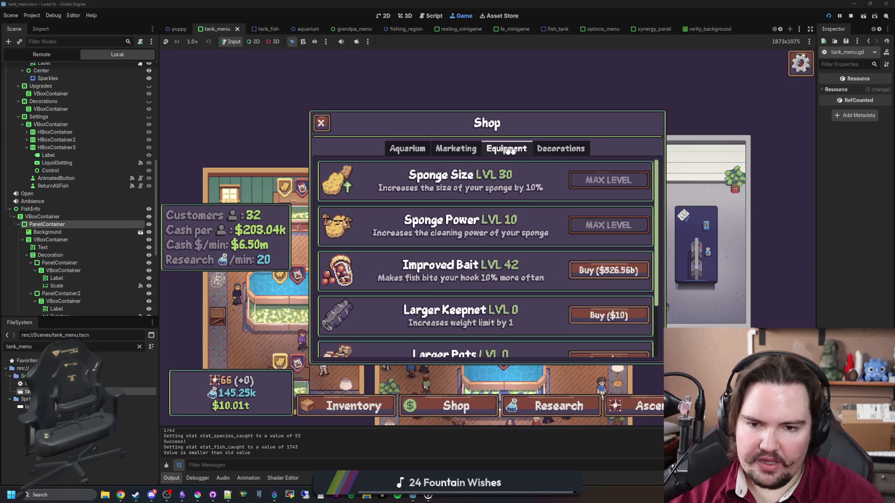
{"action": "key", "text": "Left"}
{"action": "key", "text": "Escape"}
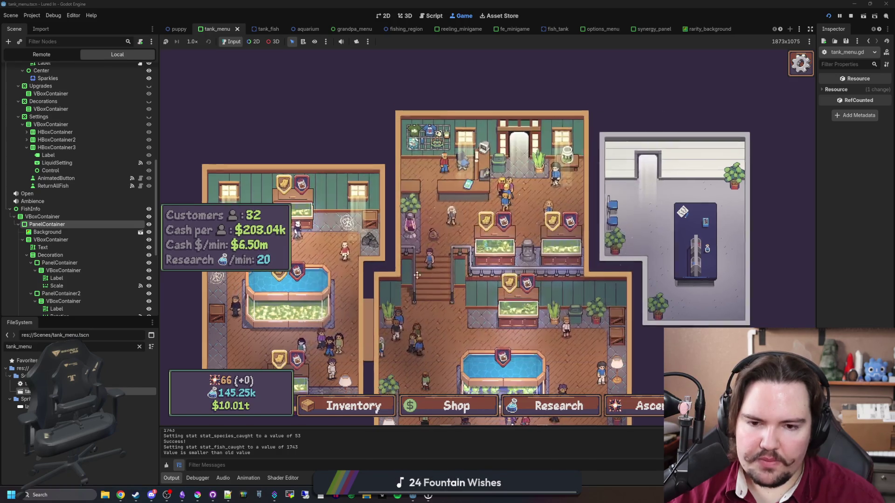
{"action": "left_click", "coordinate": [466, 368]}
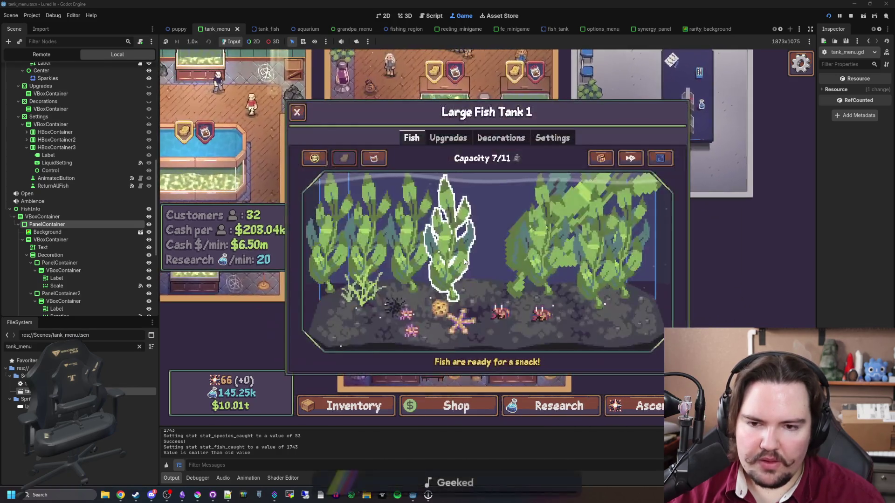
Step: Reset the large tilted kelp in Large Fish Tank 1 to scale x1.0 and 0° rotation
{"action": "left_click", "coordinate": [465, 262]}
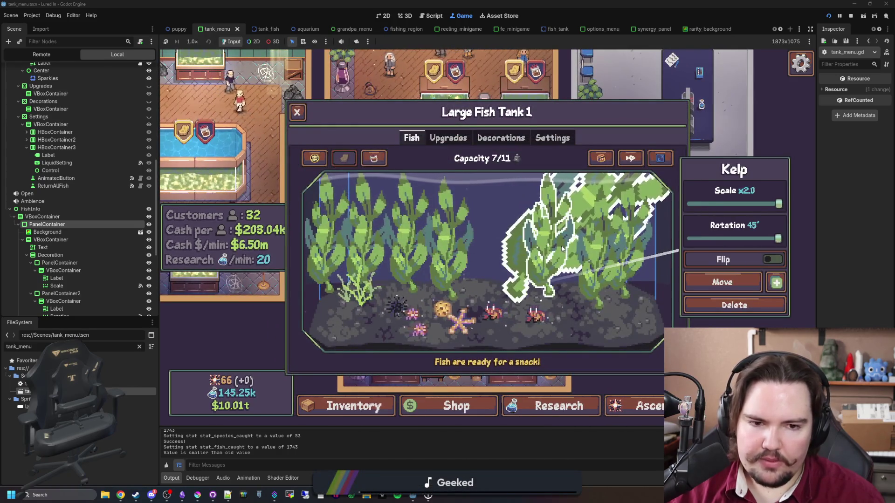
{"action": "left_click", "coordinate": [634, 233]}
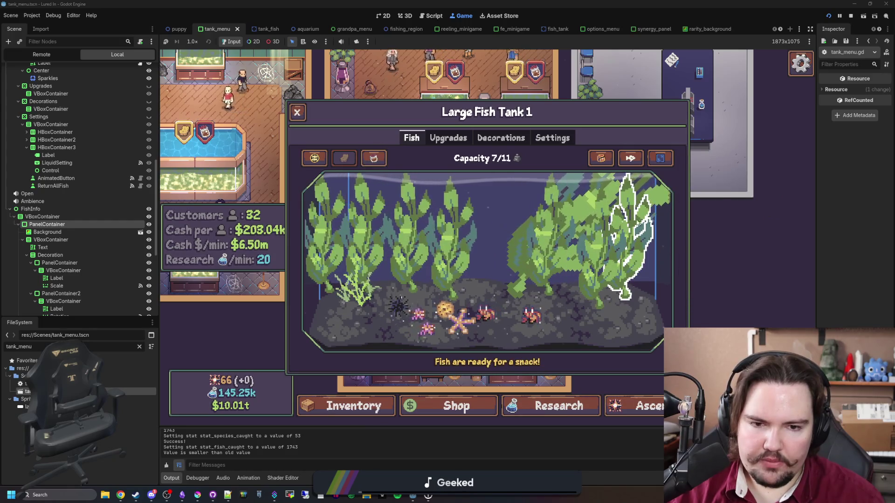
{"action": "left_click", "coordinate": [521, 284]}
{"action": "key", "text": "Escape"}
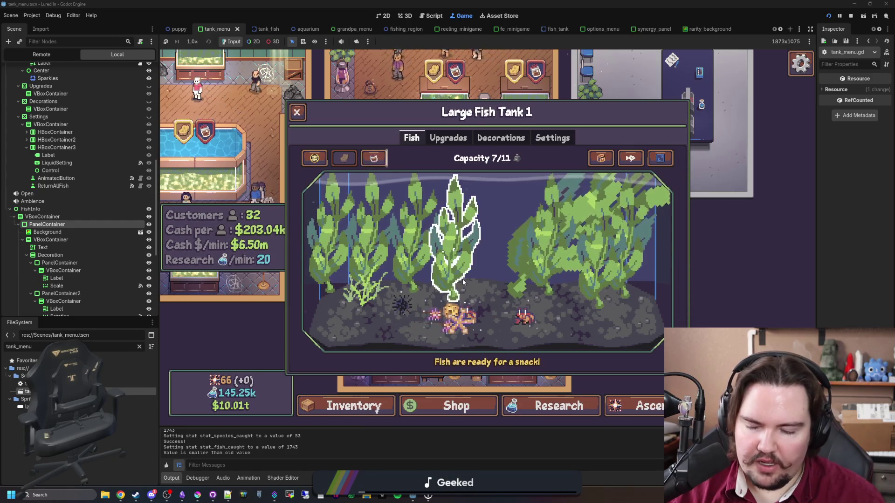
{"action": "key", "text": "Escape"}
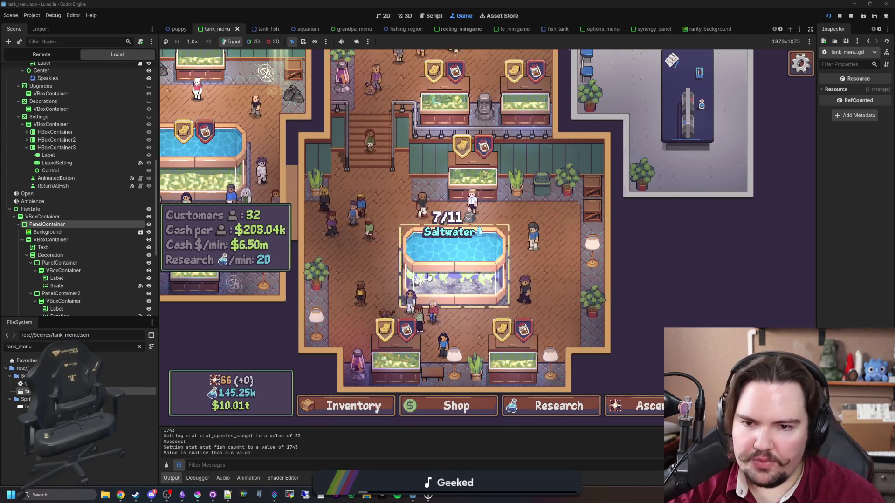
{"action": "left_click", "coordinate": [455, 279]}
{"action": "left_click", "coordinate": [518, 274]}
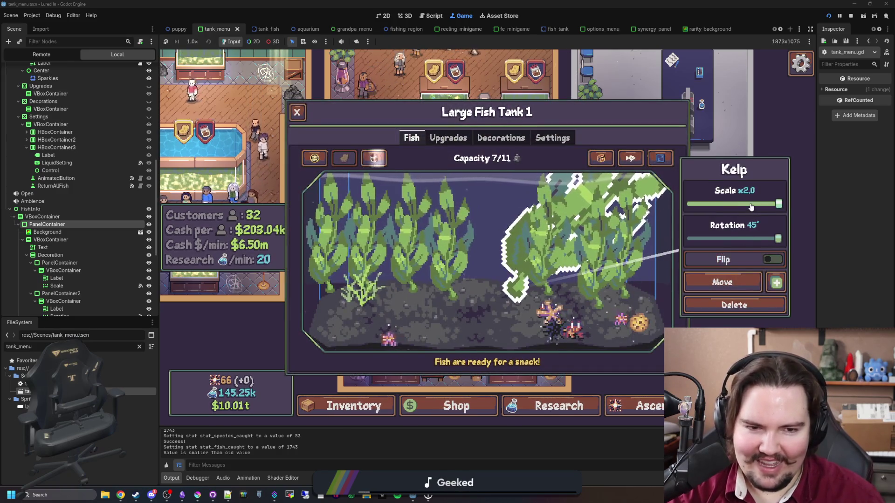
{"action": "left_click_drag", "start_coordinate": [779, 204], "coordinate": [722, 206]}
{"action": "left_click_drag", "start_coordinate": [779, 239], "coordinate": [734, 238]}
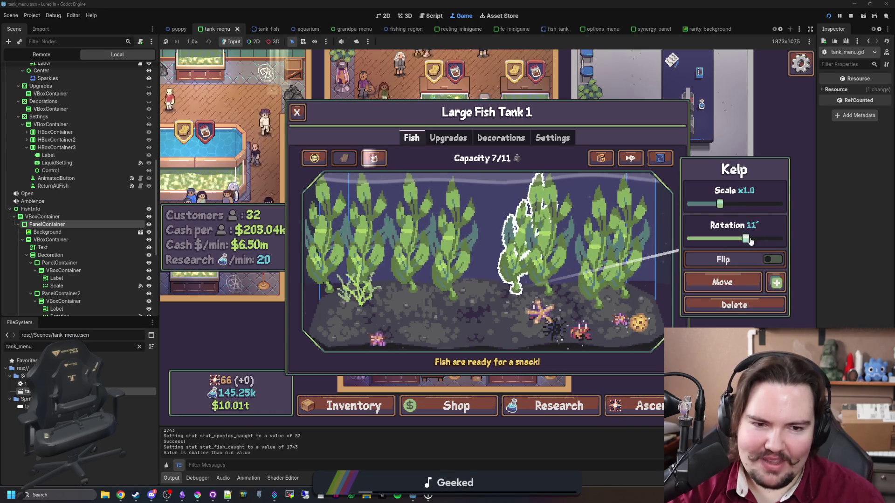
{"action": "key", "text": "Escape"}
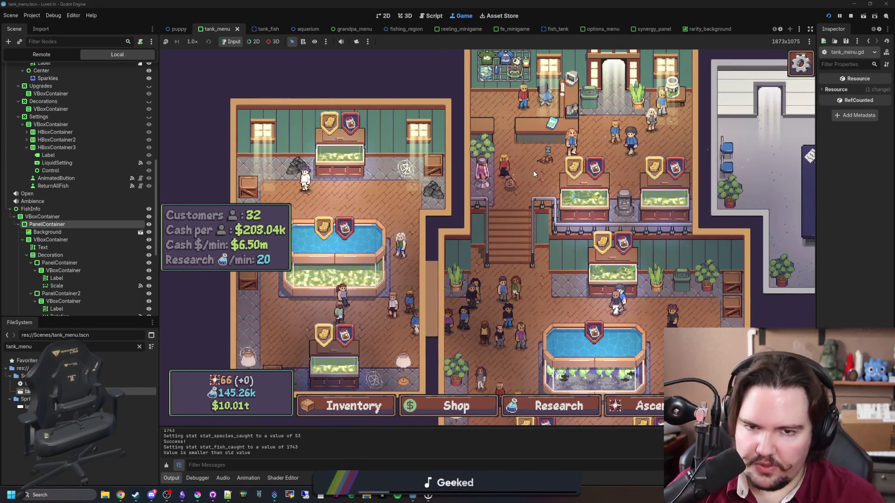
Step: Pan and zoom around the aquarium shop's upper and lower rooms and tanks
{"action": "scroll", "coordinate": [534, 173], "scroll_direction": "up", "scroll_amount": 2}
{"action": "key", "text": "s"}
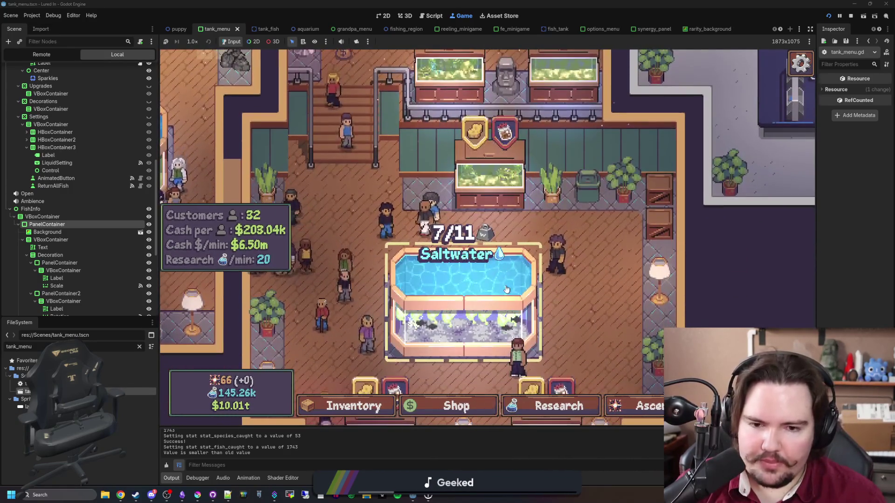
{"action": "key", "text": "a"}
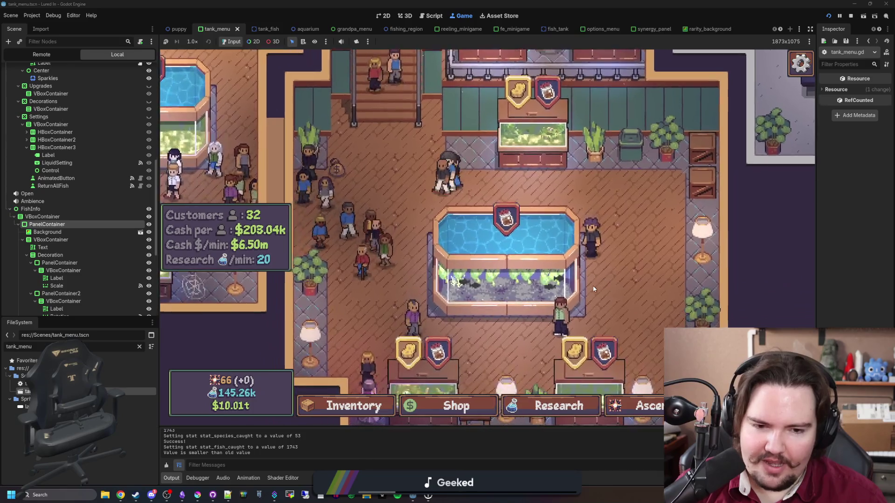
{"action": "scroll", "coordinate": [594, 289], "scroll_direction": "down", "scroll_amount": 3}
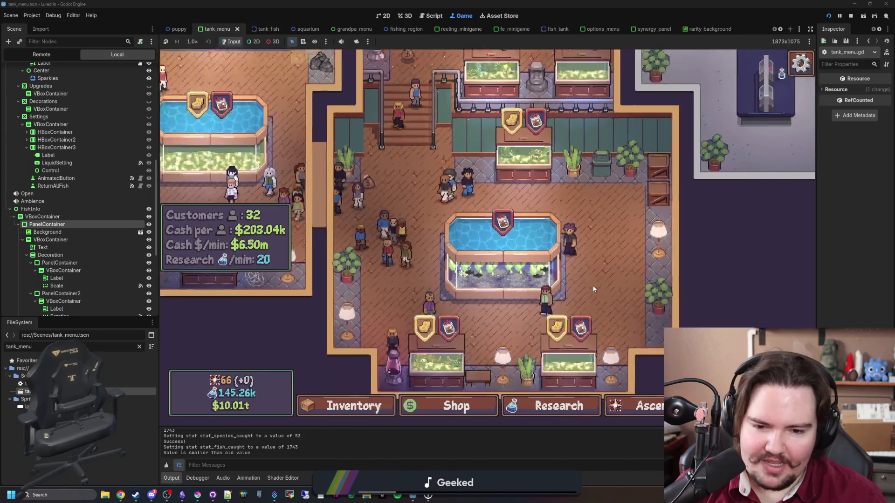
{"action": "scroll", "coordinate": [469, 294], "scroll_direction": "up", "scroll_amount": 2}
{"action": "key", "text": "a"}
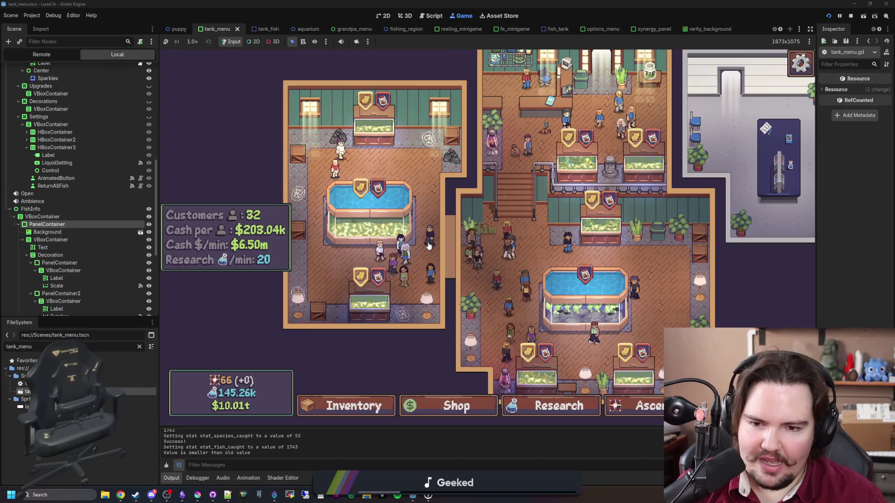
{"action": "key", "text": "w"}
{"action": "key", "text": "d"}
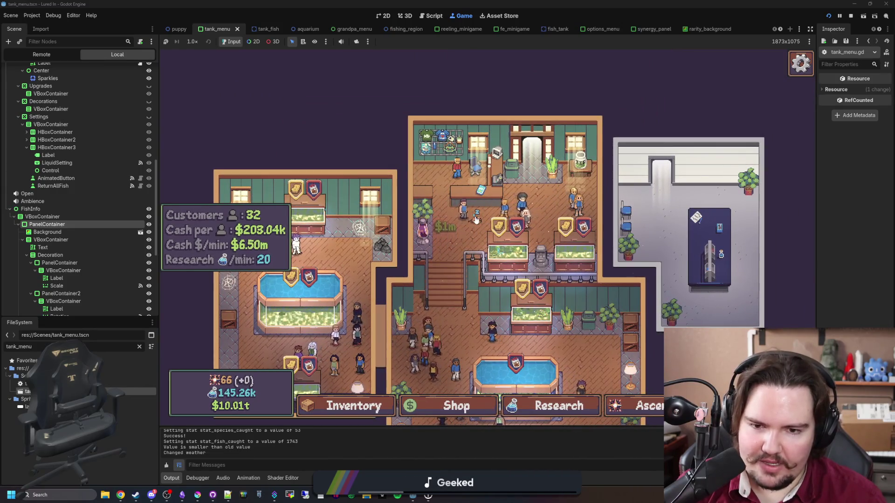
{"action": "key", "text": "s"}
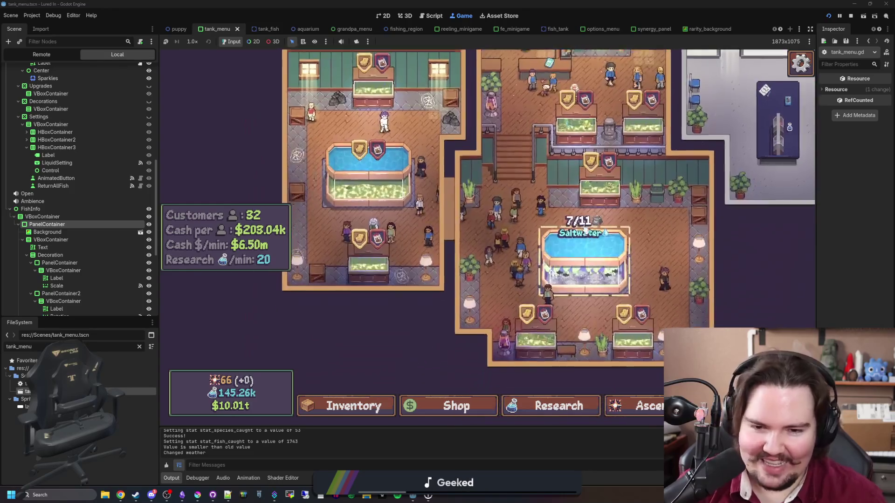
{"action": "key", "text": "w"}
{"action": "key", "text": "a"}
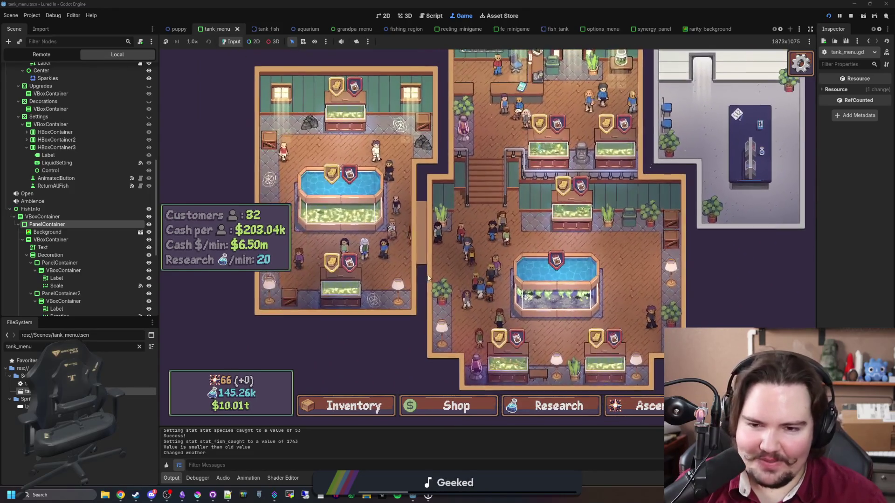
{"action": "scroll", "coordinate": [393, 247], "scroll_direction": "up", "scroll_amount": 3}
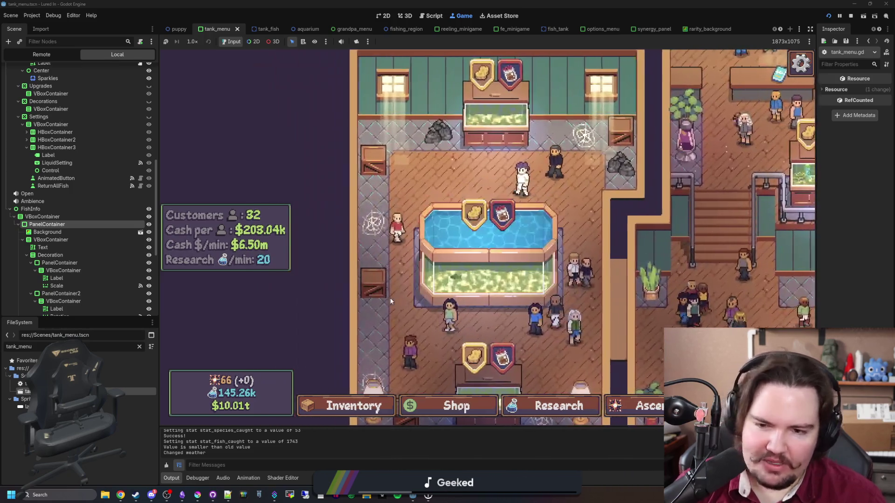
{"action": "key", "text": "d"}
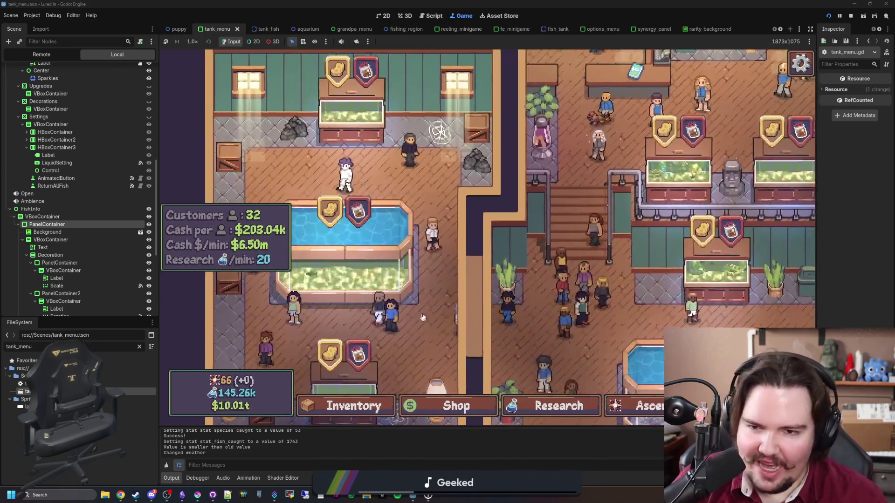
{"action": "key", "text": "s"}
{"action": "key", "text": "d"}
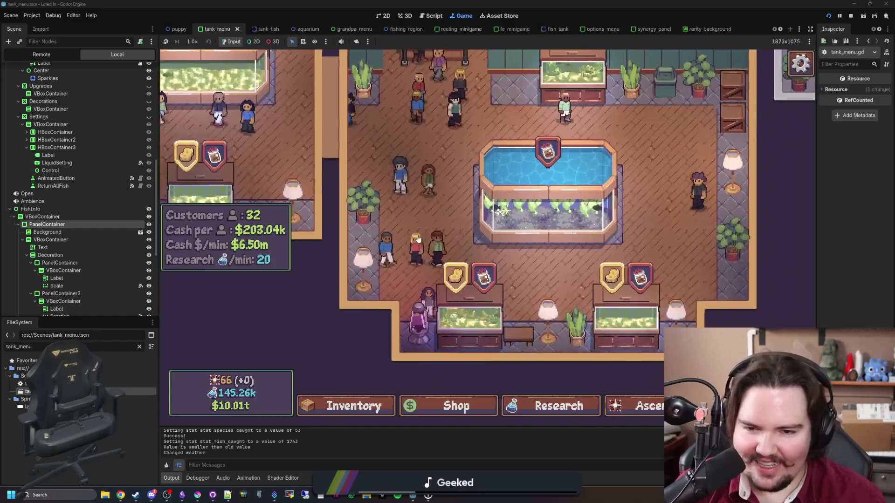
{"action": "key", "text": "w"}
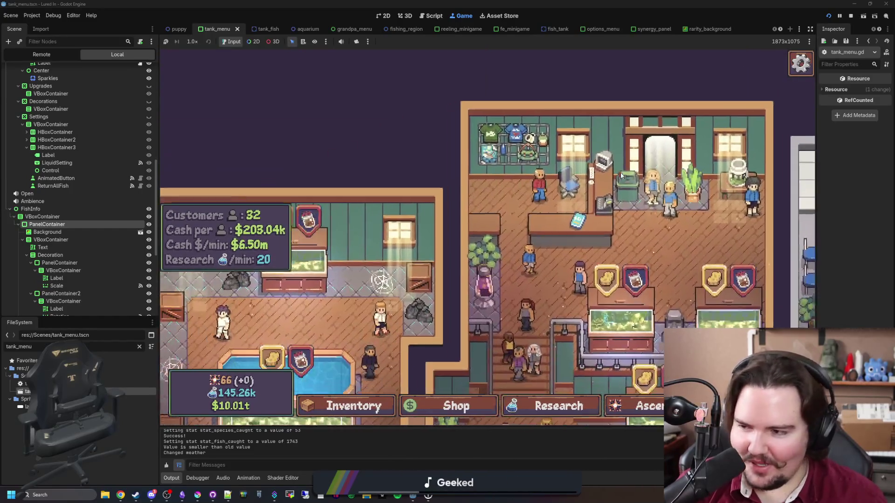
{"action": "key", "text": "s"}
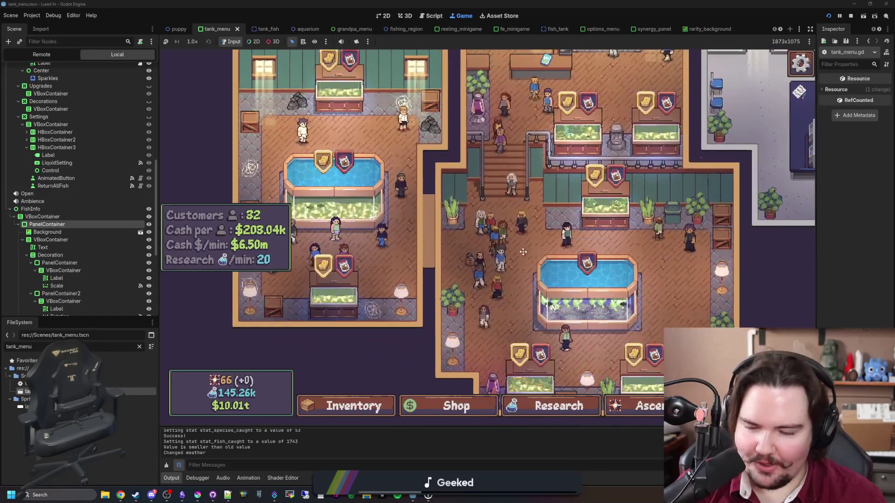
{"action": "key", "text": "d"}
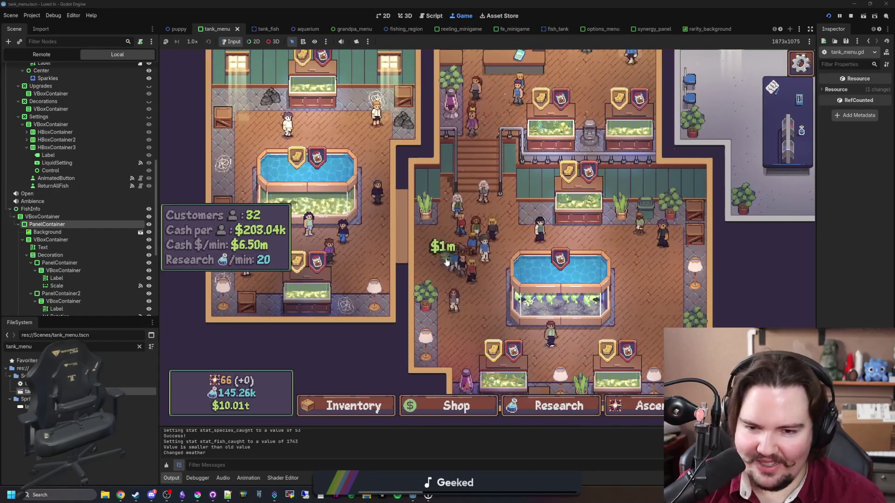
{"action": "key", "text": "d"}
{"action": "key", "text": "w"}
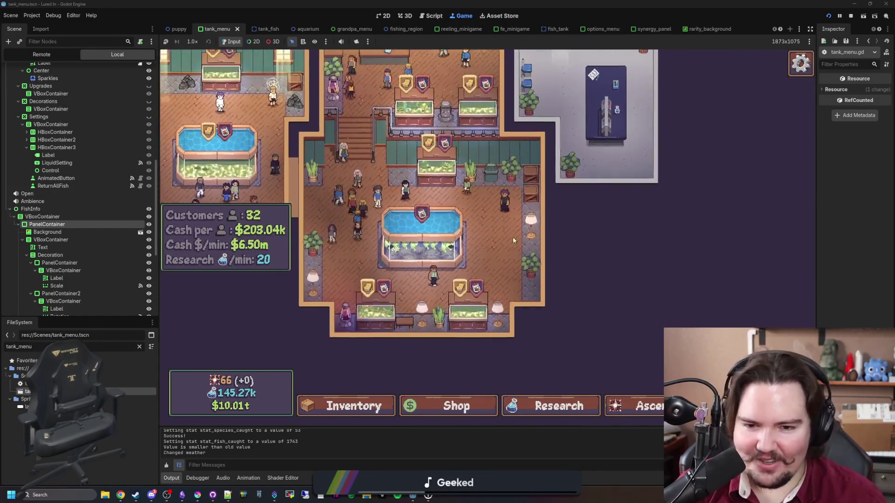
{"action": "key", "text": "a"}
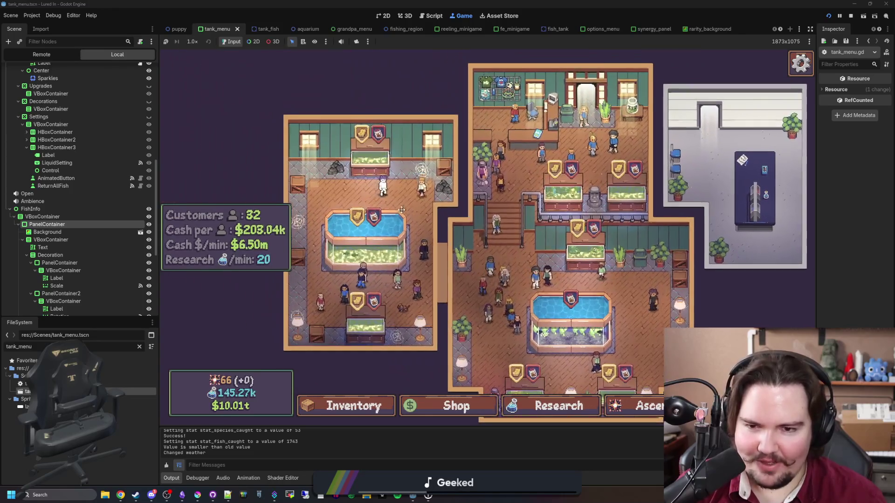
{"action": "key", "text": "s"}
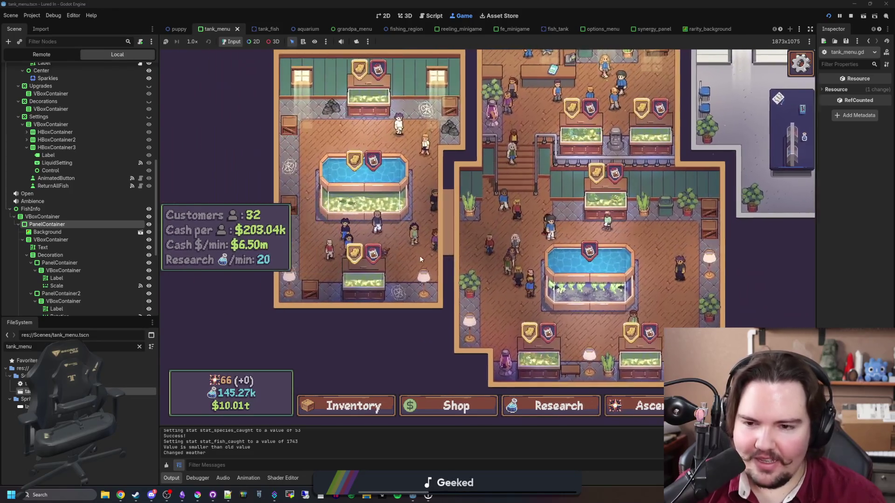
{"action": "scroll", "coordinate": [420, 255], "scroll_direction": "up", "scroll_amount": 5}
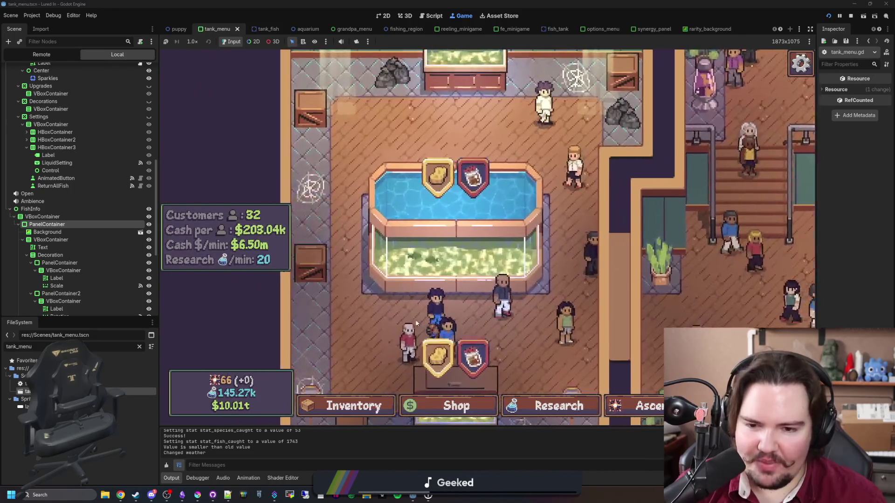
{"action": "scroll", "coordinate": [450, 331], "scroll_direction": "down", "scroll_amount": 8}
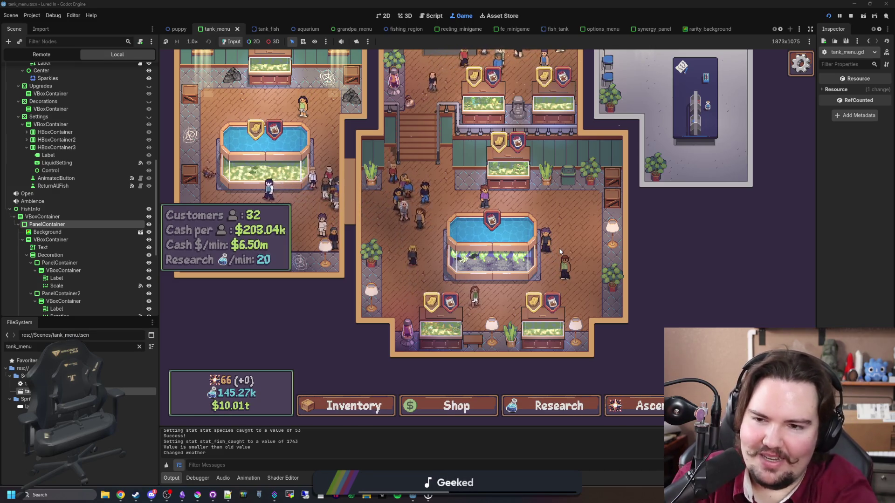
Step: Pan over to the stair room and collect the blue sparkle on the stairs
{"action": "mouse_move", "coordinate": [450, 248]}
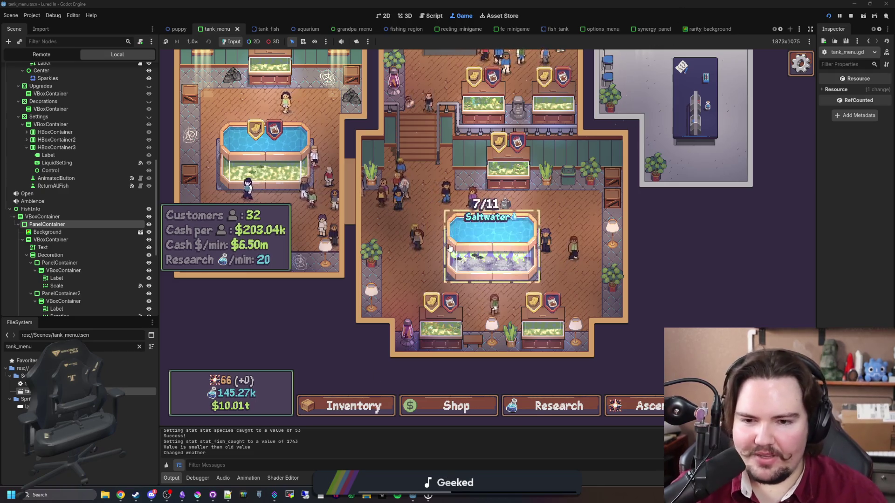
{"action": "key", "text": "w"}
{"action": "key", "text": "a"}
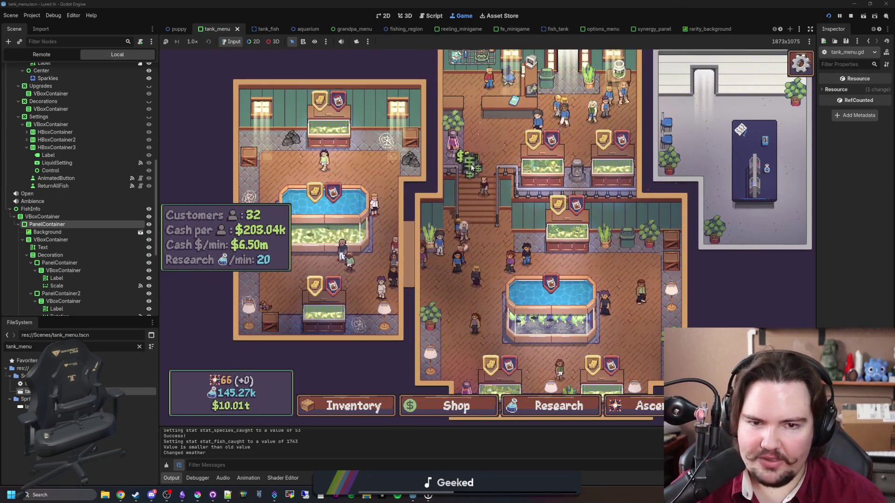
{"action": "key", "text": "w"}
{"action": "key", "text": "d"}
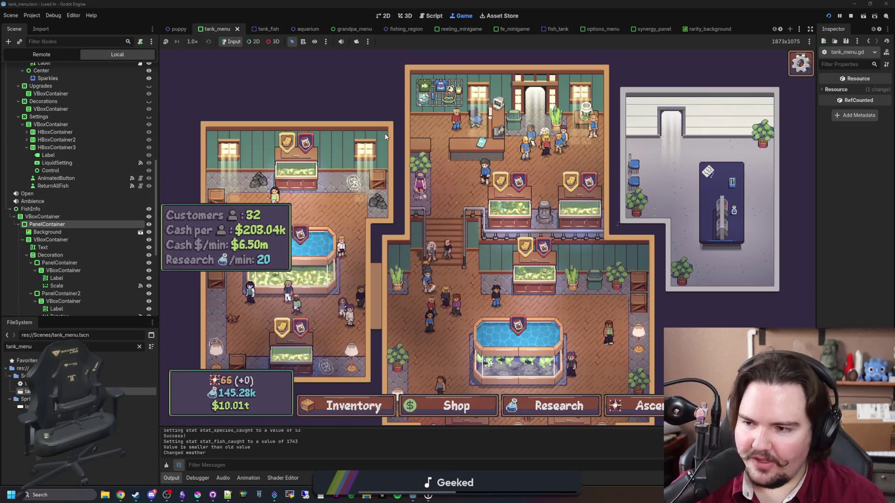
{"action": "key", "text": "s"}
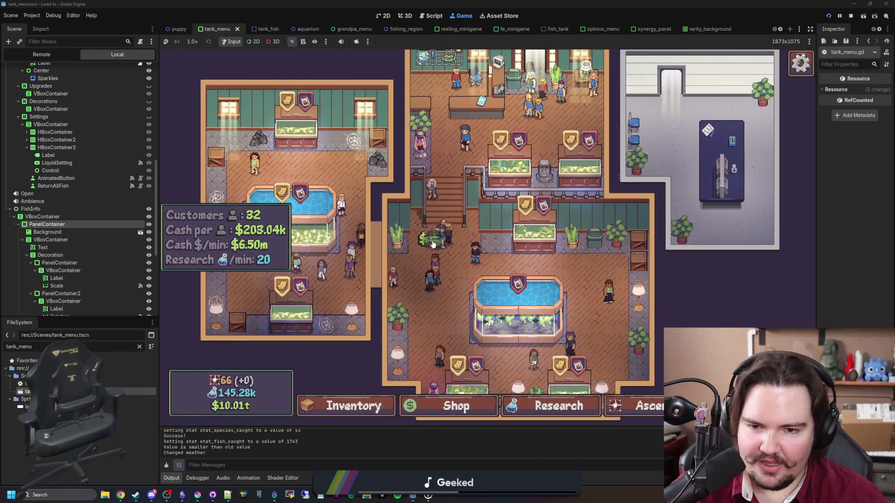
{"action": "scroll", "coordinate": [426, 233], "scroll_direction": "up", "scroll_amount": 3}
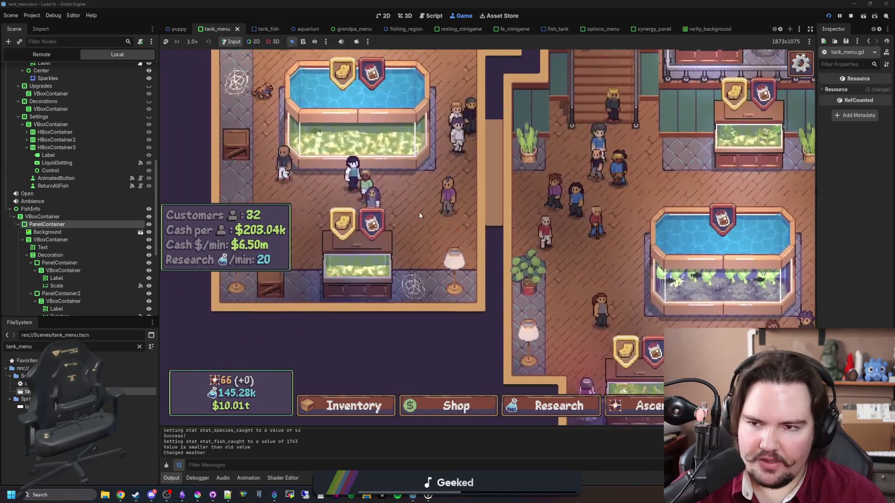
{"action": "key", "text": "w"}
{"action": "key", "text": "a"}
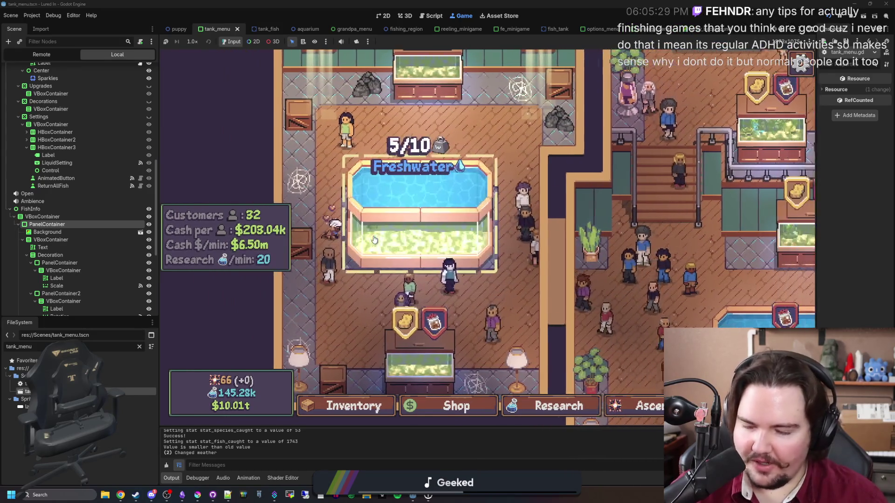
{"action": "key", "text": "w"}
{"action": "key", "text": "d"}
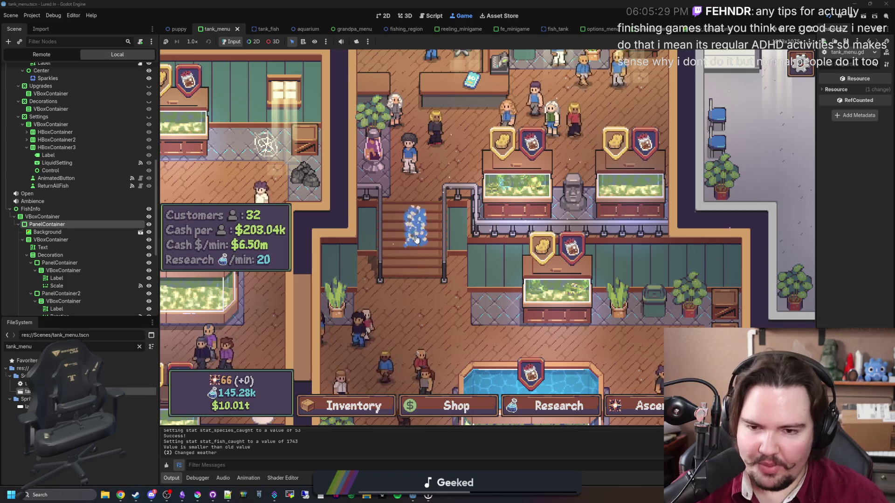
{"action": "left_click", "coordinate": [416, 239]}
{"action": "key", "text": "s"}
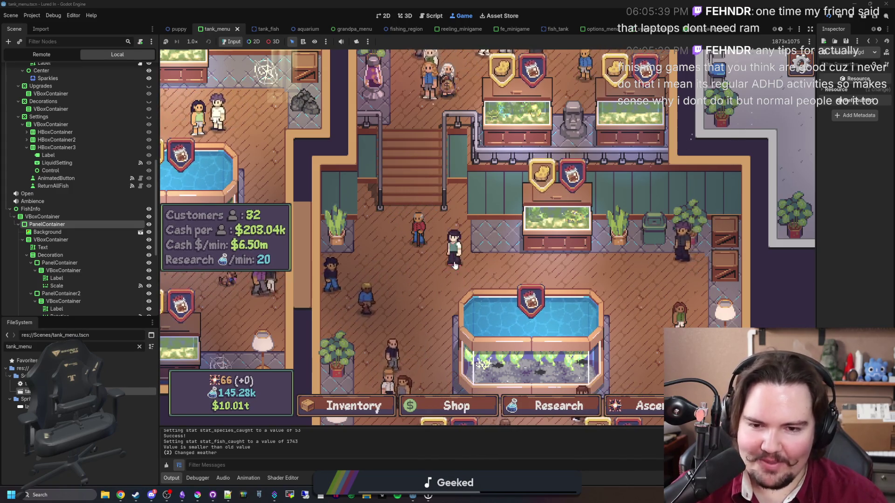
{"action": "scroll", "coordinate": [452, 256], "scroll_direction": "up", "scroll_amount": 5}
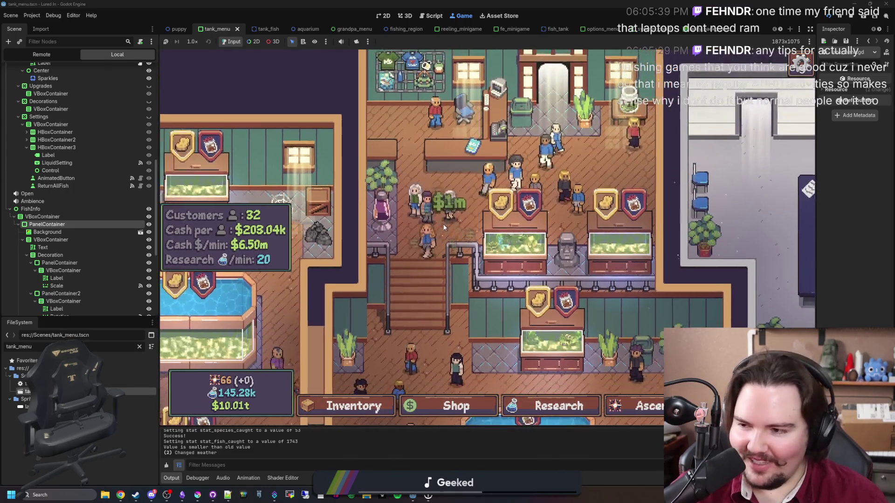
{"action": "scroll", "coordinate": [443, 227], "scroll_direction": "down", "scroll_amount": 3}
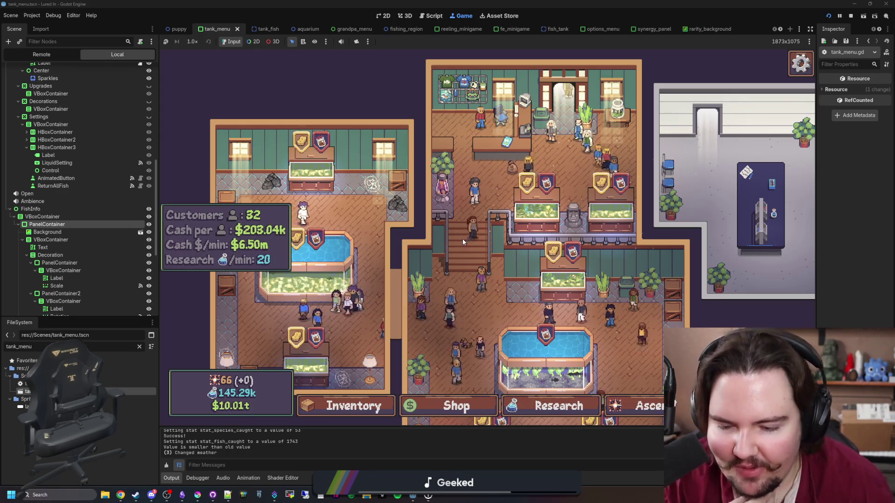
{"action": "left_click", "coordinate": [135, 495]}
Step: Switch Steam to the full game library and open the Outer Wilds, then Factorio, pages
{"action": "left_click", "coordinate": [138, 496]}
{"action": "left_click", "coordinate": [138, 496]}
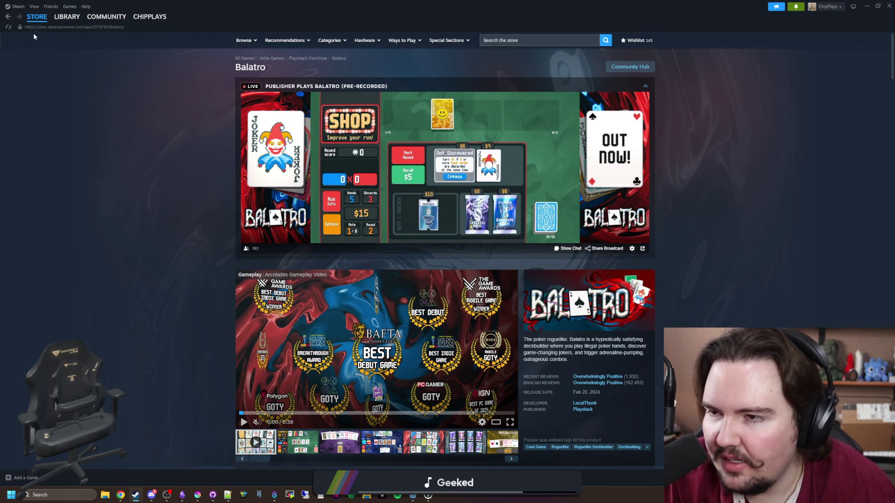
{"action": "left_click", "coordinate": [72, 18]}
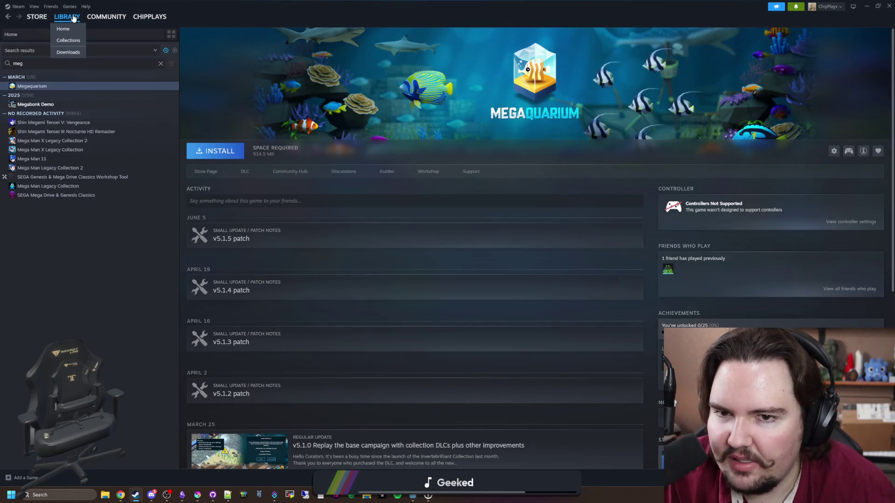
{"action": "left_click", "coordinate": [160, 64]}
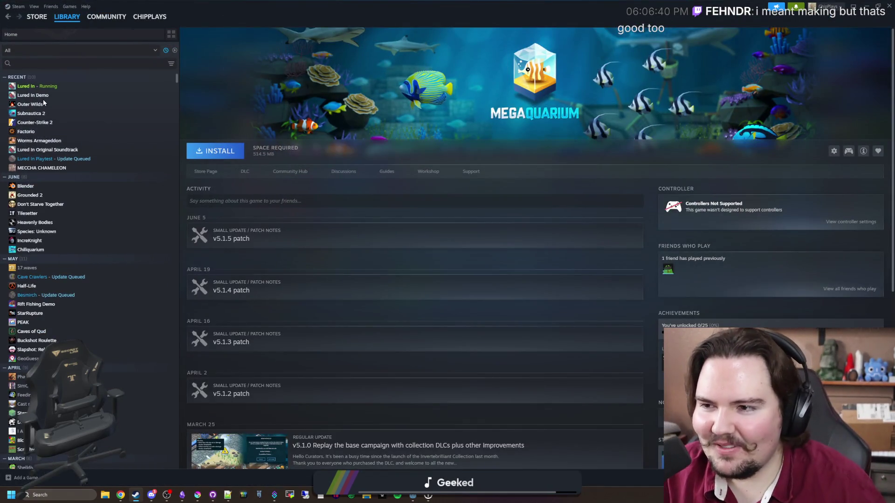
{"action": "left_click", "coordinate": [33, 107]}
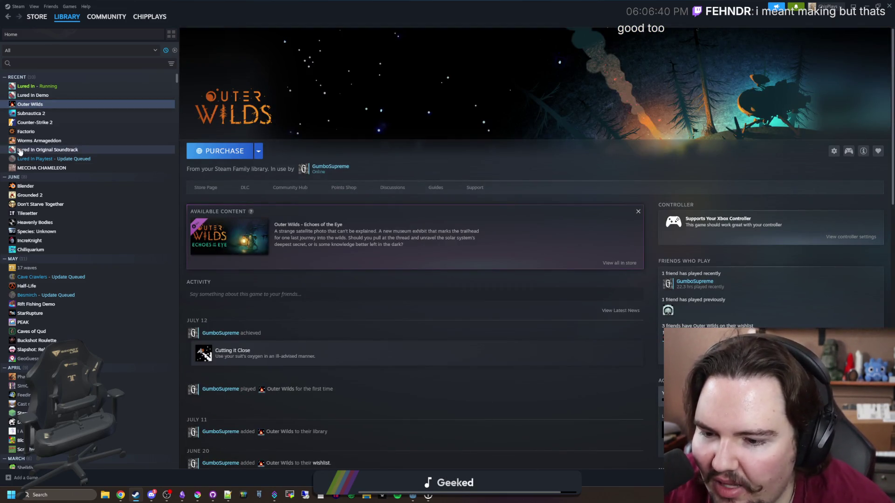
{"action": "left_click", "coordinate": [55, 133]}
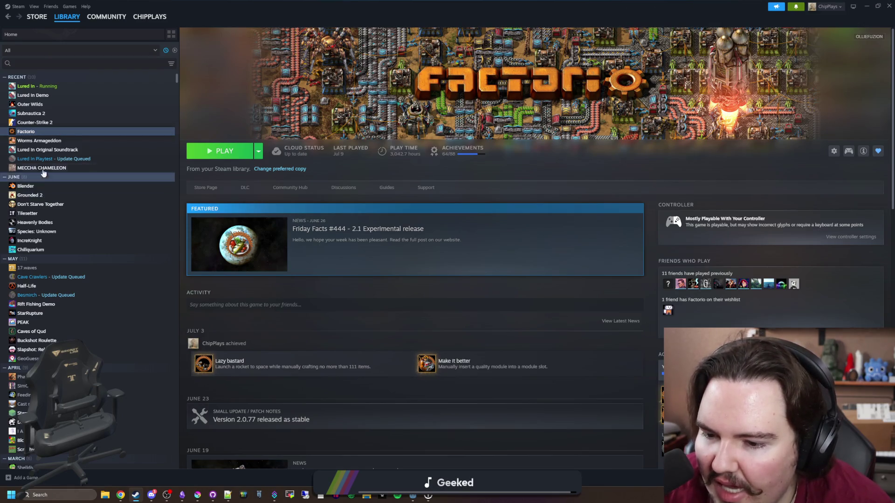
{"action": "left_click", "coordinate": [35, 66]}
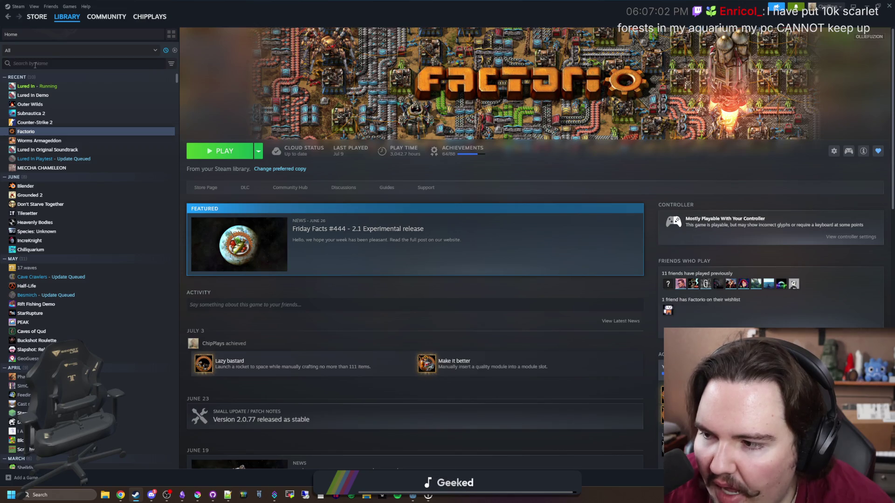
Step: Find Abiotic Factor by searching 'abio', browse its news feed, then clear the search
{"action": "type", "text": "abio"}
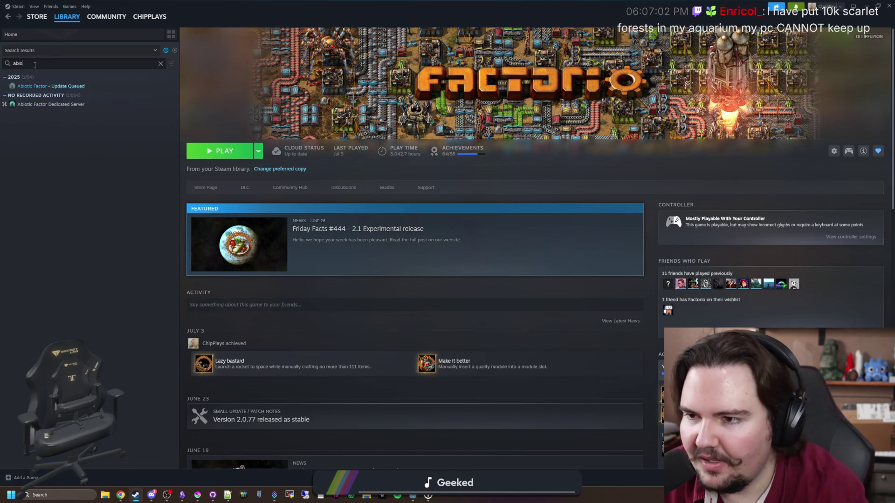
{"action": "left_click", "coordinate": [84, 86]}
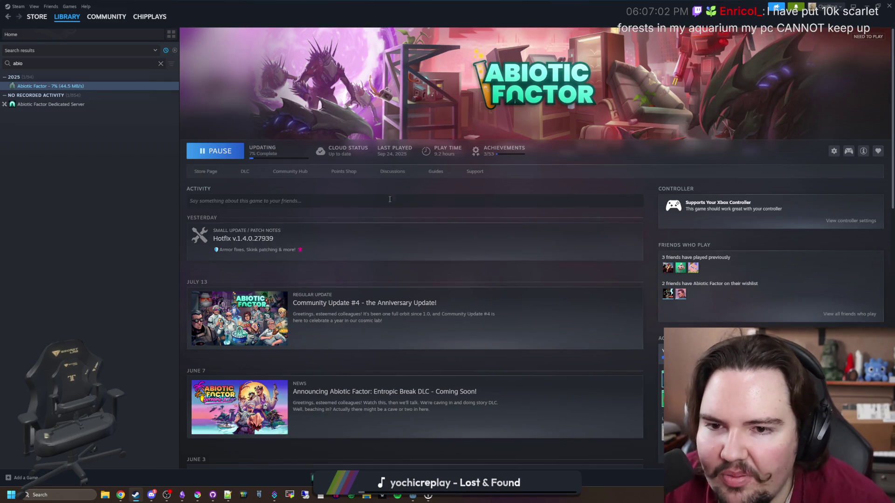
{"action": "scroll", "coordinate": [459, 156], "scroll_direction": "down", "scroll_amount": 5}
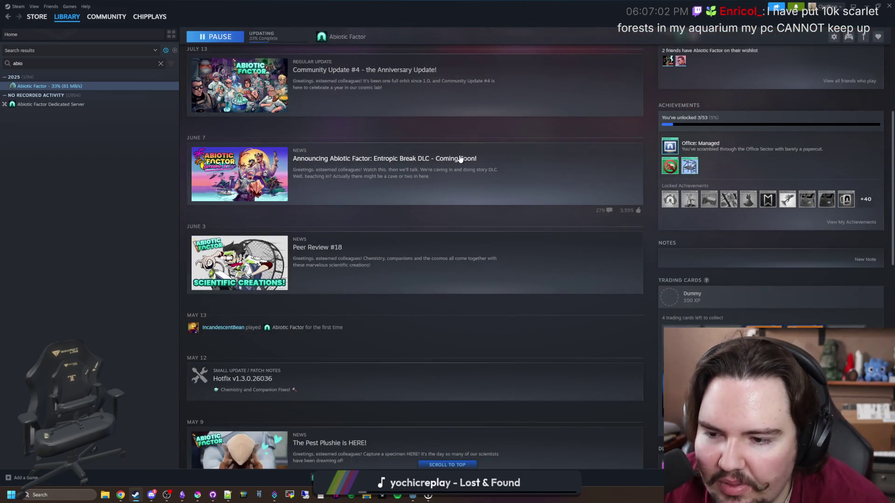
{"action": "scroll", "coordinate": [460, 159], "scroll_direction": "down", "scroll_amount": 7}
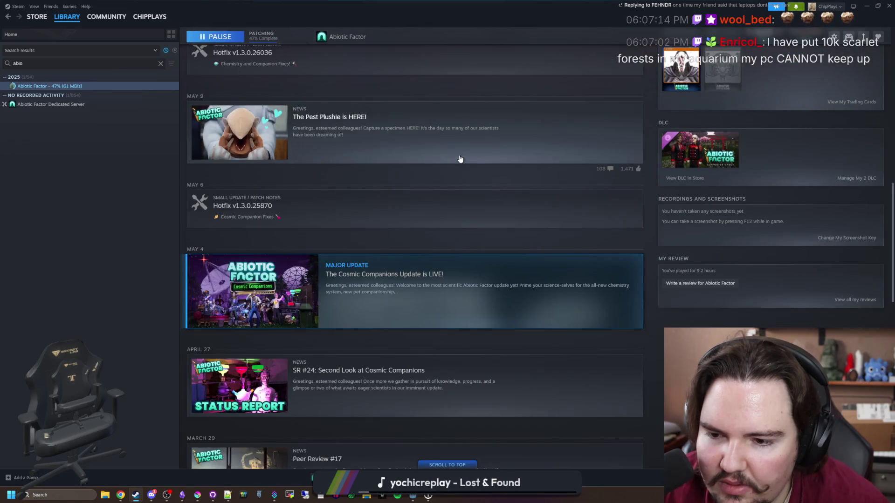
{"action": "scroll", "coordinate": [460, 159], "scroll_direction": "down", "scroll_amount": 15}
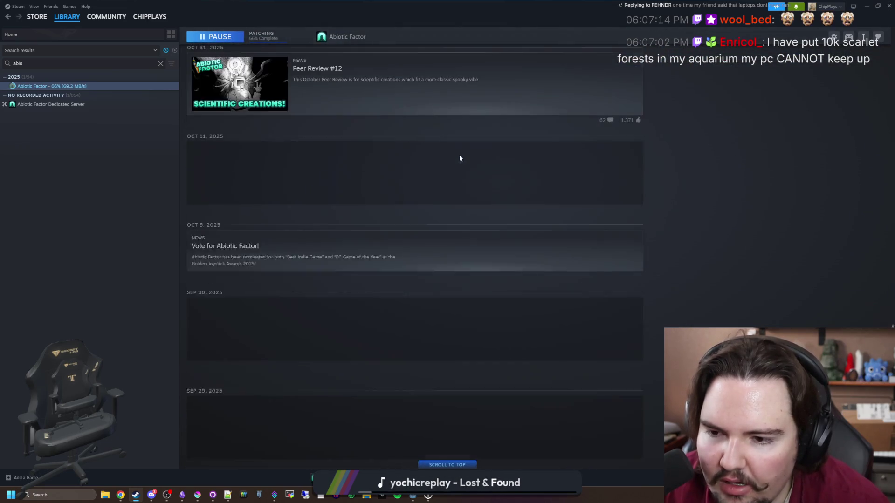
{"action": "scroll", "coordinate": [460, 159], "scroll_direction": "up", "scroll_amount": 20}
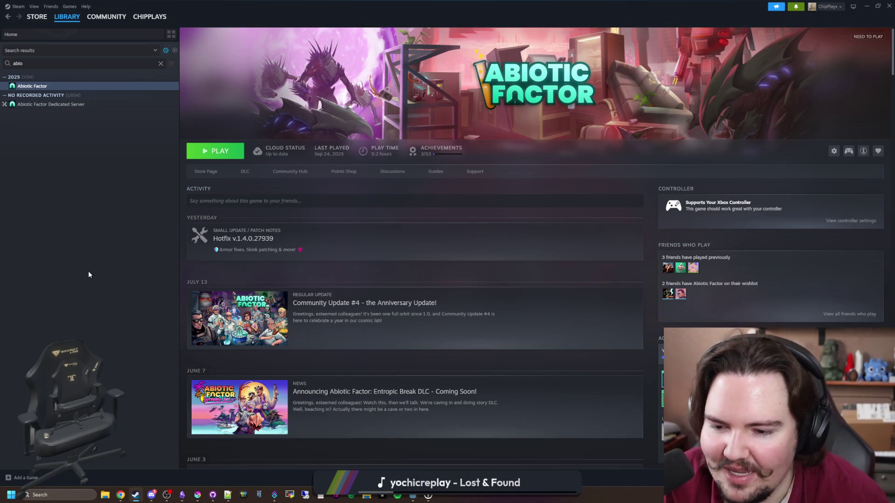
{"action": "left_click", "coordinate": [160, 64]}
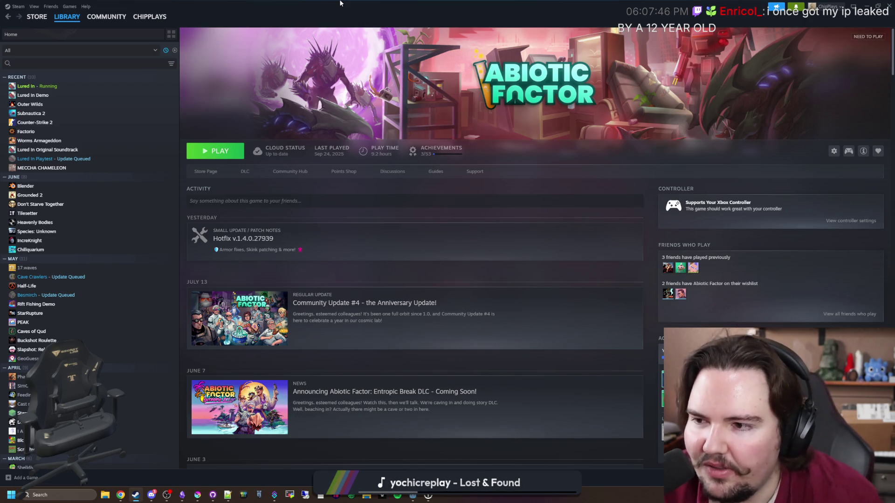
Step: Update the Lured In Playtest from Steam's library, then return to Godot's running Lured In game
{"action": "left_click", "coordinate": [39, 140]}
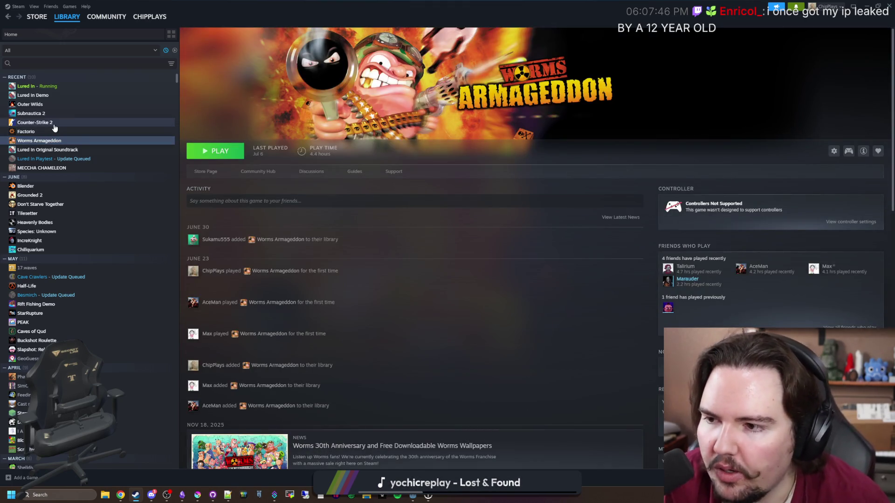
{"action": "left_click", "coordinate": [43, 159]}
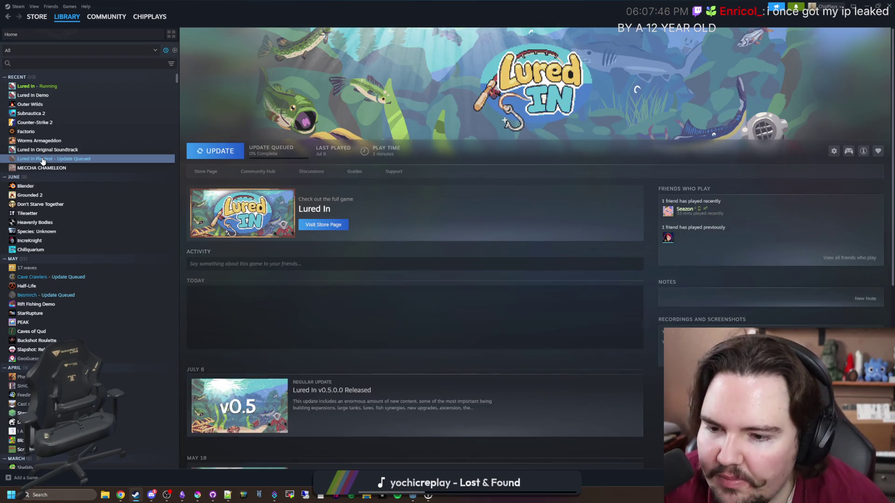
{"action": "left_click", "coordinate": [66, 150]}
{"action": "left_click", "coordinate": [66, 159]}
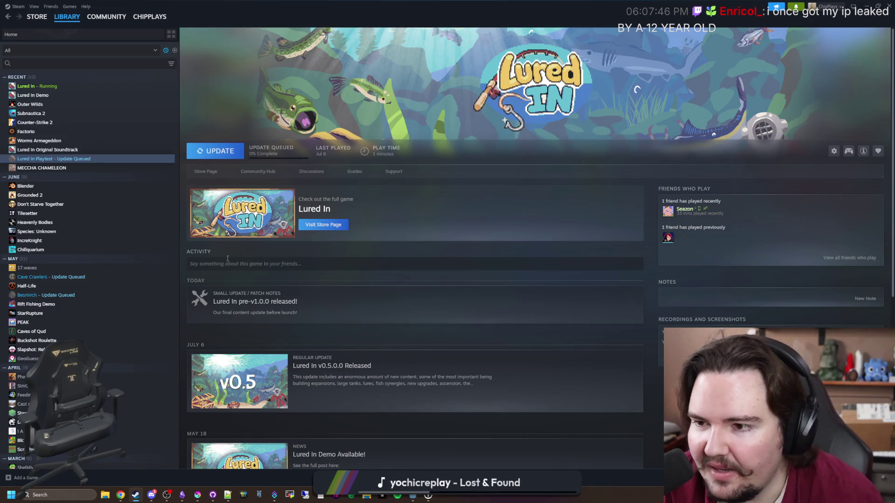
{"action": "left_click", "coordinate": [228, 157]}
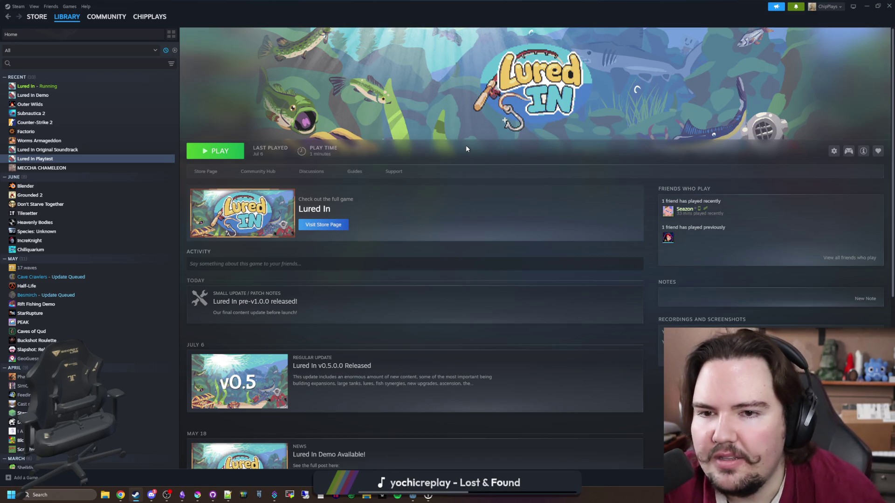
{"action": "key", "text": "alt+Tab"}
{"action": "left_click", "coordinate": [545, 359]}
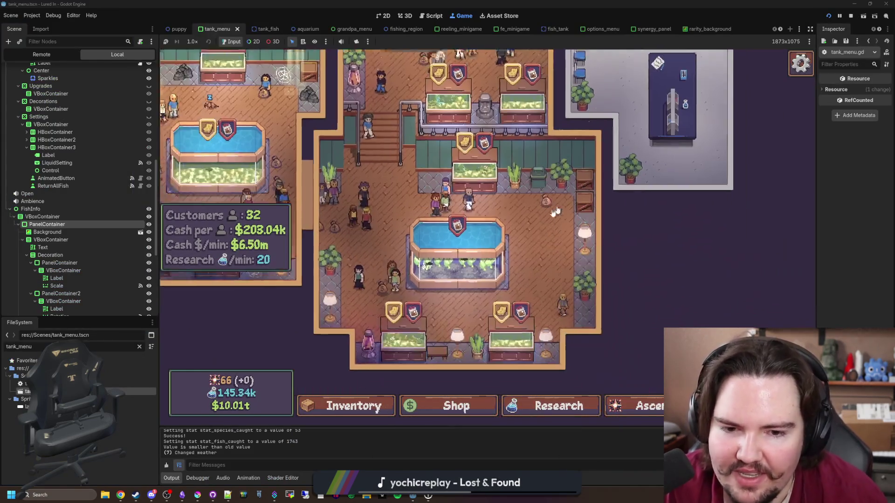
Step: Move a kelp plant further left in the tank and select the small seagrass decoration
{"action": "left_click", "coordinate": [609, 268]}
{"action": "left_click_drag", "start_coordinate": [609, 268], "coordinate": [454, 268]}
{"action": "left_click", "coordinate": [366, 287]}
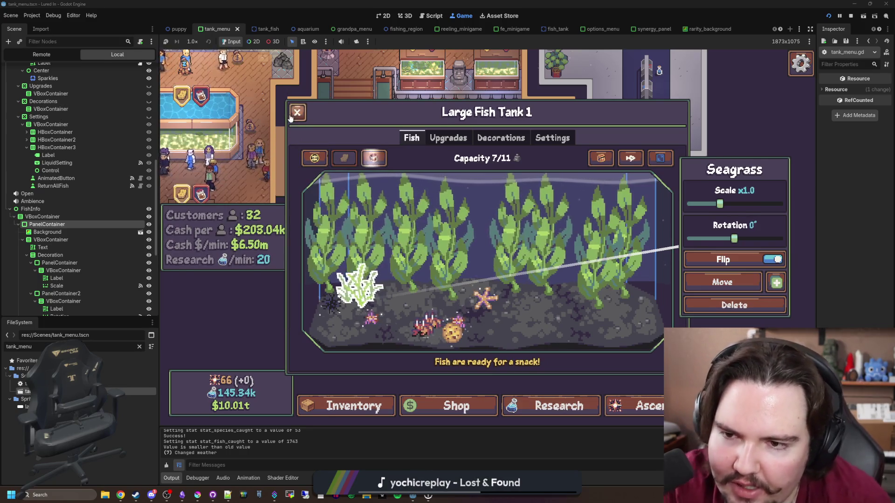
Step: Switch the game's language to Arabic from the pause menu
{"action": "key", "text": "Escape"}
{"action": "key", "text": "Escape"}
{"action": "left_click", "coordinate": [596, 286]}
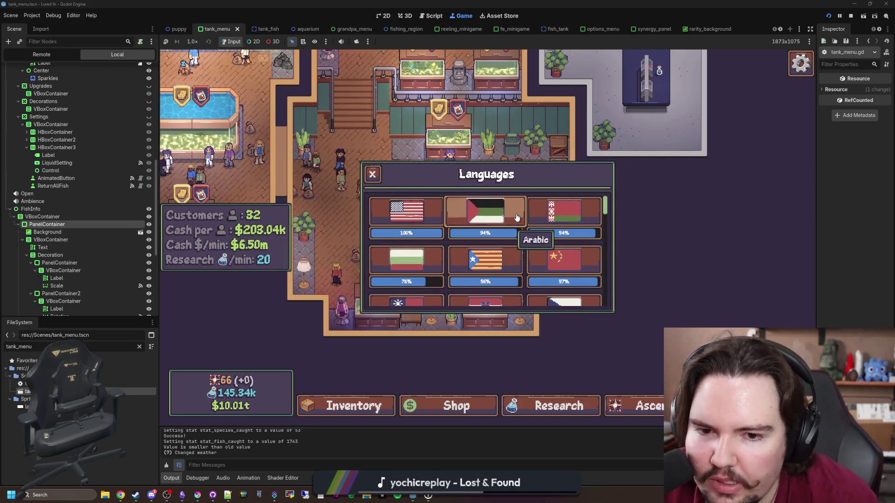
{"action": "left_click", "coordinate": [485, 212]}
{"action": "key", "text": "Escape"}
{"action": "key", "text": "Escape"}
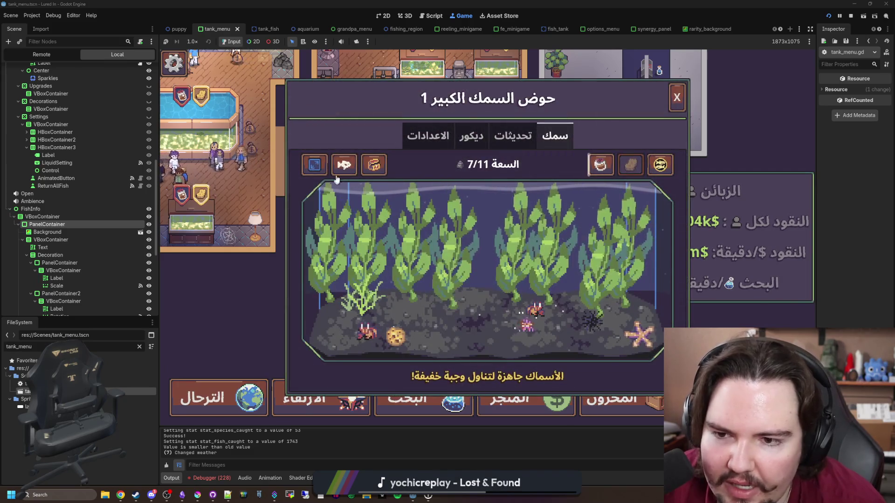
{"action": "mouse_move", "coordinate": [659, 170]}
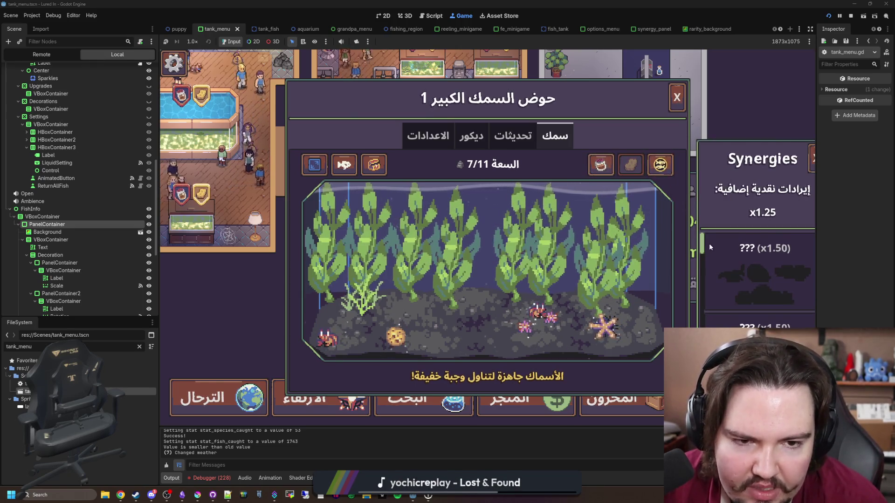
Step: Switch the game's language back to English and reopen Large Fish Tank 1
{"action": "key", "text": "Escape"}
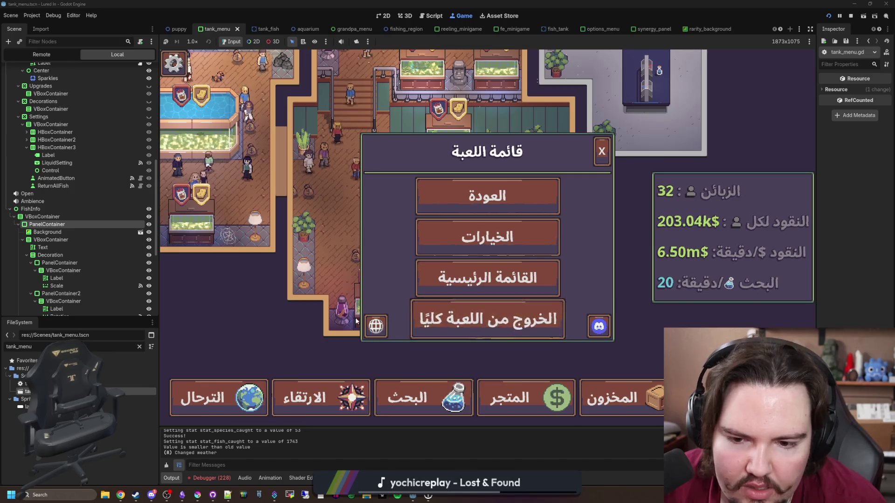
{"action": "key", "text": "Escape"}
{"action": "key", "text": "Escape"}
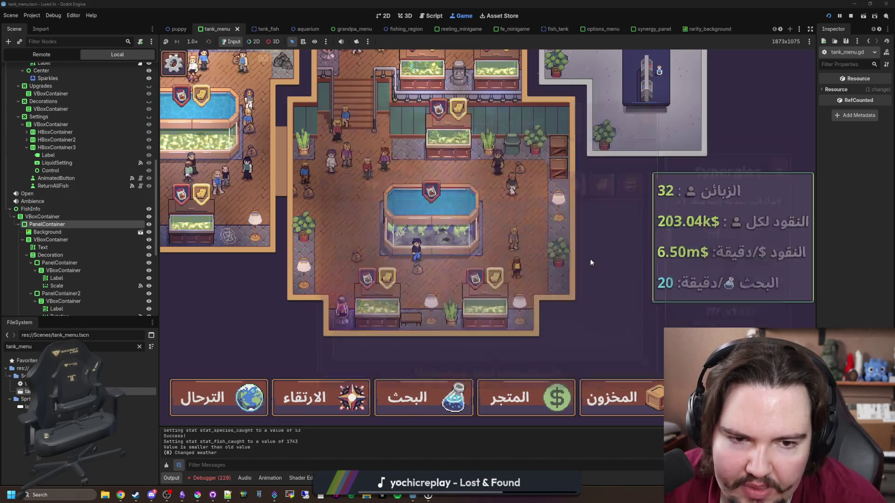
{"action": "key", "text": "Escape"}
{"action": "left_click", "coordinate": [376, 322]}
{"action": "left_click", "coordinate": [568, 224]}
{"action": "key", "text": "Escape"}
{"action": "left_click", "coordinate": [433, 210]}
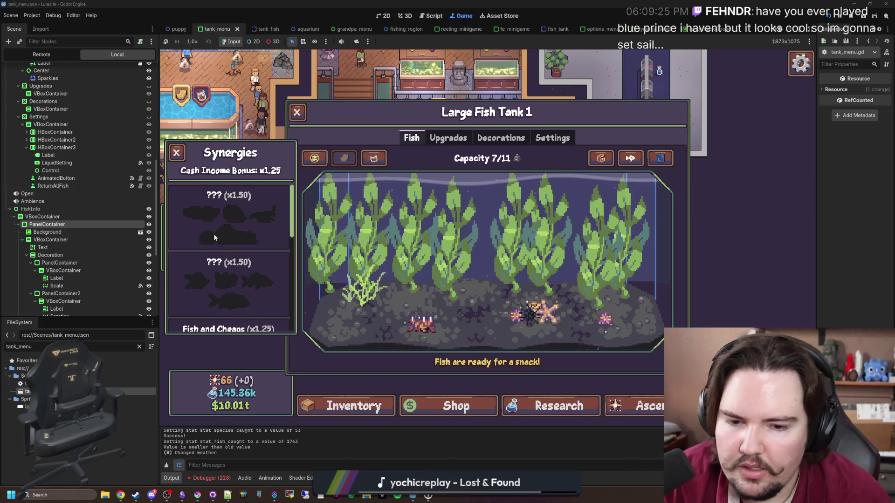
Step: Inspect the seagrass and kelp plants in Large Fish Tank 1, then view its decorations
{"action": "left_click", "coordinate": [363, 286]}
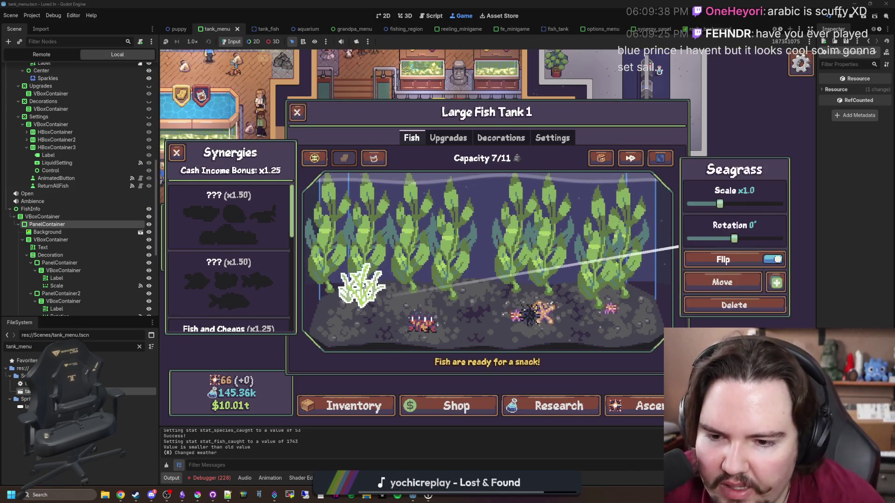
{"action": "left_click", "coordinate": [415, 238]}
{"action": "left_click", "coordinate": [375, 259]}
{"action": "left_click", "coordinate": [375, 258]}
{"action": "left_click", "coordinate": [411, 238]}
{"action": "left_click", "coordinate": [359, 315]}
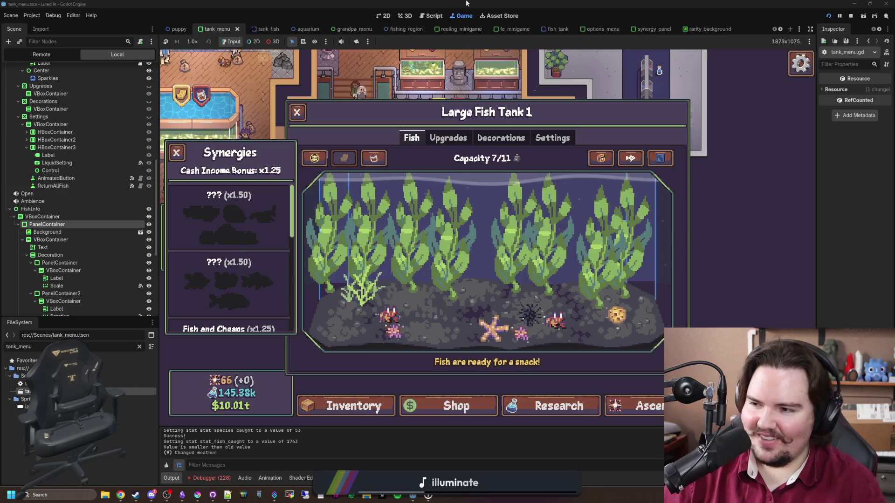
{"action": "left_click", "coordinate": [501, 138]}
Step: Browse Large Fish Tank 1's Decorations and Fish tabs
{"action": "scroll", "coordinate": [474, 279], "scroll_direction": "down", "scroll_amount": 2}
{"action": "scroll", "coordinate": [473, 280], "scroll_direction": "up", "scroll_amount": 3}
{"action": "left_click", "coordinate": [412, 146]}
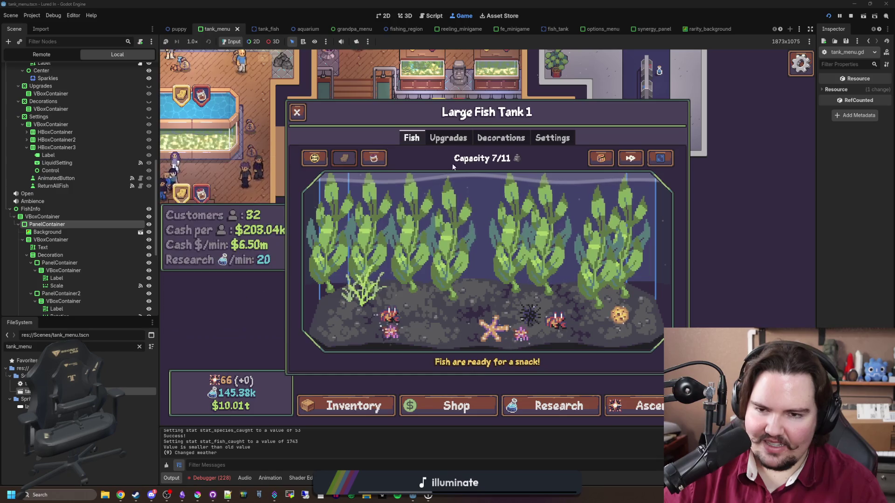
{"action": "left_click", "coordinate": [501, 138]}
{"action": "scroll", "coordinate": [471, 233], "scroll_direction": "down", "scroll_amount": 5}
{"action": "scroll", "coordinate": [471, 233], "scroll_direction": "up", "scroll_amount": 5}
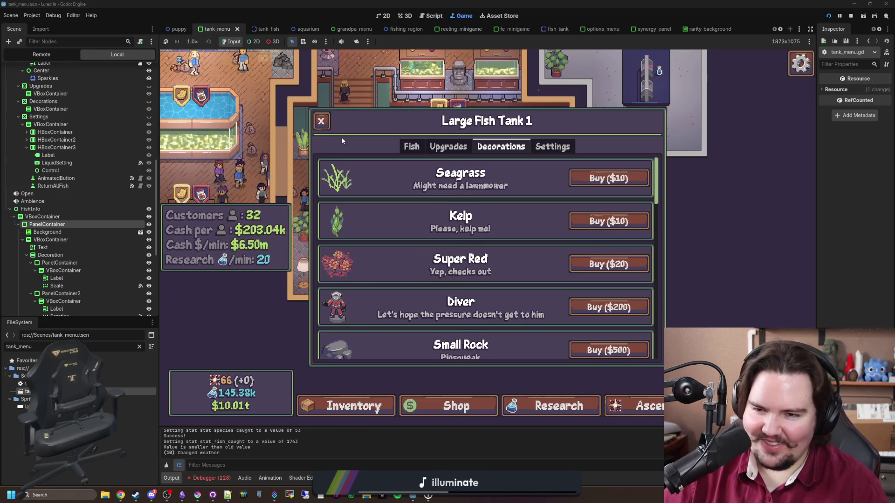
Step: Close the tank window and pan and zoom out over the aquarium shop floor
{"action": "left_click", "coordinate": [319, 123]}
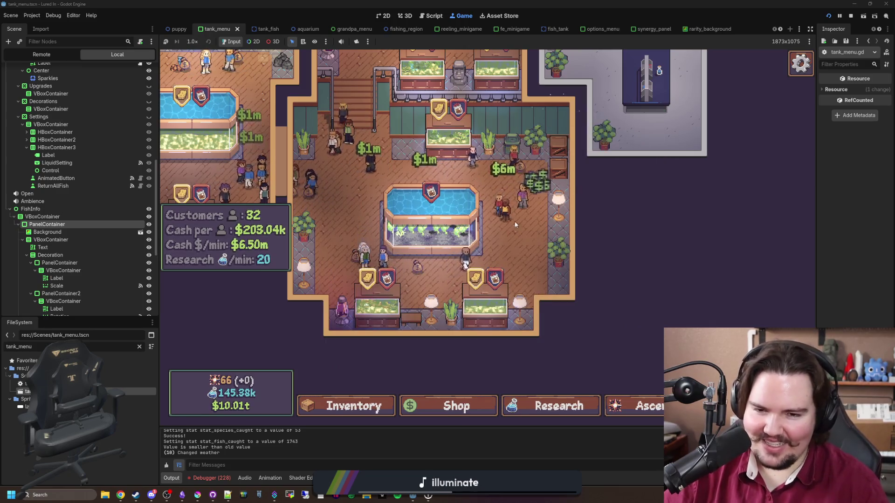
{"action": "left_click_drag", "start_coordinate": [531, 226], "coordinate": [605, 272]}
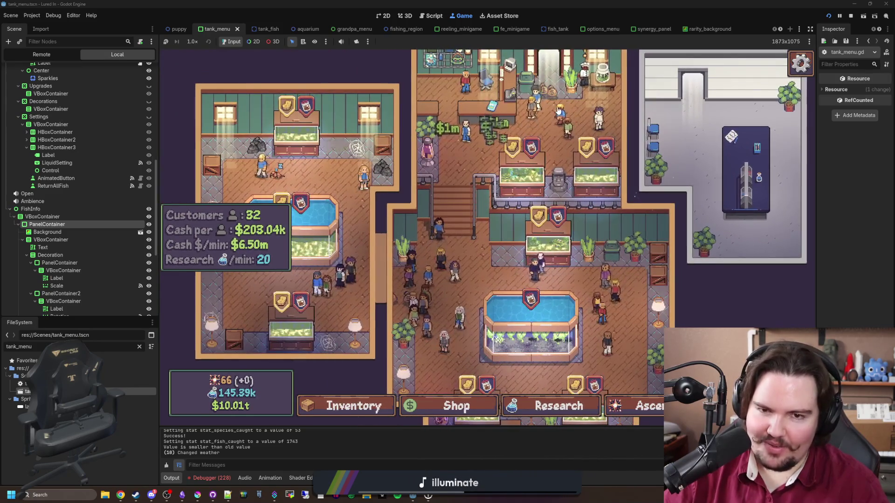
{"action": "scroll", "coordinate": [557, 110], "scroll_direction": "down", "scroll_amount": 1}
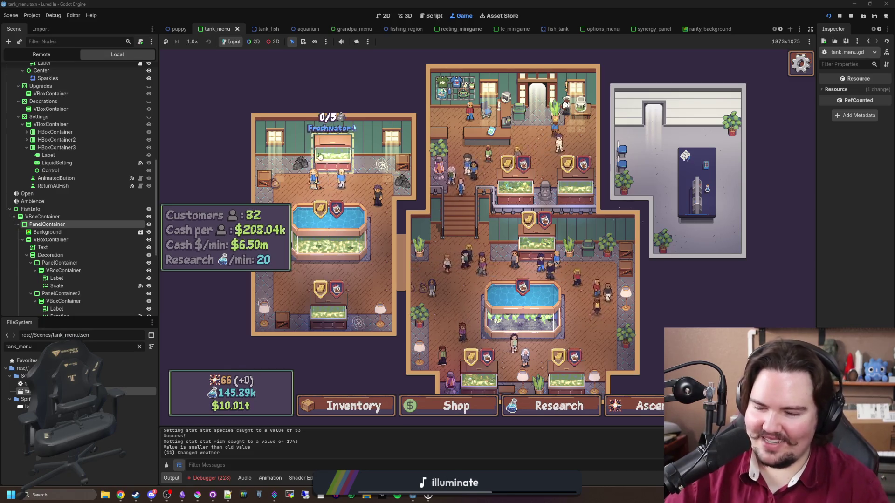
{"action": "left_click", "coordinate": [522, 303]}
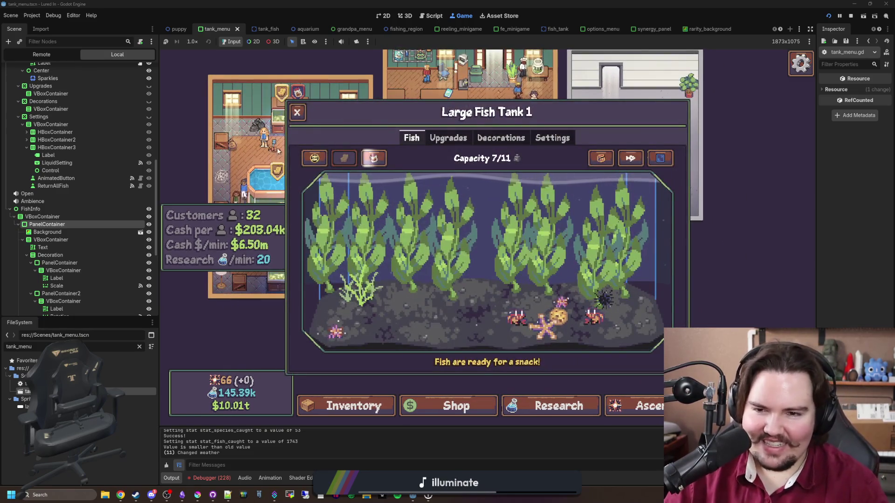
{"action": "left_click", "coordinate": [294, 116]}
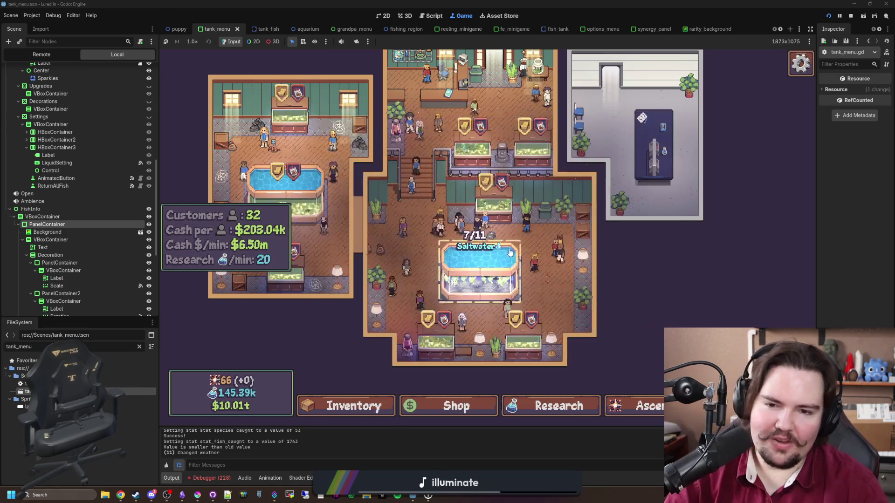
{"action": "key", "text": "Escape"}
{"action": "left_click", "coordinate": [595, 286]}
Step: Switch the game's language to Arabic and close the language dialog and game menu
{"action": "left_click", "coordinate": [463, 211]}
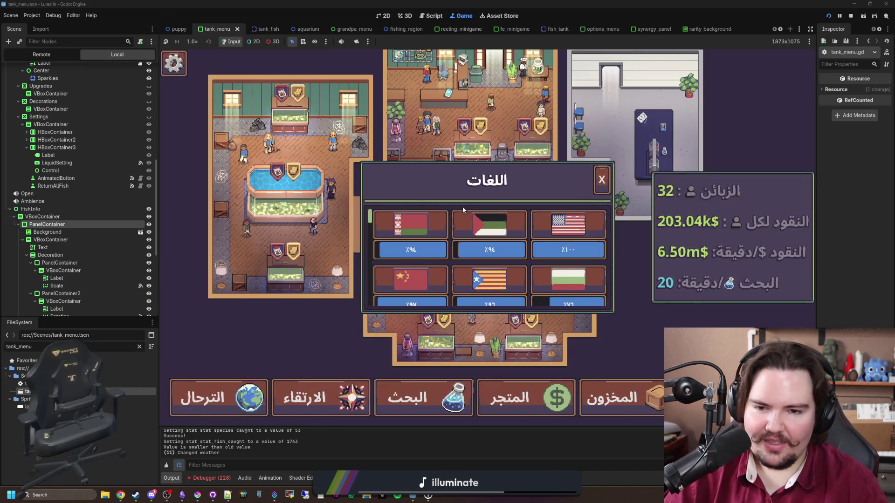
{"action": "left_click", "coordinate": [604, 180]}
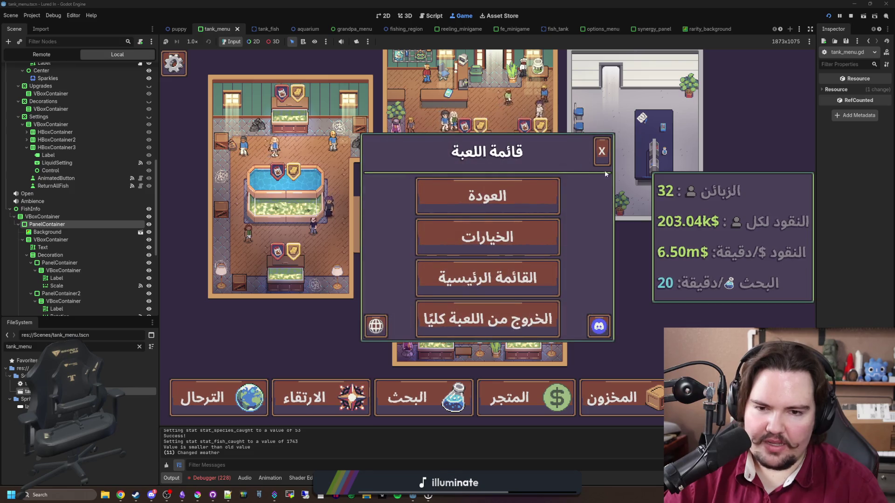
{"action": "left_click", "coordinate": [605, 165]}
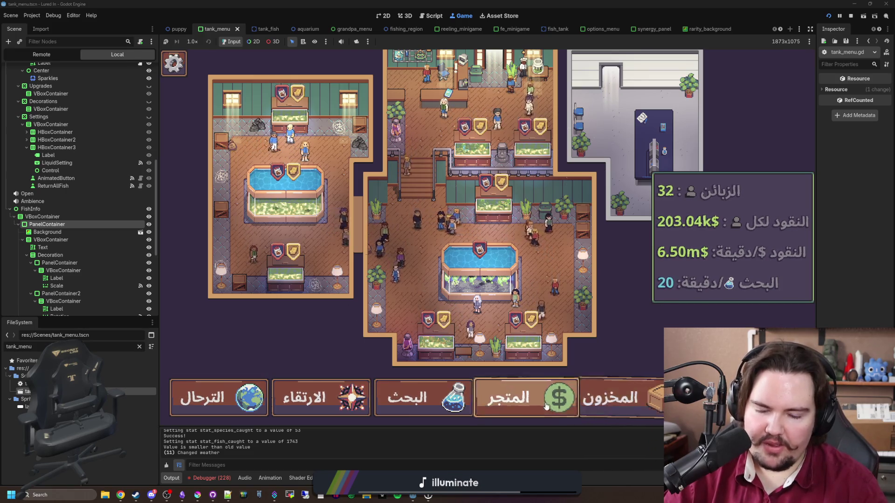
Step: Open the fish inventory and scroll to the Legendary Amazon River Dolphin x19 entry
{"action": "left_click", "coordinate": [615, 397]}
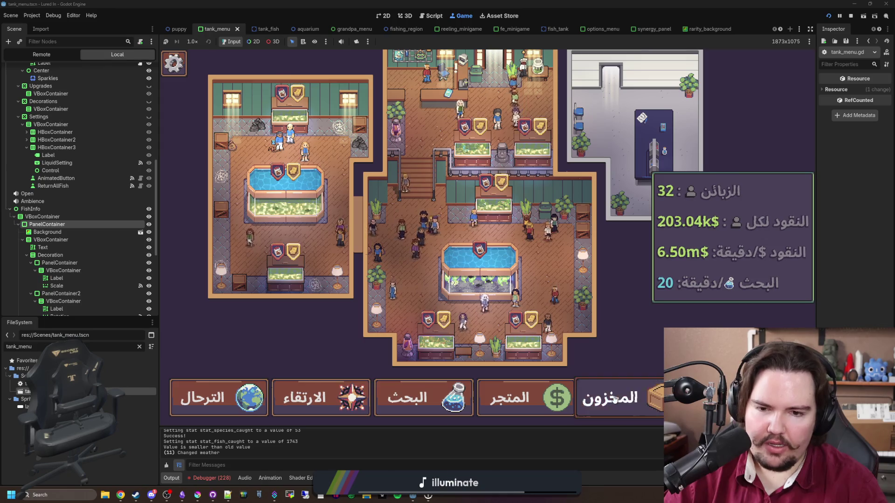
{"action": "scroll", "coordinate": [564, 326], "scroll_direction": "down", "scroll_amount": 2}
{"action": "scroll", "coordinate": [568, 280], "scroll_direction": "down", "scroll_amount": 5}
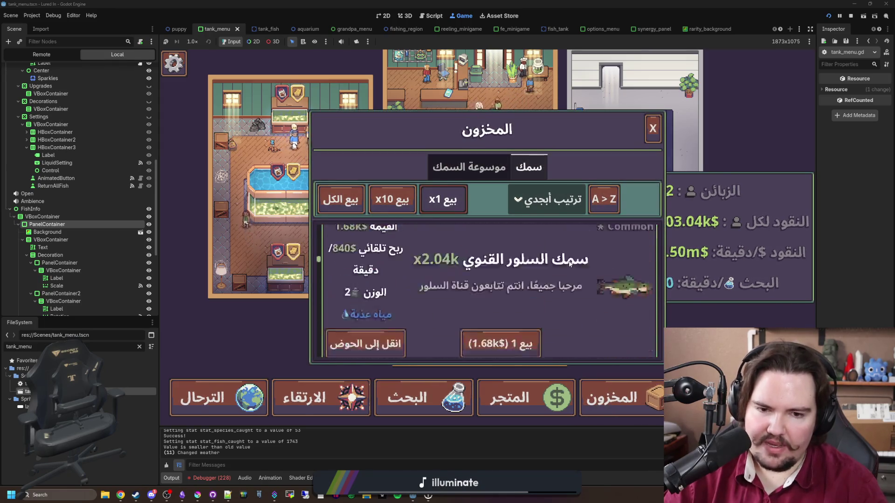
{"action": "scroll", "coordinate": [624, 298], "scroll_direction": "down", "scroll_amount": 1}
{"action": "scroll", "coordinate": [617, 303], "scroll_direction": "up", "scroll_amount": 1}
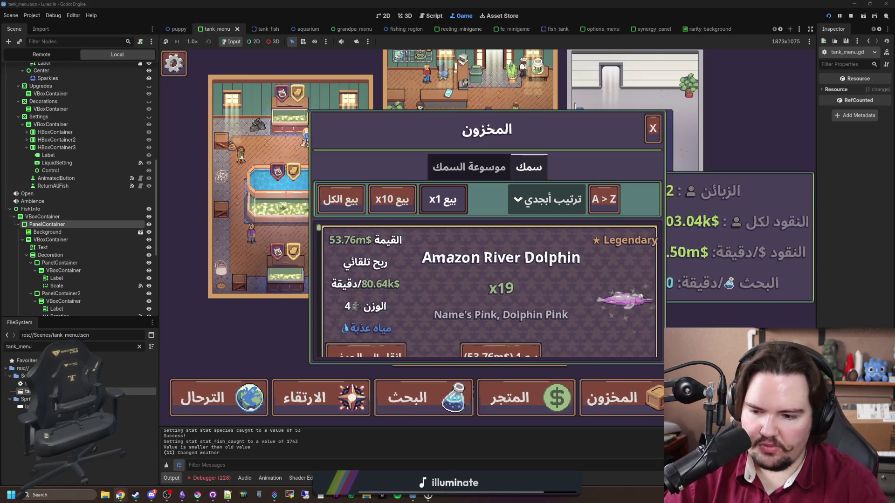
{"action": "mouse_move", "coordinate": [120, 495]}
{"action": "left_click", "coordinate": [254, 461]}
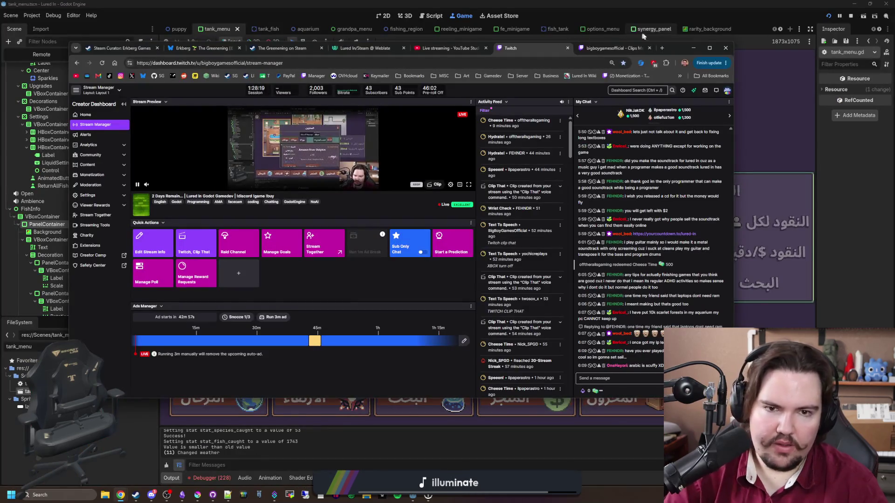
{"action": "left_click", "coordinate": [661, 48]}
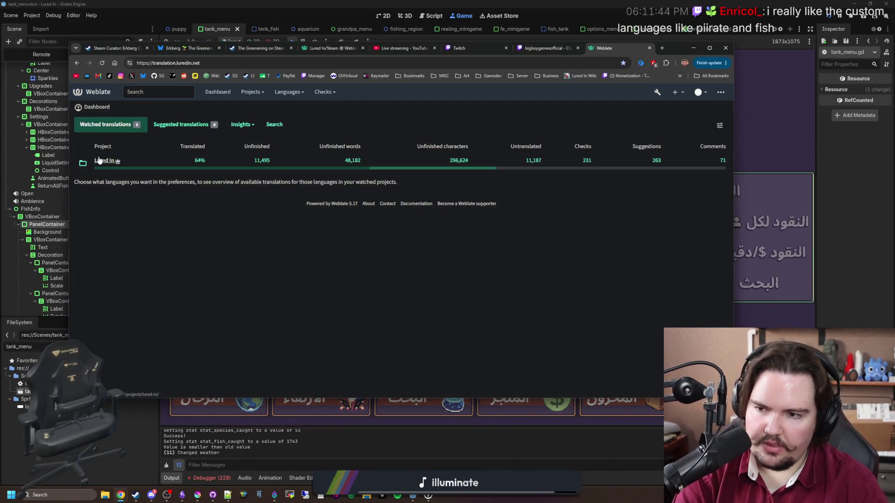
{"action": "left_click", "coordinate": [118, 167]}
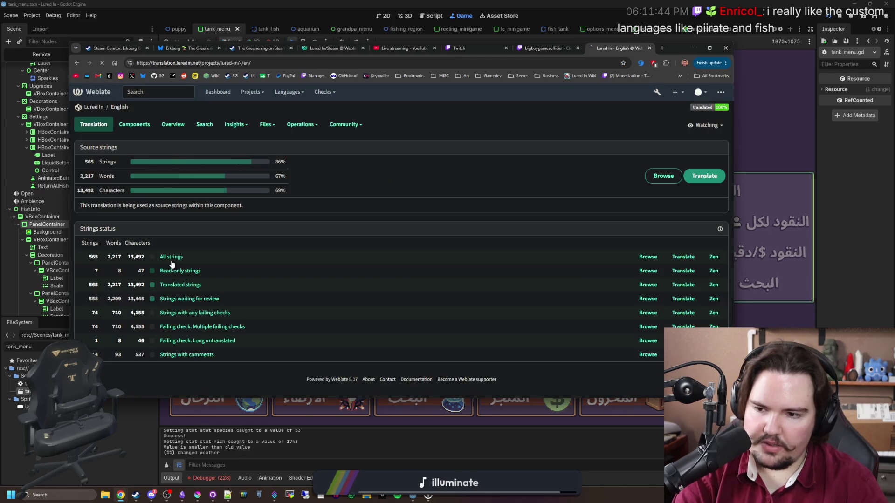
{"action": "left_click", "coordinate": [176, 257]}
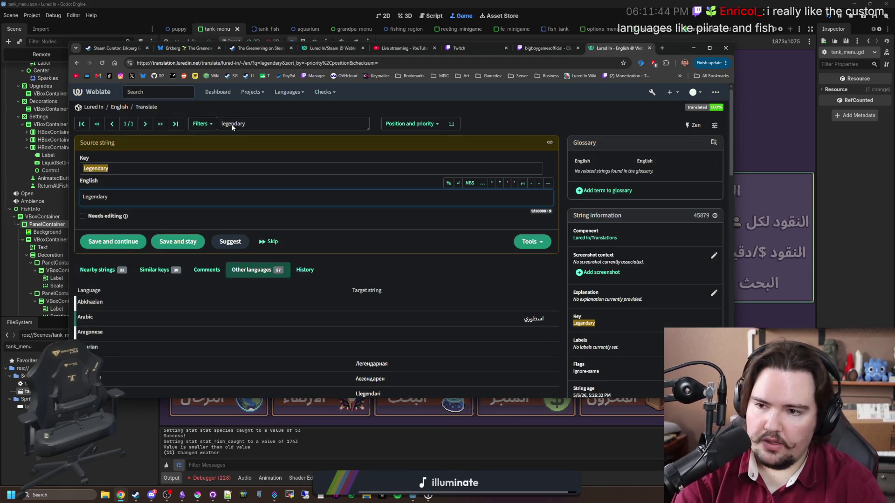
{"action": "key", "text": "alt+Tab"}
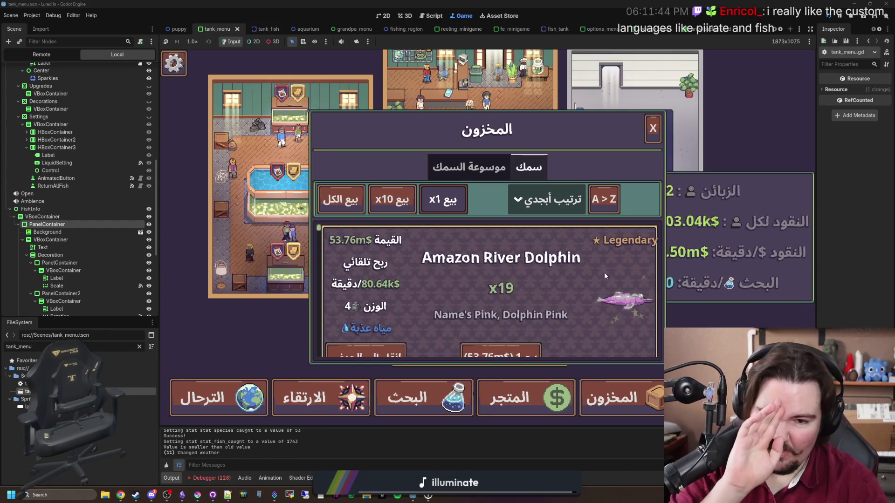
Step: Restart the game from the title screen and scroll through the fish inventory
{"action": "key", "text": "Escape"}
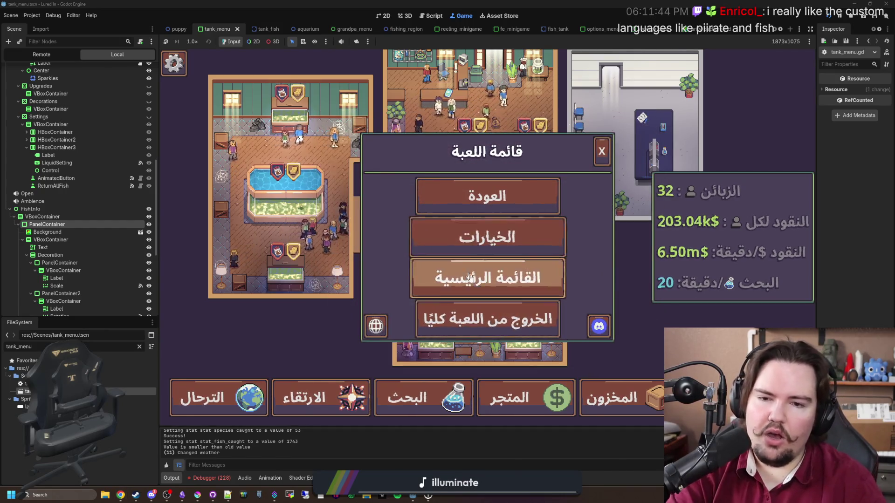
{"action": "left_click", "coordinate": [466, 278]}
{"action": "left_click", "coordinate": [690, 217]}
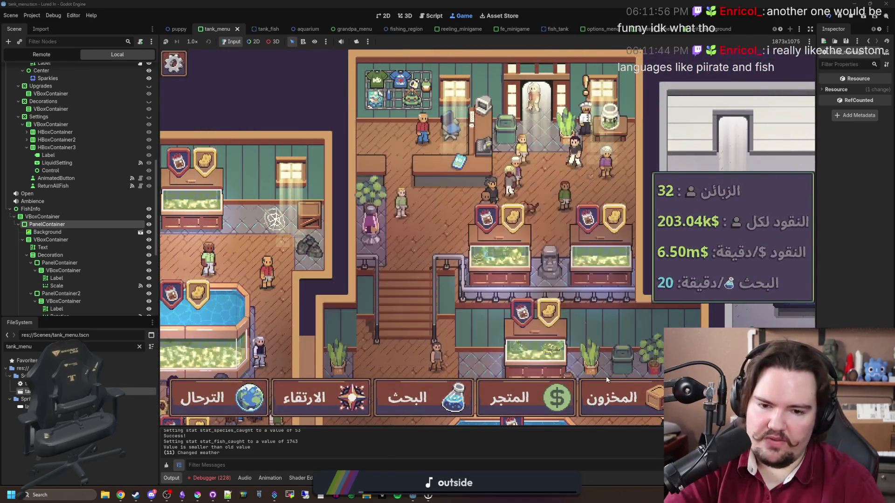
{"action": "left_click", "coordinate": [622, 396]}
{"action": "scroll", "coordinate": [611, 242], "scroll_direction": "down", "scroll_amount": 3}
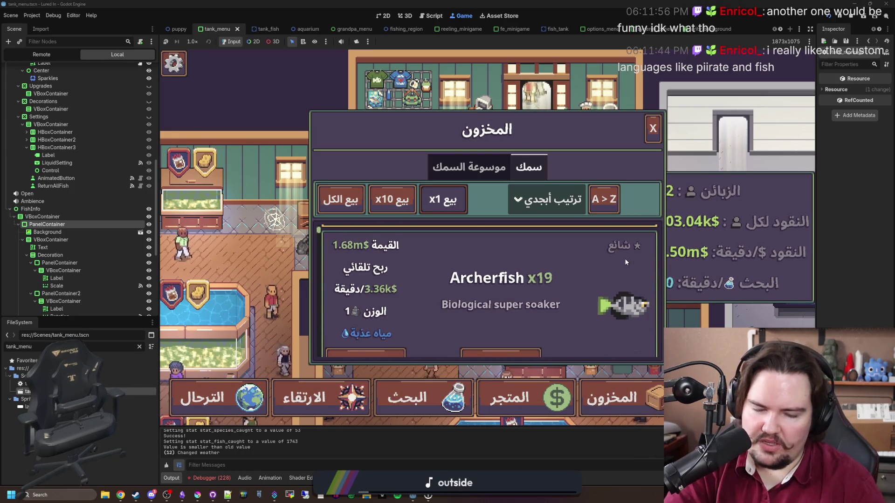
{"action": "scroll", "coordinate": [625, 259], "scroll_direction": "down", "scroll_amount": 5}
{"action": "scroll", "coordinate": [625, 258], "scroll_direction": "down", "scroll_amount": 4}
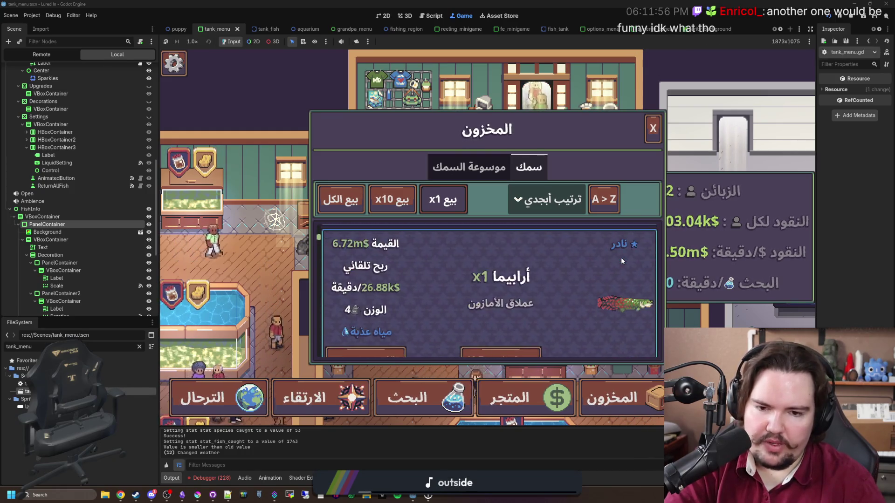
Step: Set the game's language to English and go back to the title screen
{"action": "key", "text": "Escape"}
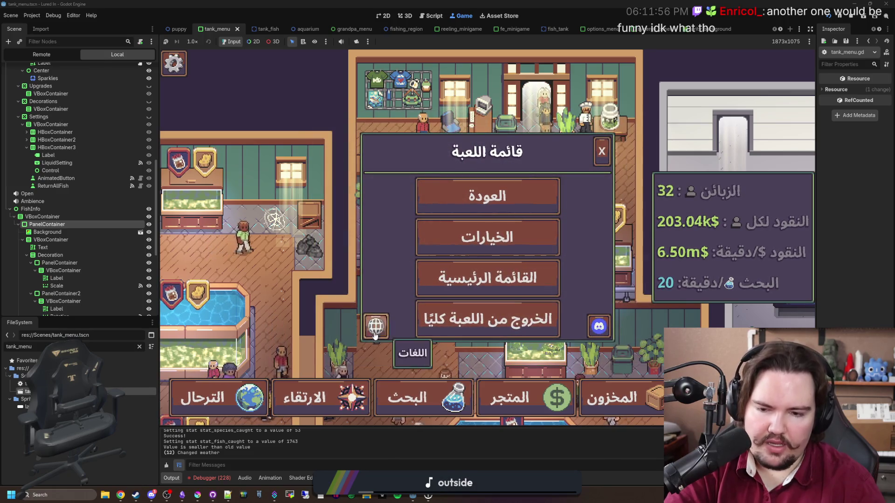
{"action": "left_click", "coordinate": [376, 326]}
{"action": "left_click", "coordinate": [582, 232]}
{"action": "key", "text": "Escape"}
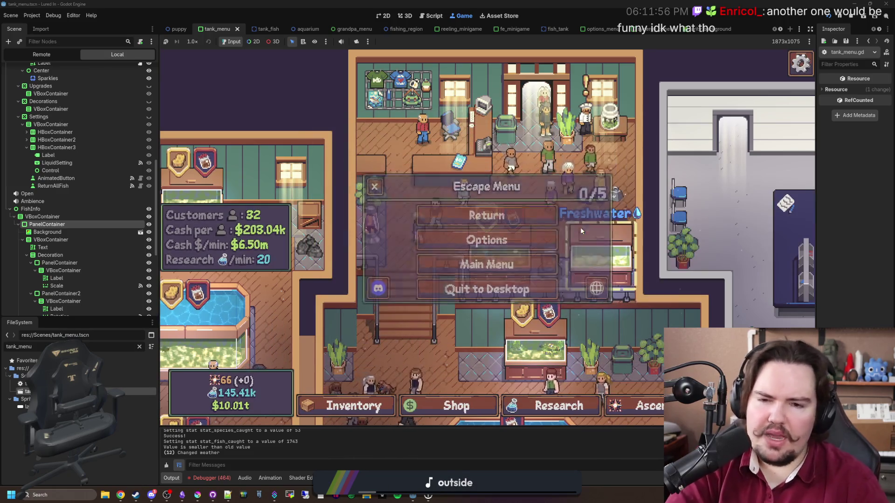
{"action": "key", "text": "Escape"}
{"action": "key", "text": "Escape"}
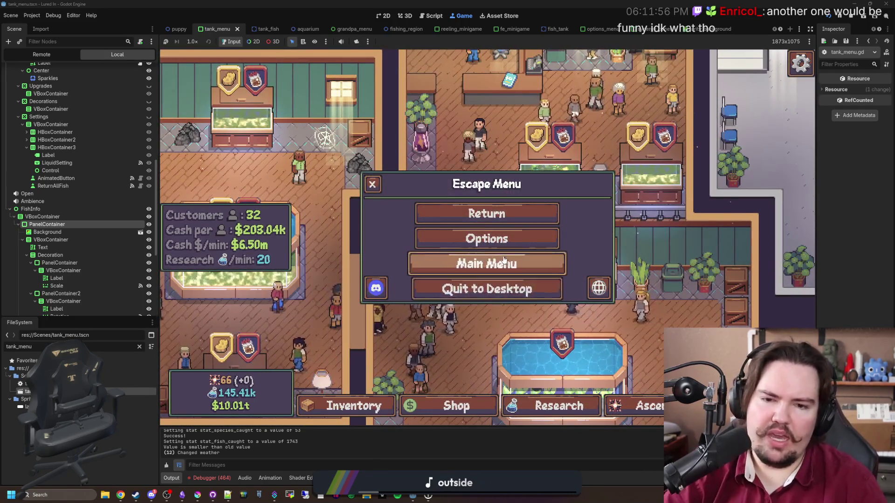
{"action": "left_click", "coordinate": [488, 262]}
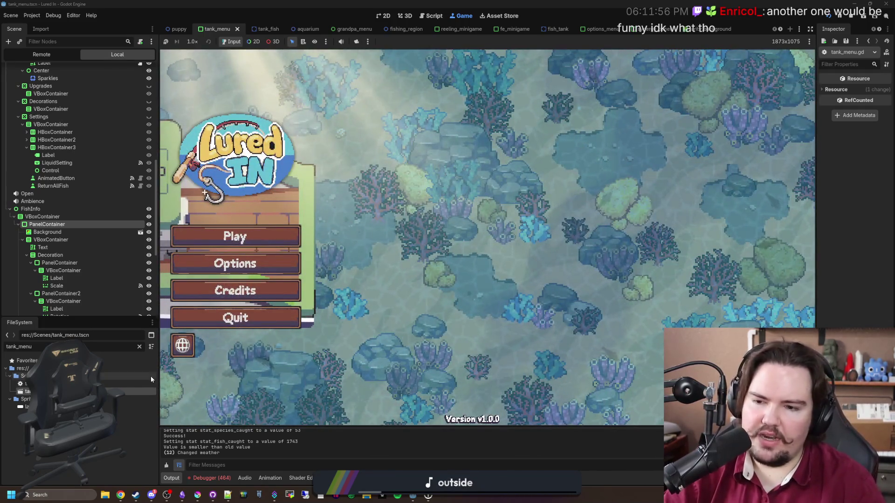
Step: On the title screen, switch the language to Arabic and back to English, then close the list
{"action": "left_click", "coordinate": [183, 345]}
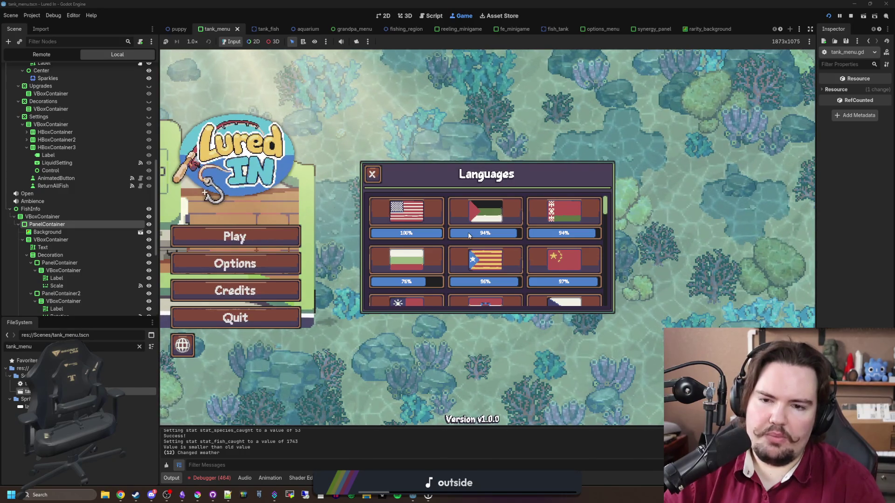
{"action": "left_click", "coordinate": [354, 338]}
{"action": "left_click", "coordinate": [188, 351]}
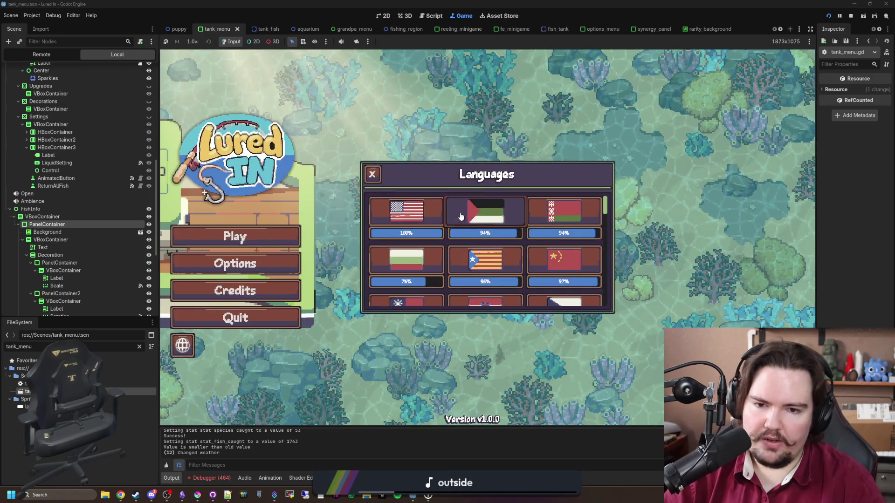
{"action": "left_click", "coordinate": [486, 212]}
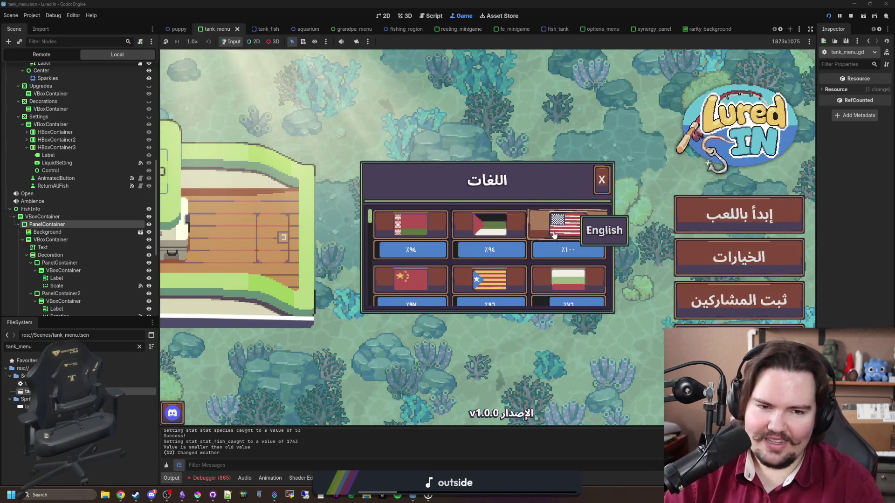
{"action": "left_click", "coordinate": [559, 225]}
{"action": "left_click", "coordinate": [273, 226]}
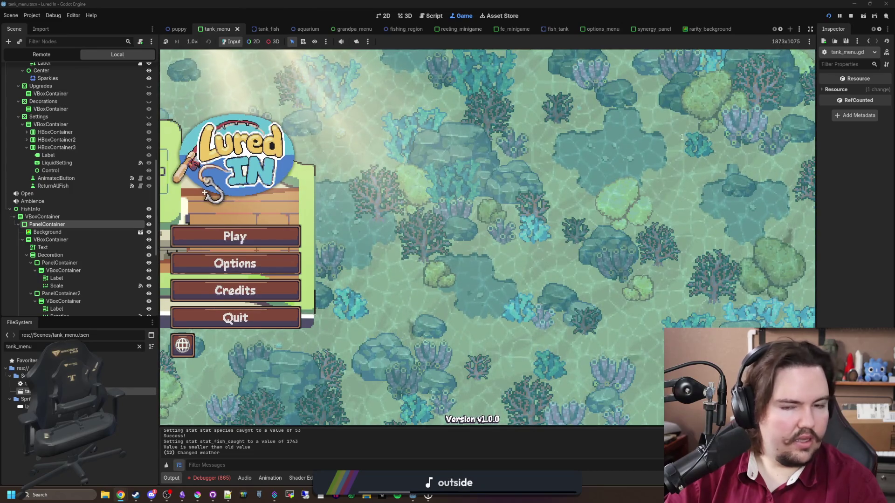
{"action": "left_click", "coordinate": [121, 495]}
Step: Search 'blue prince' and open its Steam store page in a maximized browser
{"action": "type", "text": "blue prince"}
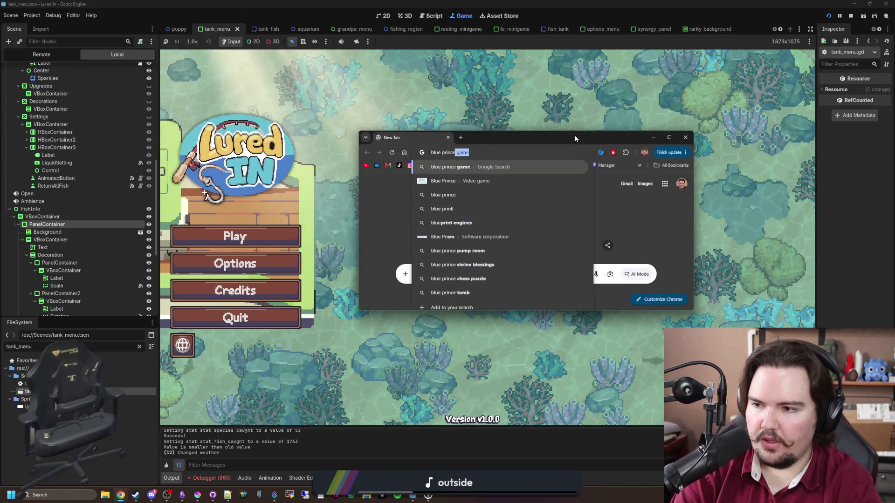
{"action": "key", "text": "Return"}
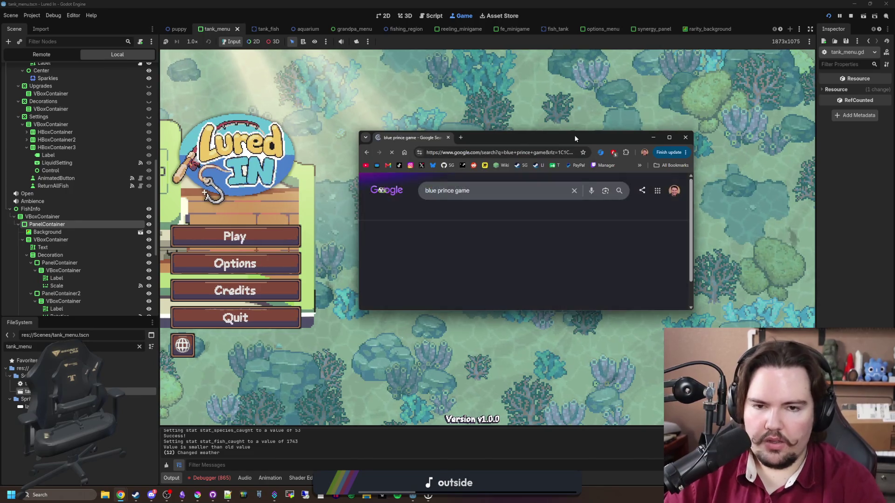
{"action": "double_click", "coordinate": [574, 136]}
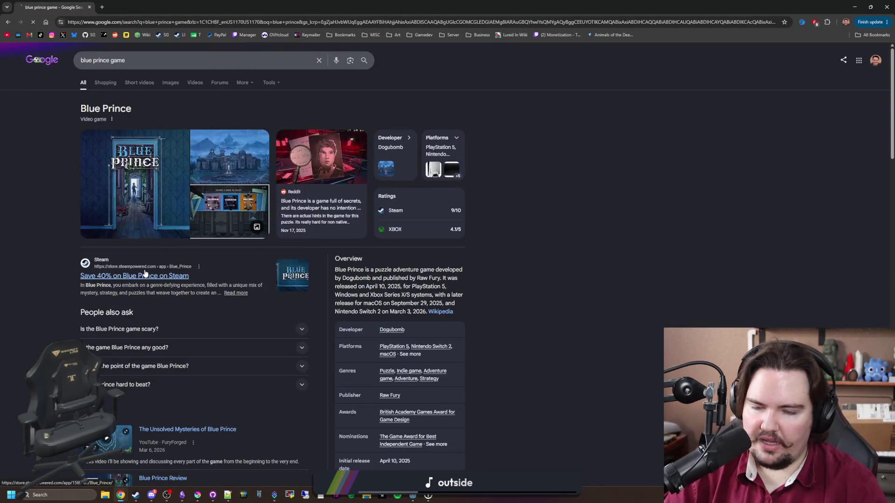
{"action": "left_click", "coordinate": [144, 275]}
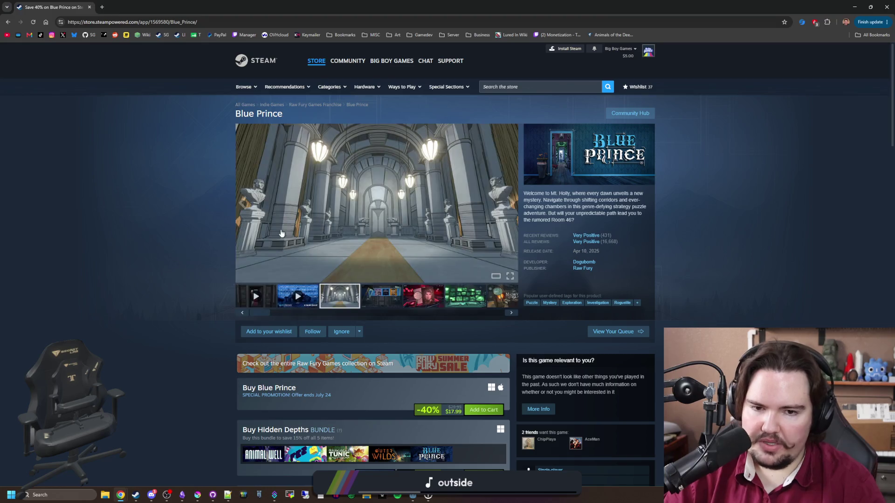
Step: Page through the Blue Prince screenshots full-screen, from room-draft to green monitors
{"action": "left_click", "coordinate": [377, 293]}
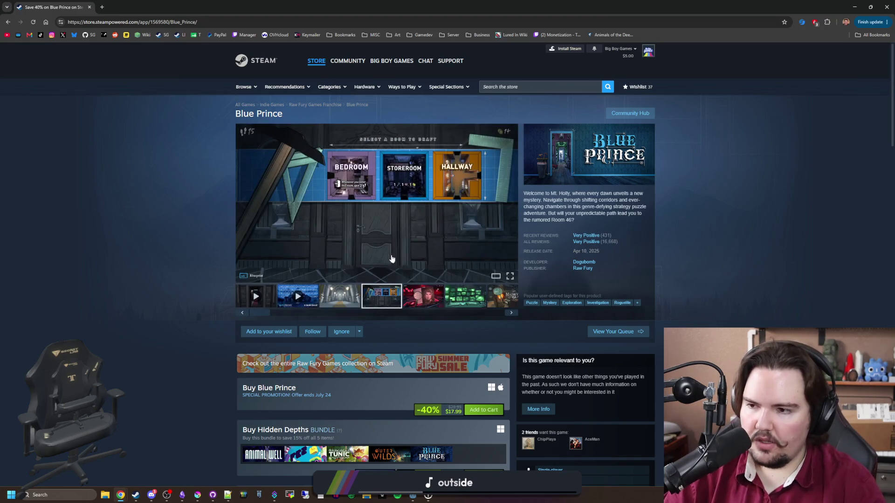
{"action": "left_click", "coordinate": [387, 266]}
{"action": "key", "text": "Escape"}
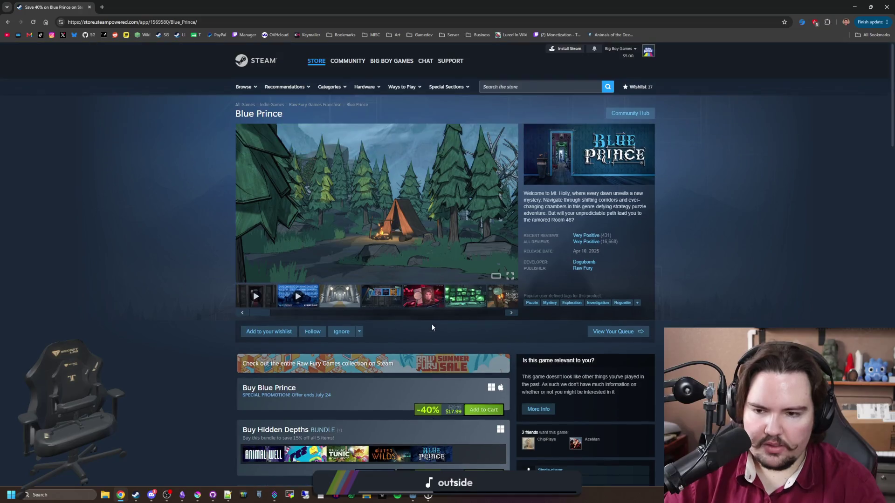
{"action": "left_click", "coordinate": [509, 201]}
{"action": "left_click", "coordinate": [504, 205]}
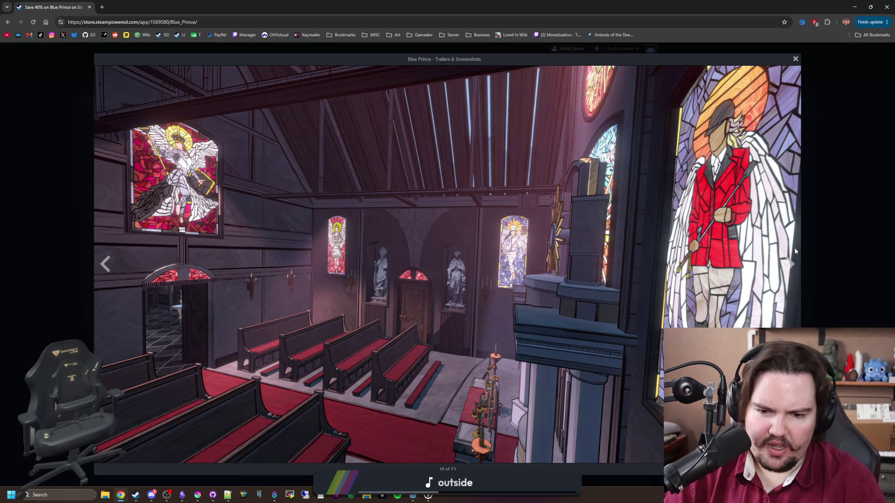
{"action": "left_click", "coordinate": [788, 258]}
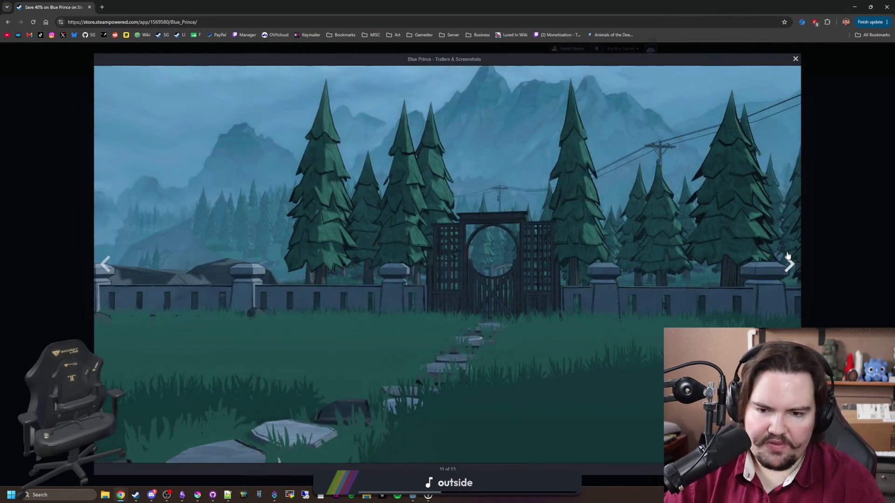
{"action": "left_click", "coordinate": [788, 257]}
{"action": "left_click", "coordinate": [787, 256]}
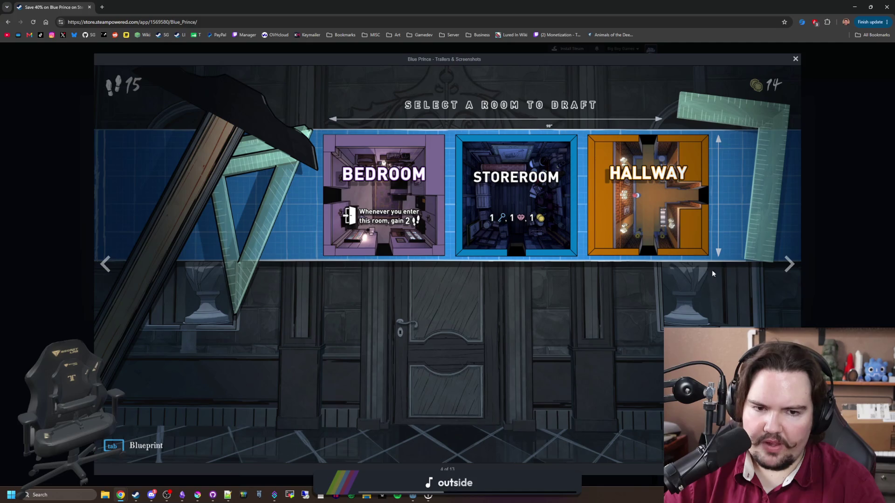
{"action": "left_click", "coordinate": [783, 257]}
{"action": "left_click", "coordinate": [782, 257]}
{"action": "left_click", "coordinate": [783, 257]}
{"action": "left_click", "coordinate": [782, 257]}
{"action": "left_click", "coordinate": [778, 255]}
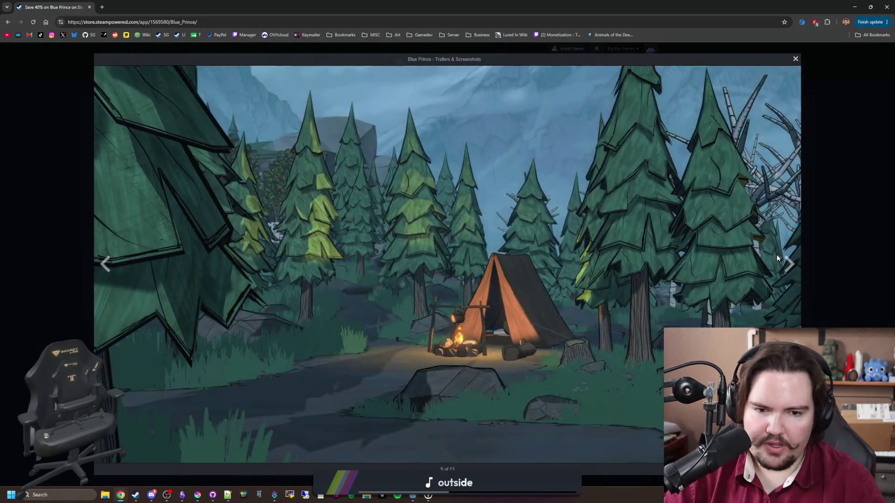
{"action": "left_click", "coordinate": [788, 258]}
{"action": "left_click", "coordinate": [790, 262]}
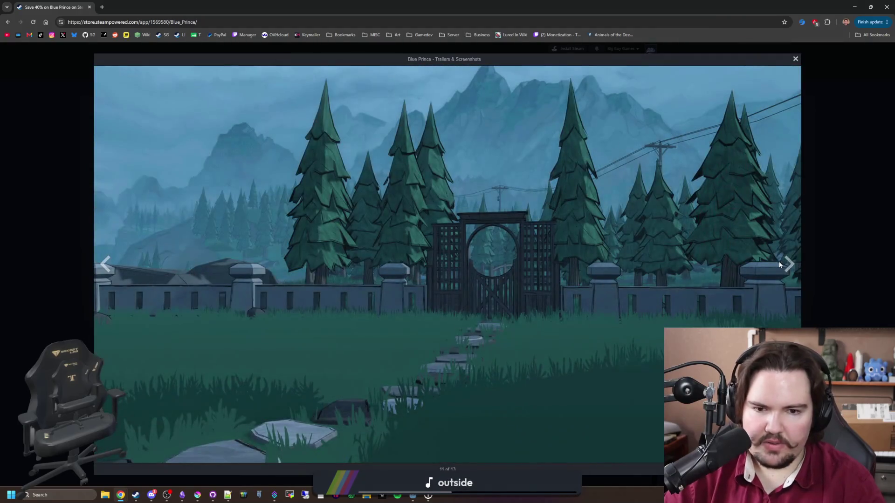
{"action": "left_click", "coordinate": [785, 265]}
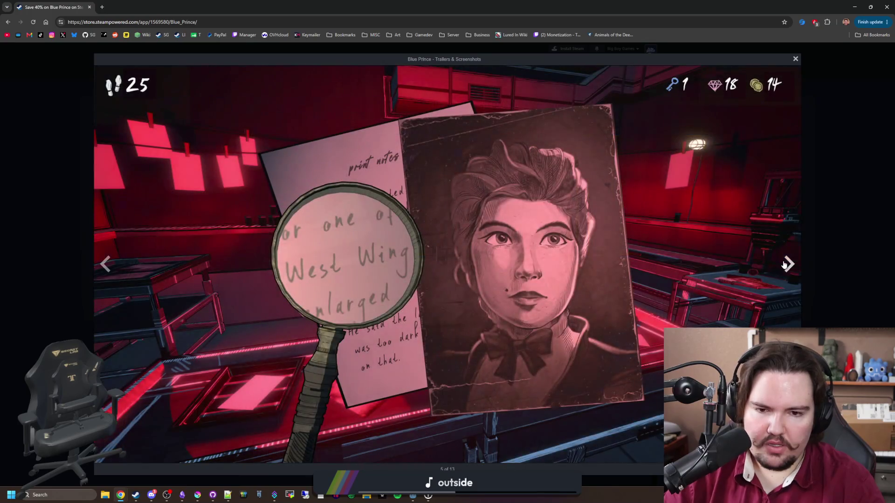
{"action": "left_click", "coordinate": [785, 265]}
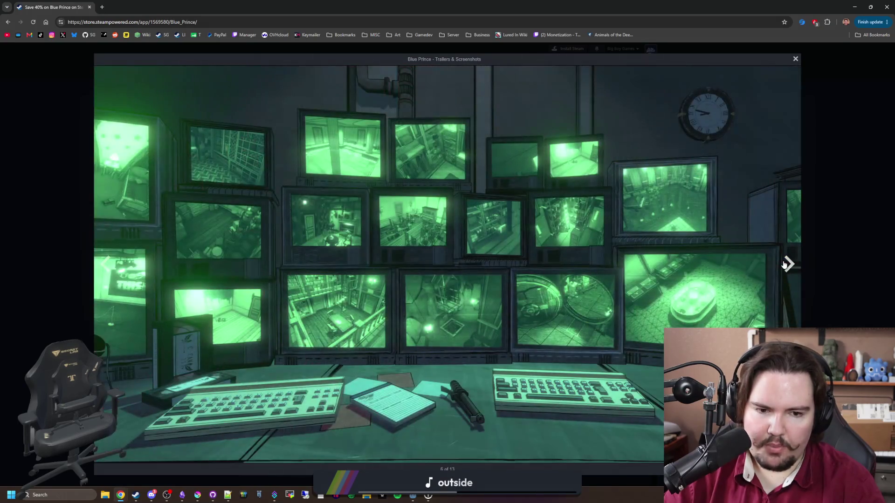
{"action": "left_click", "coordinate": [821, 238]}
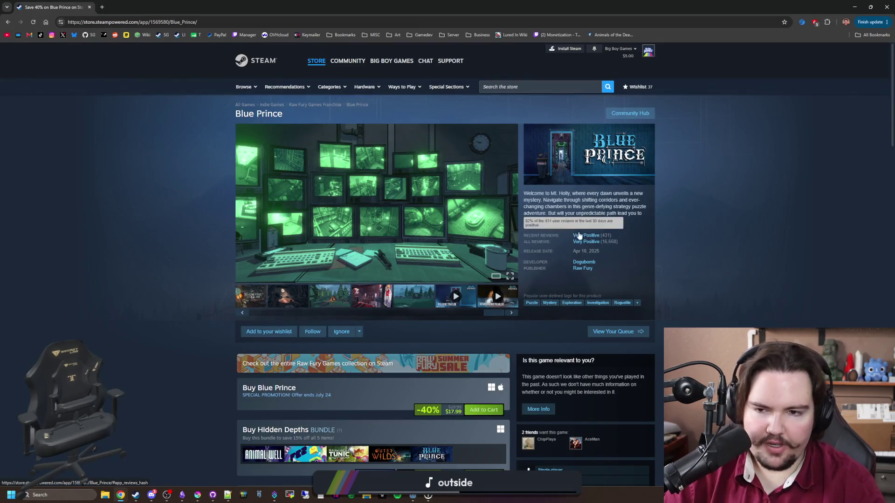
Step: Scroll to the bundle offers and restore the browser to a smaller window
{"action": "scroll", "coordinate": [136, 236], "scroll_direction": "down", "scroll_amount": 5}
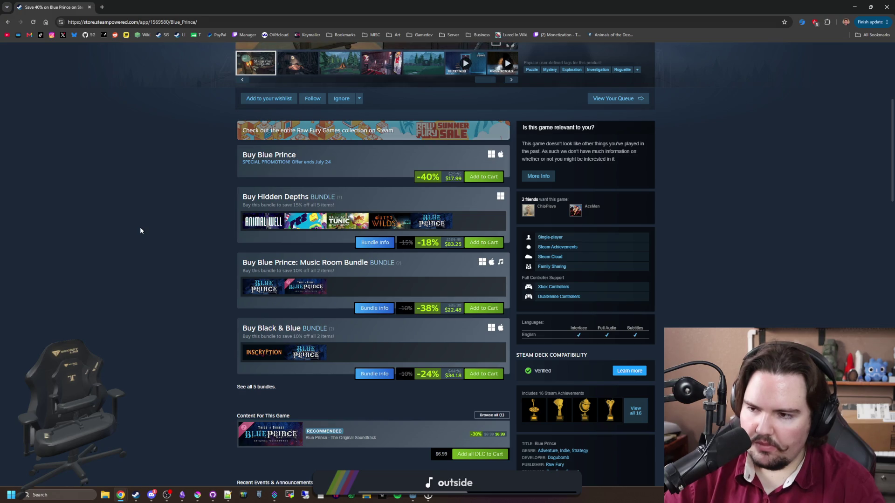
{"action": "scroll", "coordinate": [140, 230], "scroll_direction": "up", "scroll_amount": 5}
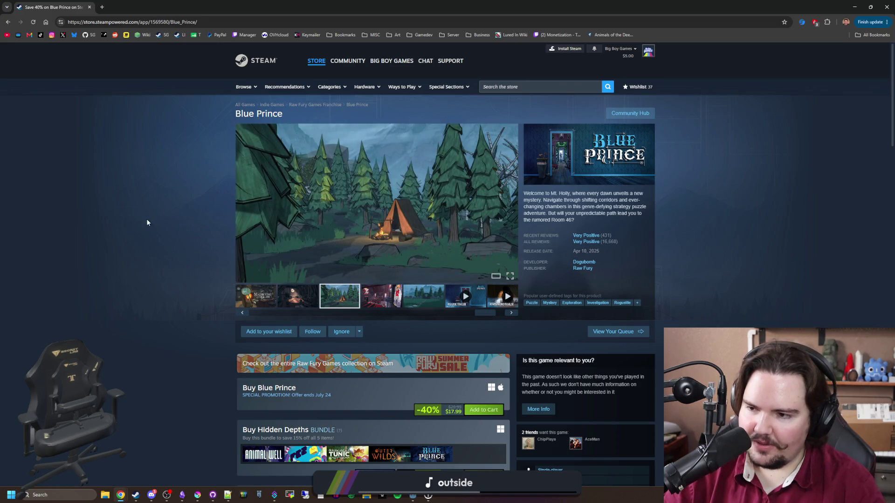
{"action": "left_click_drag", "start_coordinate": [241, 3], "coordinate": [393, 249]}
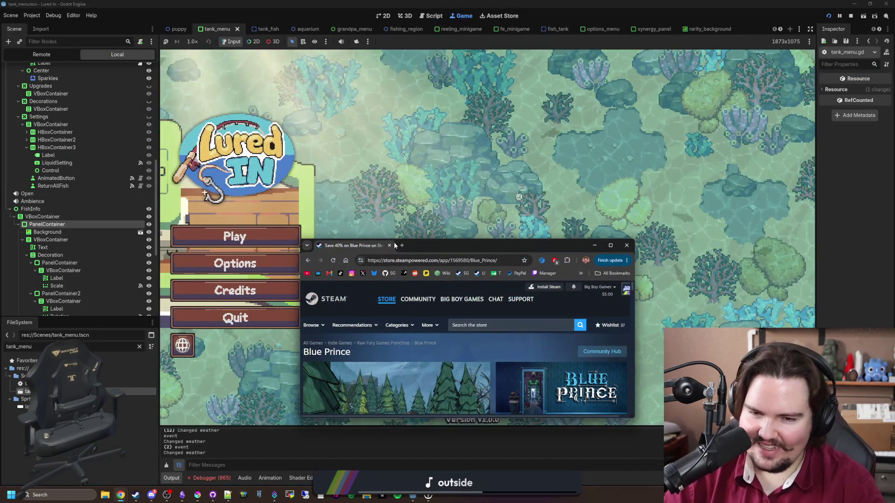
Step: Close the Blue Prince page, switch Lured In to pirate speak, and open Options
{"action": "left_click", "coordinate": [390, 246]}
{"action": "left_click", "coordinate": [182, 345]}
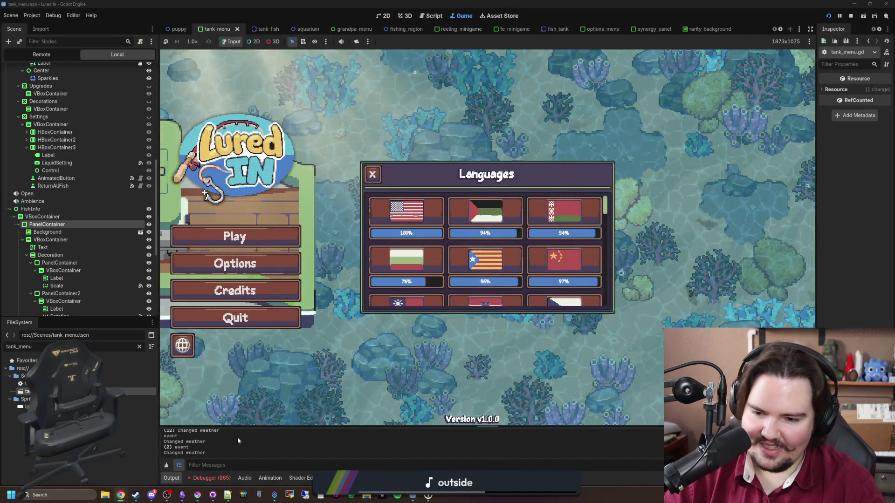
{"action": "scroll", "coordinate": [462, 291], "scroll_direction": "down", "scroll_amount": 6}
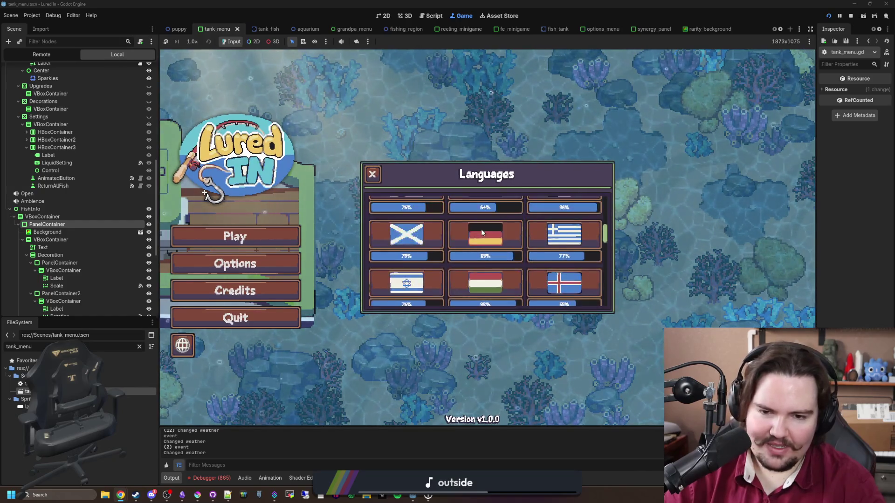
{"action": "scroll", "coordinate": [496, 236], "scroll_direction": "down", "scroll_amount": 5}
{"action": "left_click", "coordinate": [564, 255]}
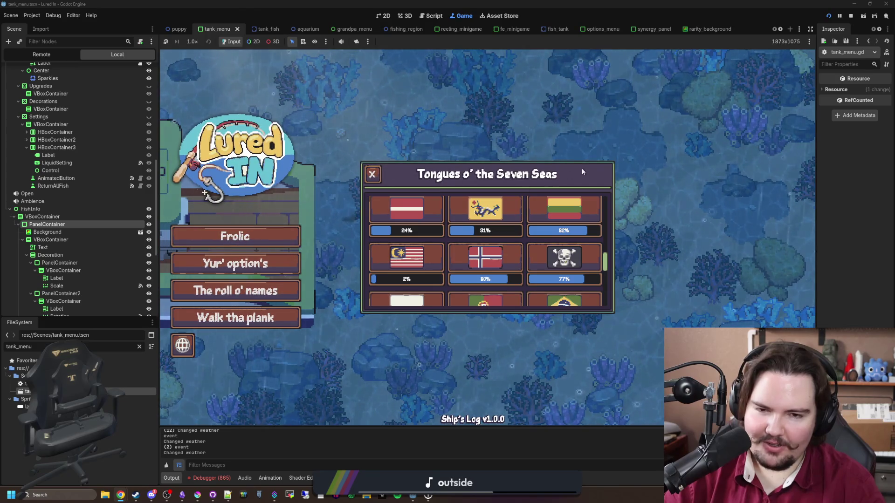
{"action": "left_click", "coordinate": [378, 182]}
{"action": "left_click", "coordinate": [191, 263]}
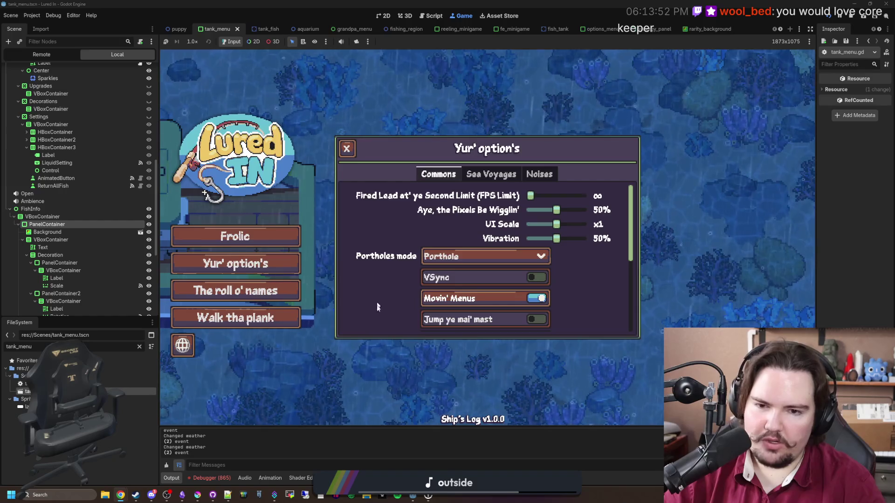
{"action": "scroll", "coordinate": [423, 254], "scroll_direction": "down", "scroll_amount": 2}
Step: Close Lured In's Options and switch the game language to Arabic
{"action": "scroll", "coordinate": [422, 255], "scroll_direction": "down", "scroll_amount": 2}
{"action": "scroll", "coordinate": [411, 266], "scroll_direction": "up", "scroll_amount": 4}
{"action": "left_click", "coordinate": [183, 346]}
{"action": "scroll", "coordinate": [420, 261], "scroll_direction": "up", "scroll_amount": 5}
{"action": "left_click", "coordinate": [485, 210]}
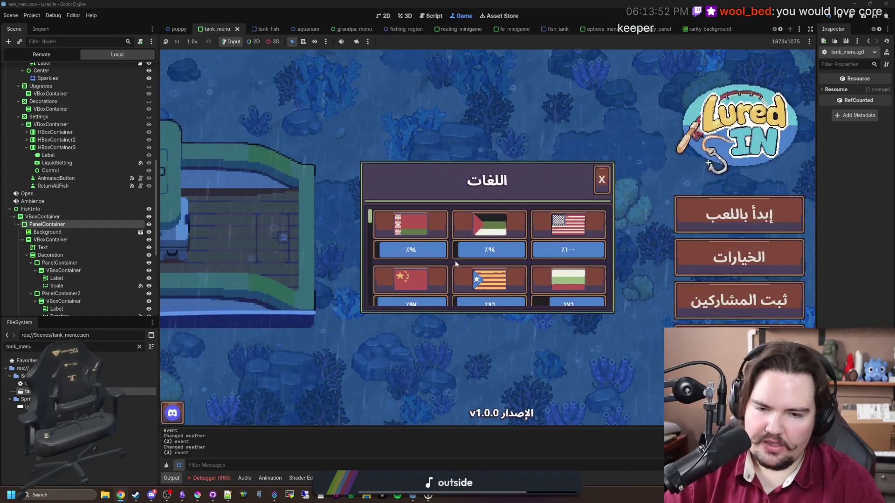
{"action": "left_click", "coordinate": [746, 291]}
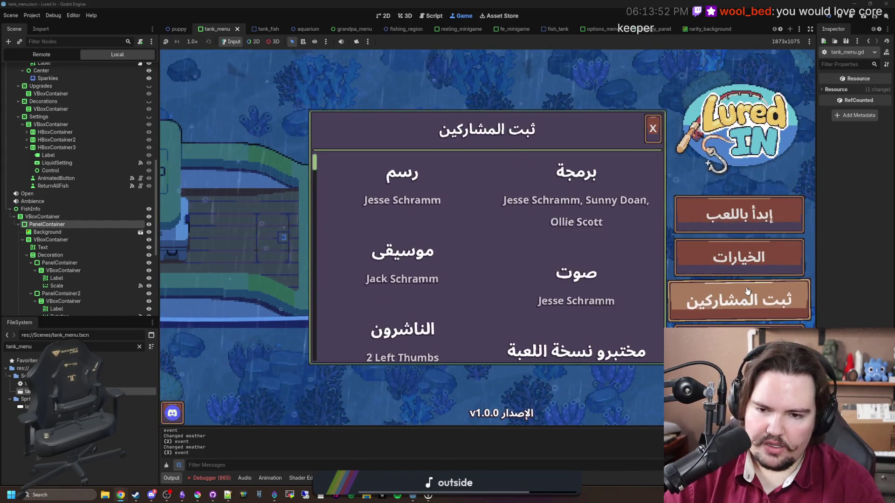
Step: View the Credits and Options screens in Arabic, then close Options
{"action": "left_click", "coordinate": [749, 271]}
{"action": "left_click", "coordinate": [748, 271]}
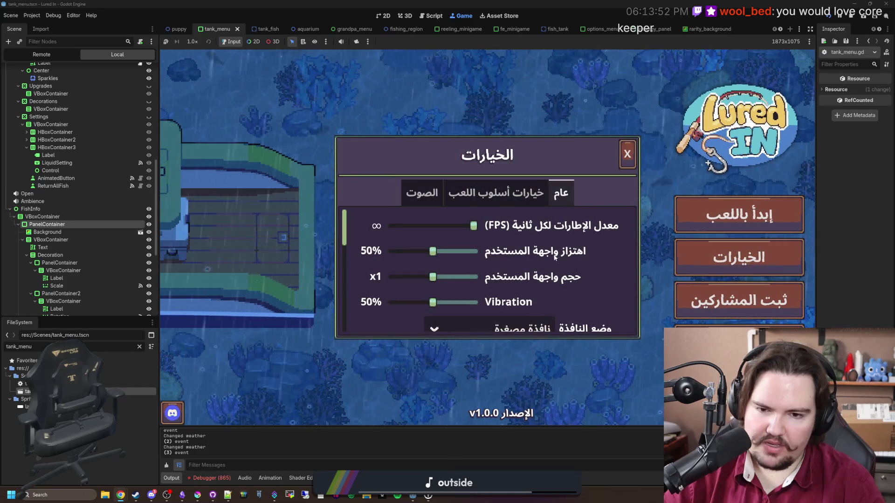
{"action": "scroll", "coordinate": [571, 267], "scroll_direction": "down", "scroll_amount": 2}
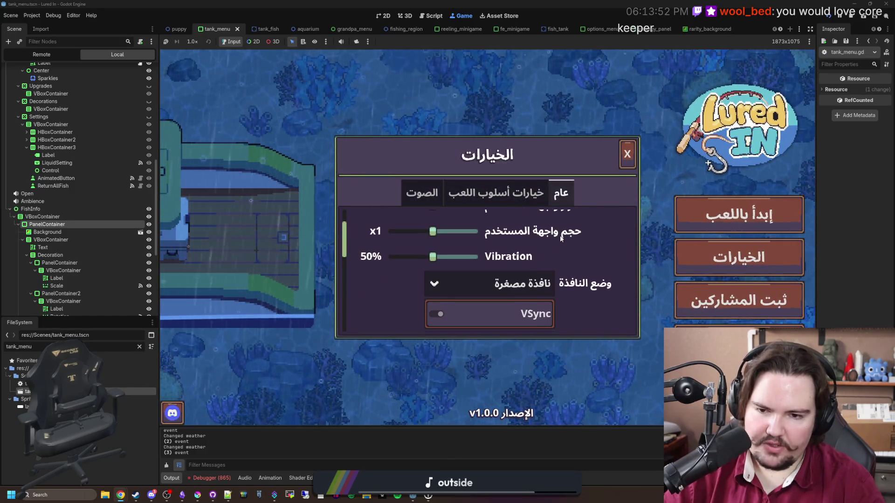
{"action": "scroll", "coordinate": [560, 243], "scroll_direction": "up", "scroll_amount": 3}
{"action": "left_click", "coordinate": [739, 257]}
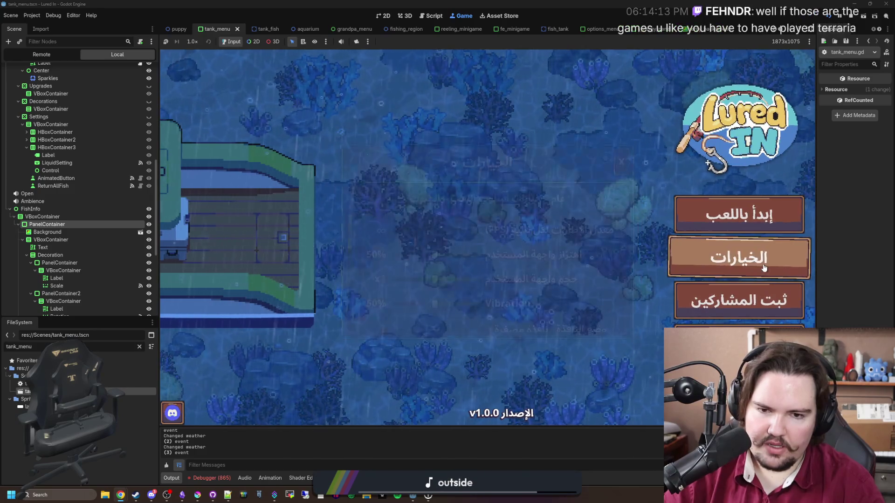
Step: Switch the game back to English, leaving only the main menu showing
{"action": "left_click", "coordinate": [792, 387]}
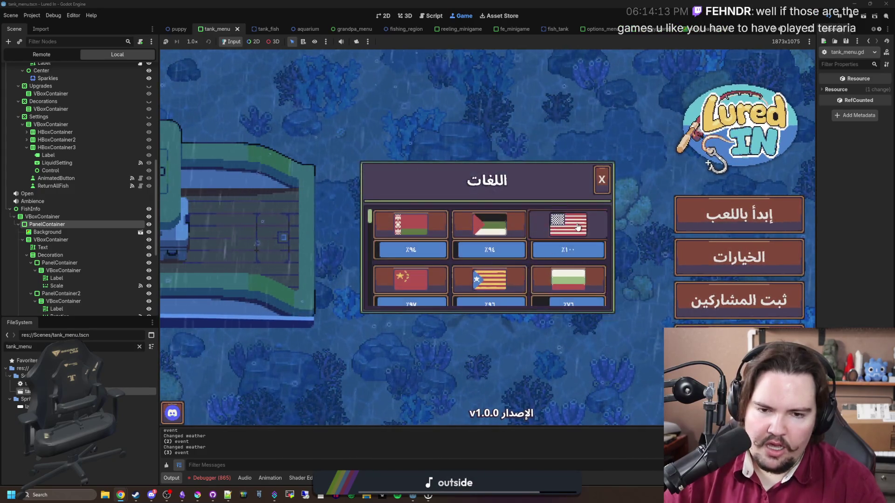
{"action": "left_click", "coordinate": [566, 219]}
{"action": "left_click", "coordinate": [372, 174]}
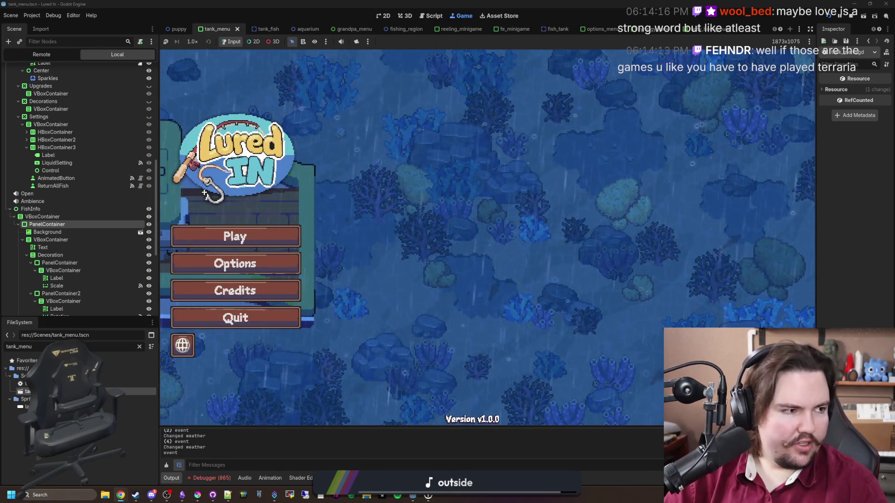
{"action": "key", "text": "alt+Tab"}
Step: Search Google for 'core keeper' and scroll its Steam store page to the bundles and languages
{"action": "left_click", "coordinate": [683, 3]}
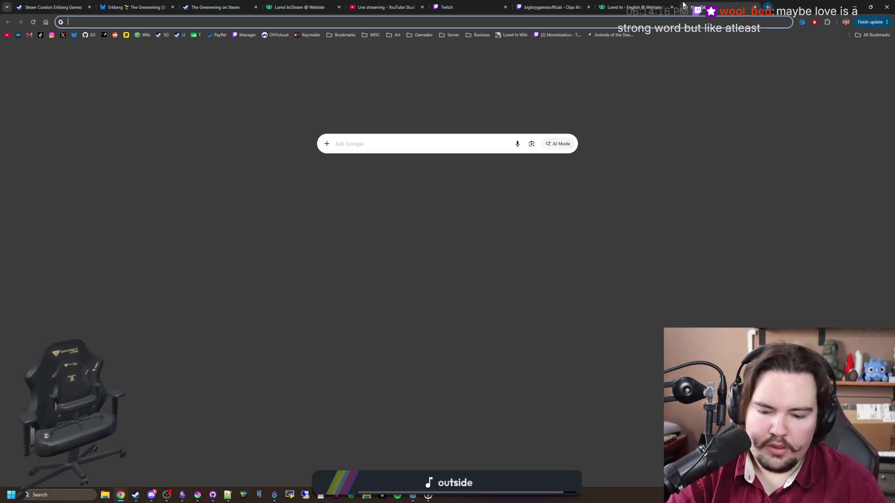
{"action": "type", "text": "core keeper"}
{"action": "key", "text": "Return"}
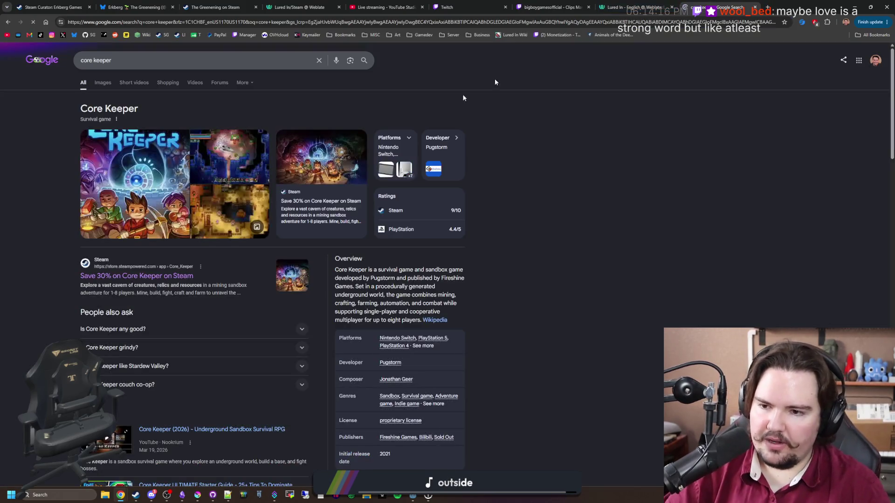
{"action": "left_click", "coordinate": [140, 278]}
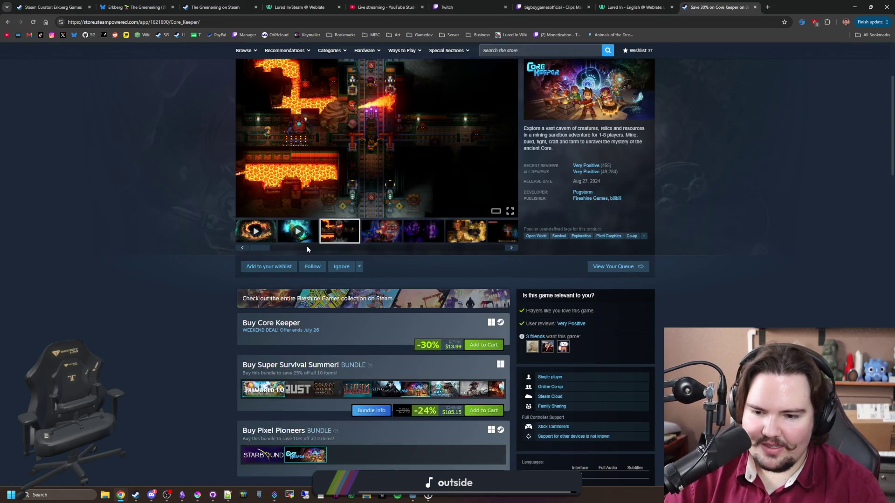
{"action": "scroll", "coordinate": [297, 349], "scroll_direction": "down", "scroll_amount": 3}
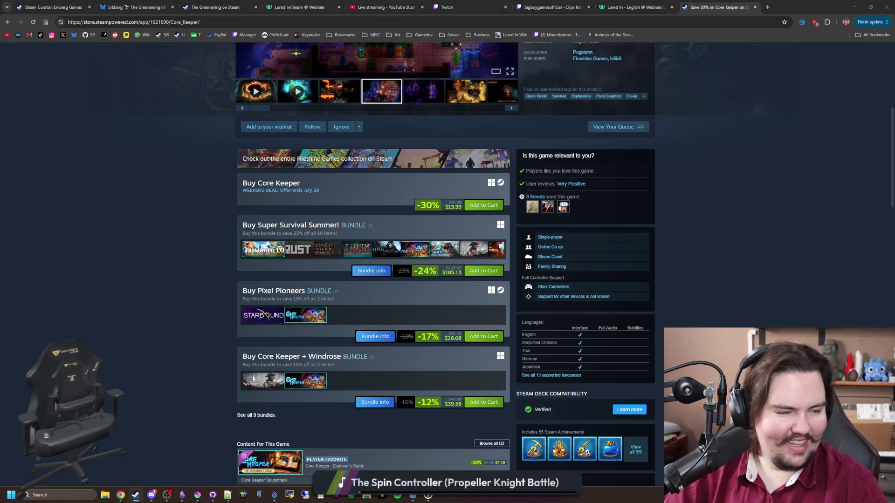
{"action": "key", "text": "alt+Tab"}
Step: Search the Steam store for 'corekeeper' and open the Core Keeper page
{"action": "left_click", "coordinate": [81, 62]}
{"action": "type", "text": "core"}
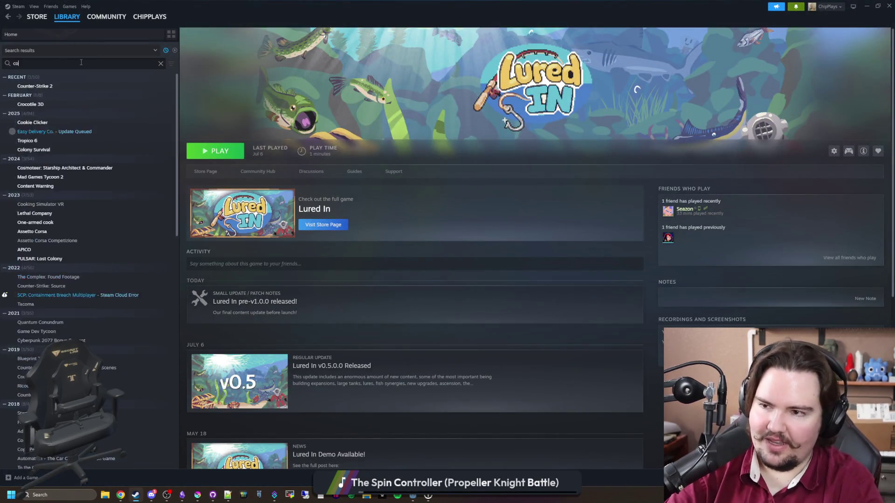
{"action": "left_click", "coordinate": [36, 16]}
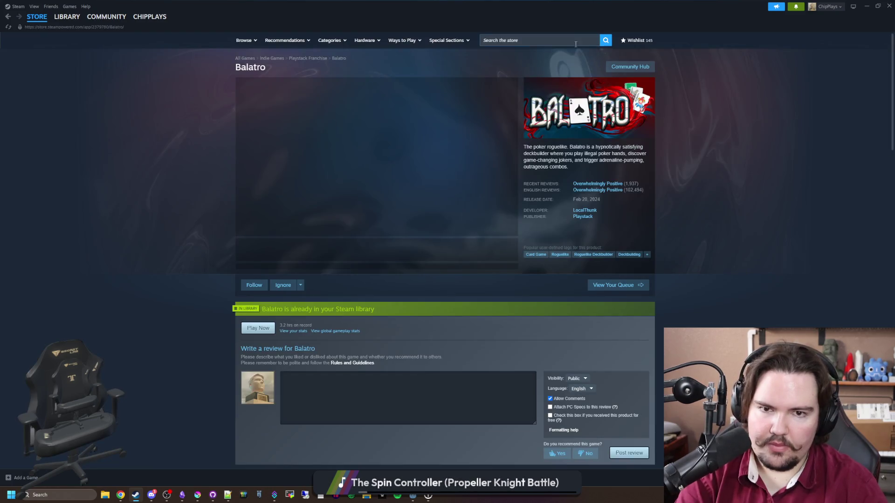
{"action": "left_click", "coordinate": [576, 41]}
{"action": "type", "text": "corekeeper"}
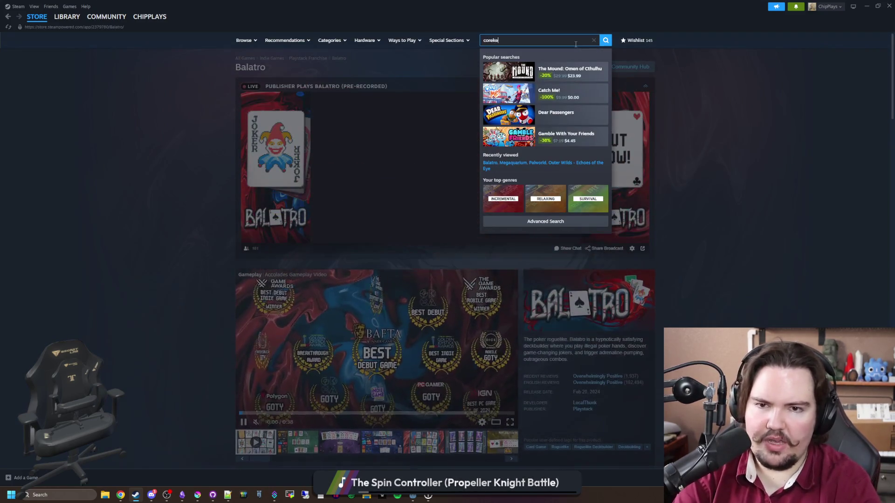
{"action": "left_click", "coordinate": [535, 69]}
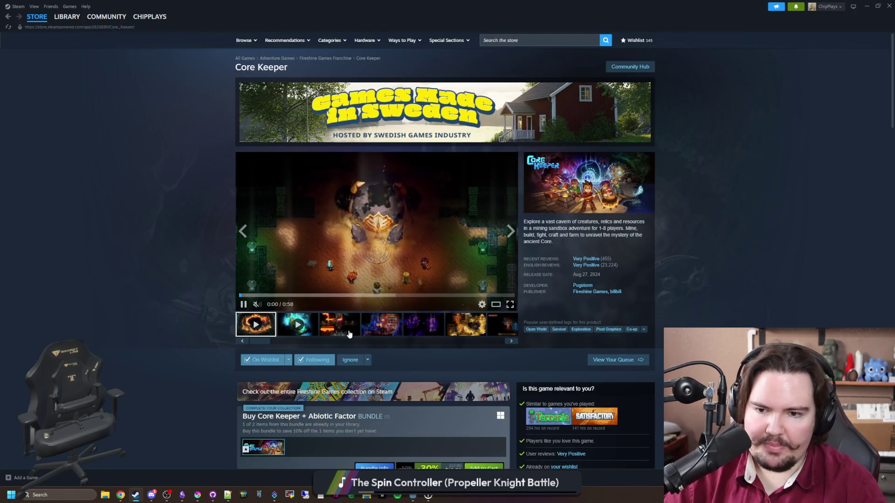
Step: Page through Core Keeper's screenshot gallery in the full-size viewer, then close it
{"action": "left_click", "coordinate": [432, 265]}
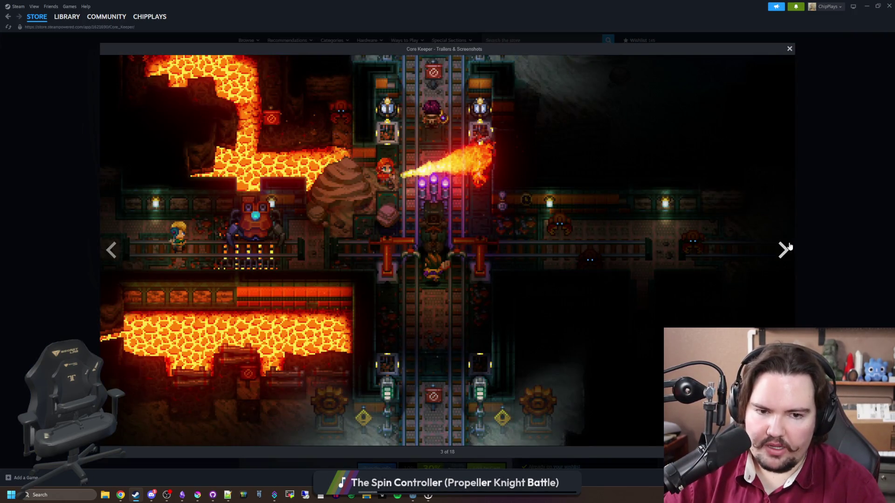
{"action": "left_click", "coordinate": [789, 246]}
{"action": "left_click", "coordinate": [789, 246]}
{"action": "left_click", "coordinate": [790, 247]}
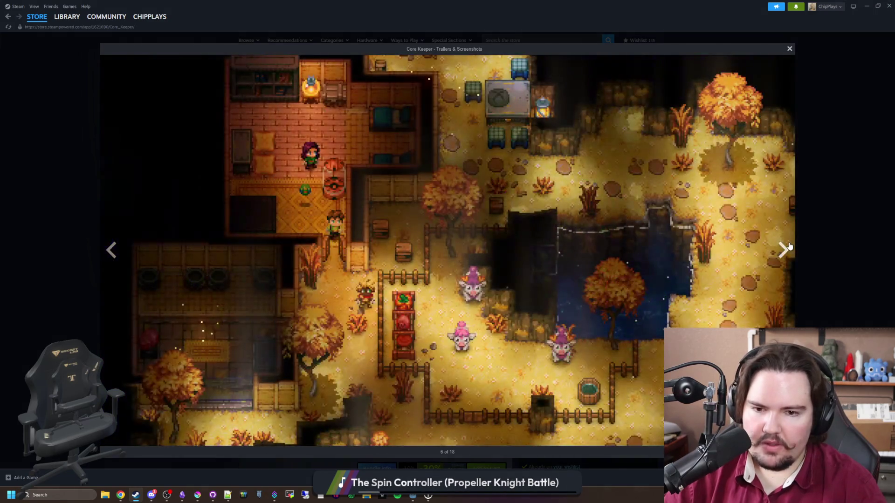
{"action": "left_click", "coordinate": [789, 246]}
{"action": "left_click", "coordinate": [789, 246]}
{"action": "left_click", "coordinate": [789, 246]}
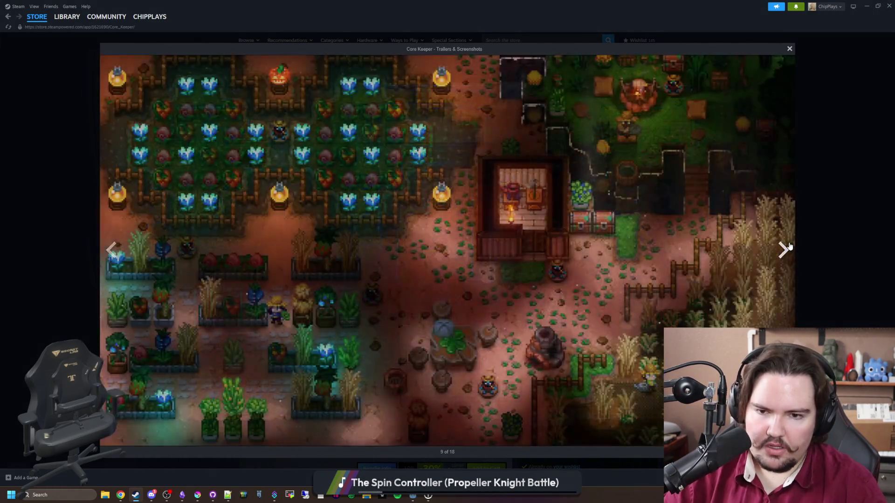
{"action": "left_click", "coordinate": [789, 246]}
{"action": "left_click", "coordinate": [789, 246]}
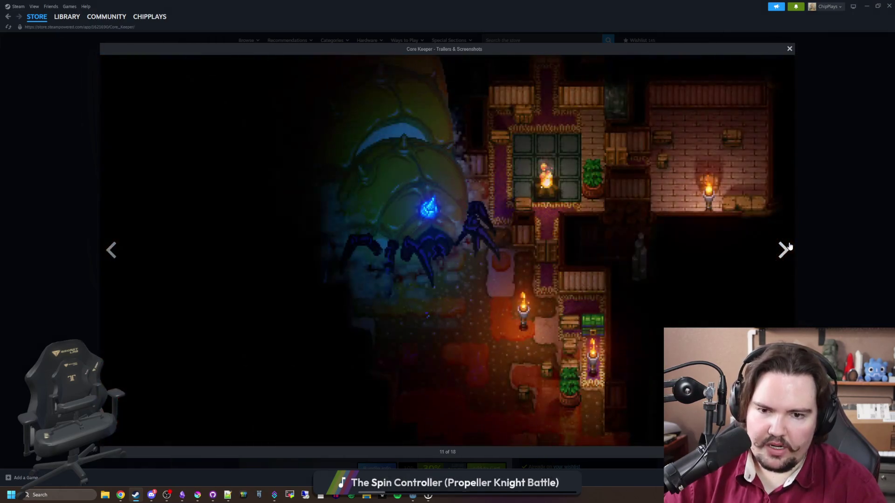
{"action": "left_click", "coordinate": [789, 246]}
{"action": "left_click", "coordinate": [789, 246]}
{"action": "left_click", "coordinate": [789, 246]}
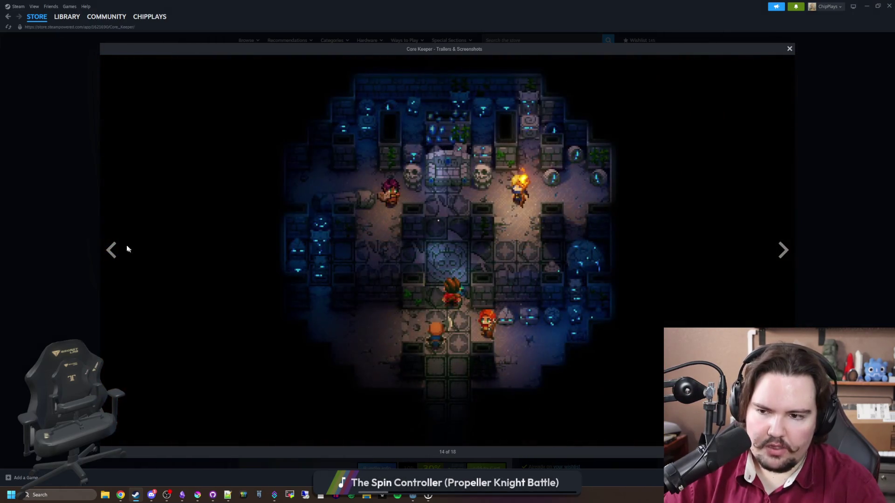
{"action": "left_click", "coordinate": [112, 251]}
{"action": "left_click", "coordinate": [111, 250]}
{"action": "left_click", "coordinate": [829, 202]}
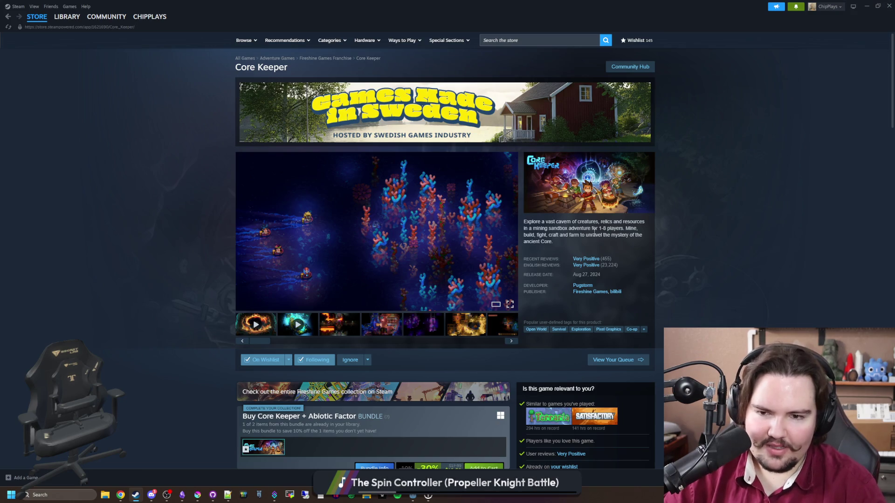
Step: Scroll down to Core Keeper's bundle offers and open the Pixel Pioneers bundle page
{"action": "scroll", "coordinate": [371, 276], "scroll_direction": "down", "scroll_amount": 3}
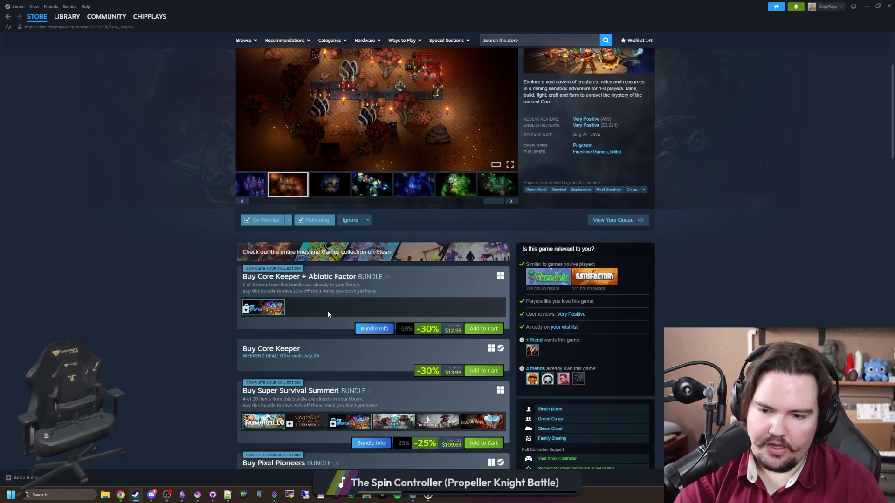
{"action": "scroll", "coordinate": [329, 312], "scroll_direction": "down", "scroll_amount": 2}
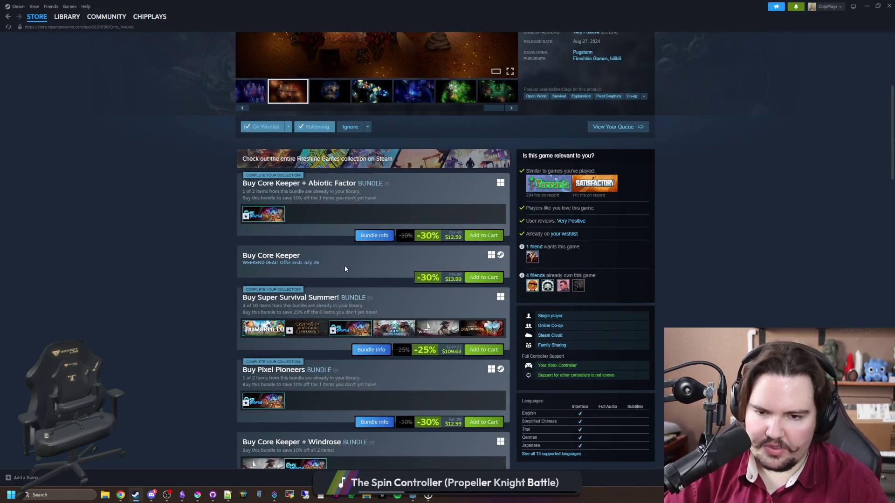
{"action": "scroll", "coordinate": [334, 298], "scroll_direction": "down", "scroll_amount": 3}
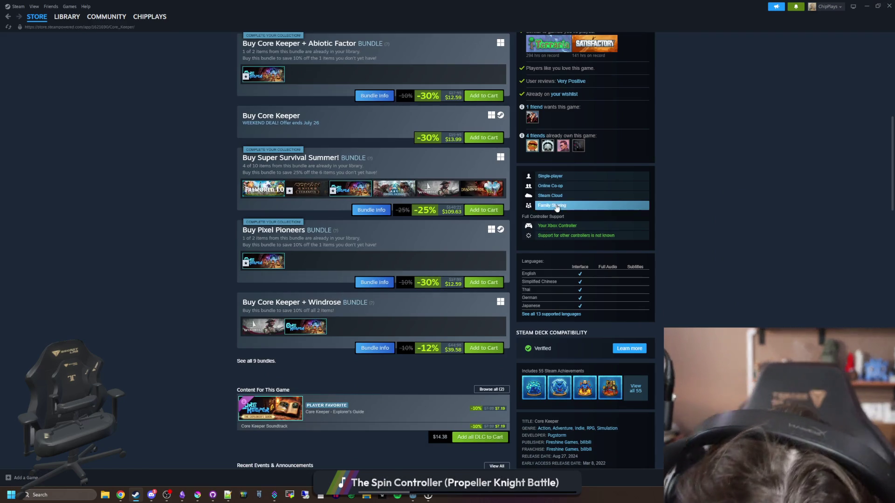
{"action": "scroll", "coordinate": [530, 157], "scroll_direction": "up", "scroll_amount": 3}
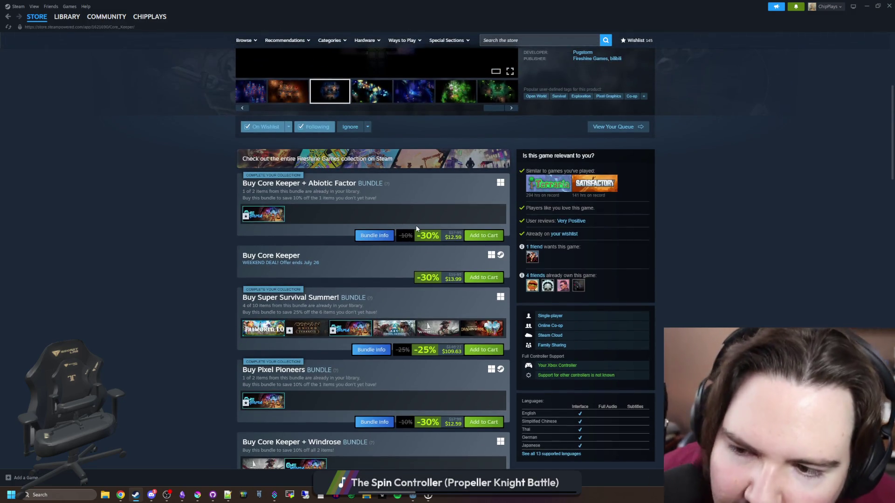
{"action": "scroll", "coordinate": [416, 227], "scroll_direction": "down", "scroll_amount": 4}
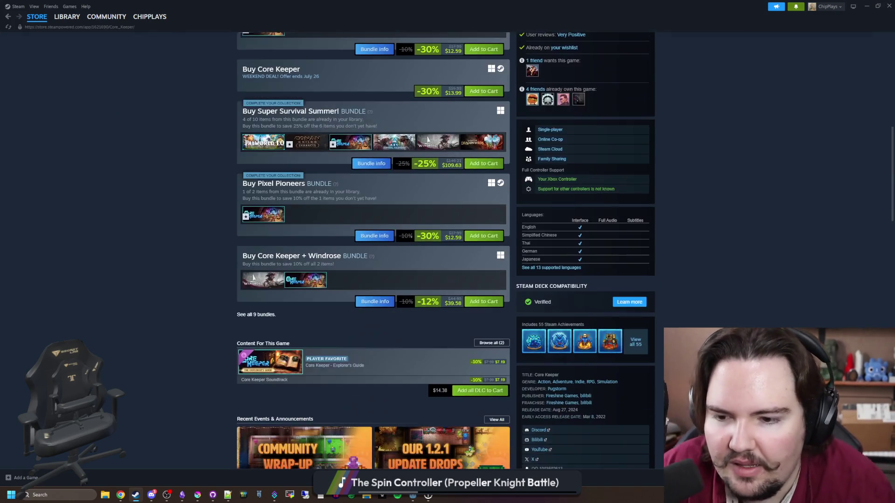
{"action": "scroll", "coordinate": [353, 316], "scroll_direction": "up", "scroll_amount": 1}
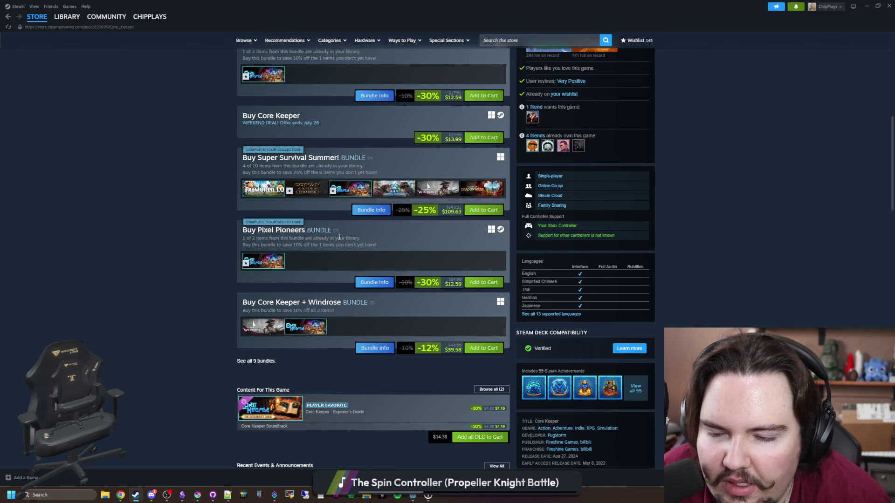
{"action": "mouse_move", "coordinate": [336, 232]}
{"action": "left_click", "coordinate": [374, 282]}
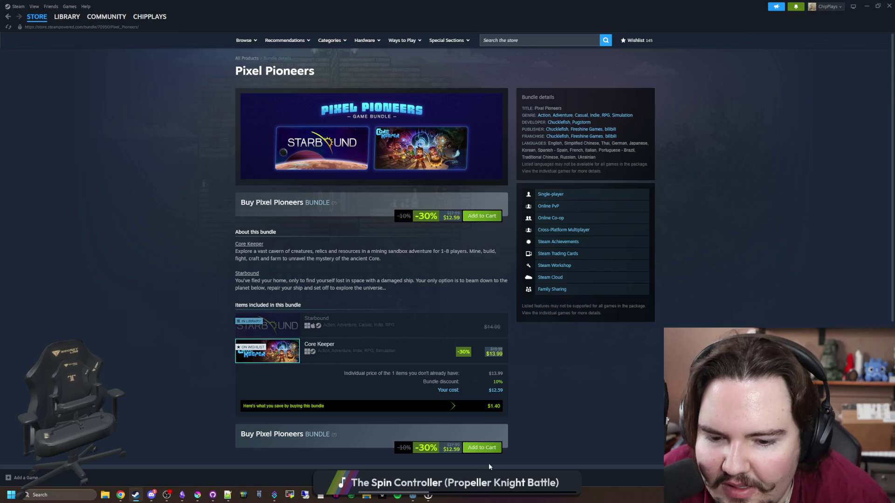
Step: Add the Pixel Pioneers bundle to the cart, view the $12.59 cart, and restore the window
{"action": "left_click", "coordinate": [490, 448]}
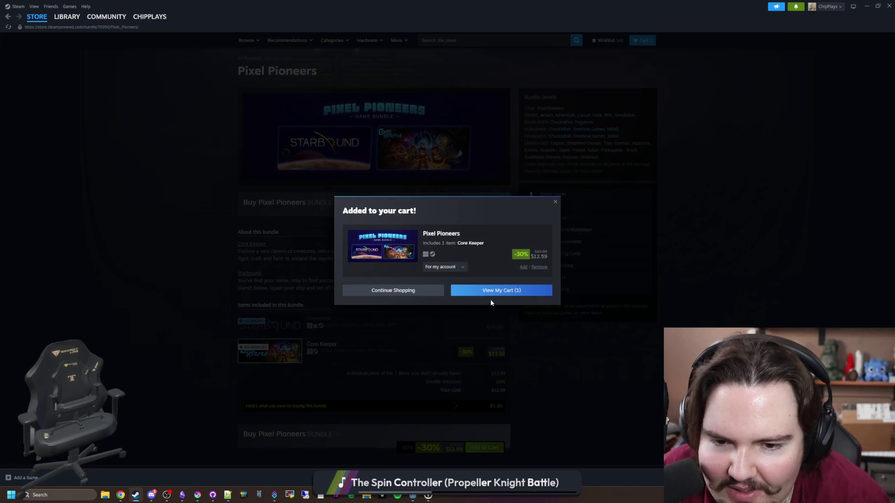
{"action": "left_click", "coordinate": [510, 292]}
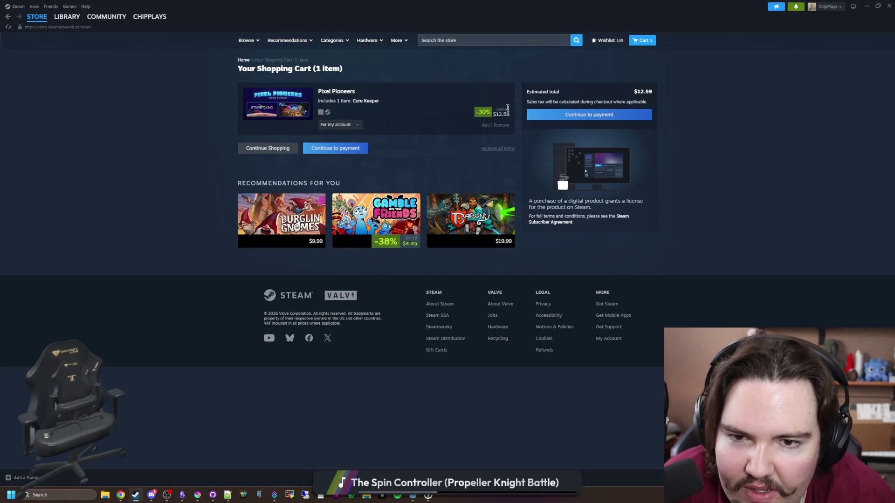
{"action": "mouse_move", "coordinate": [390, 9]}
{"action": "left_mouse_down"}
{"action": "mouse_move", "coordinate": [875, 254]}
{"action": "mouse_move", "coordinate": [560, 165]}
{"action": "mouse_move", "coordinate": [479, 161]}
{"action": "left_mouse_up"}
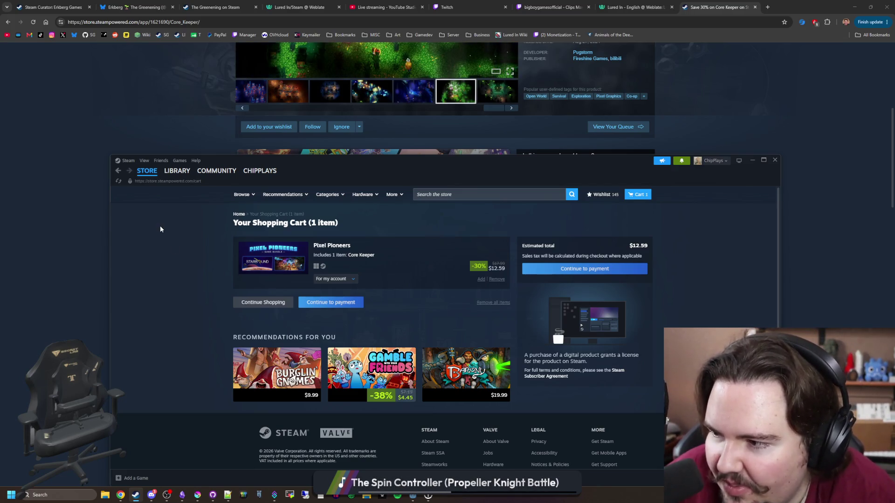
Step: Search the Steam library for 'terr' and open Terraria's game page
{"action": "left_click", "coordinate": [178, 170]}
{"action": "left_click", "coordinate": [225, 218]}
{"action": "type", "text": "terr"}
{"action": "left_click", "coordinate": [139, 240]}
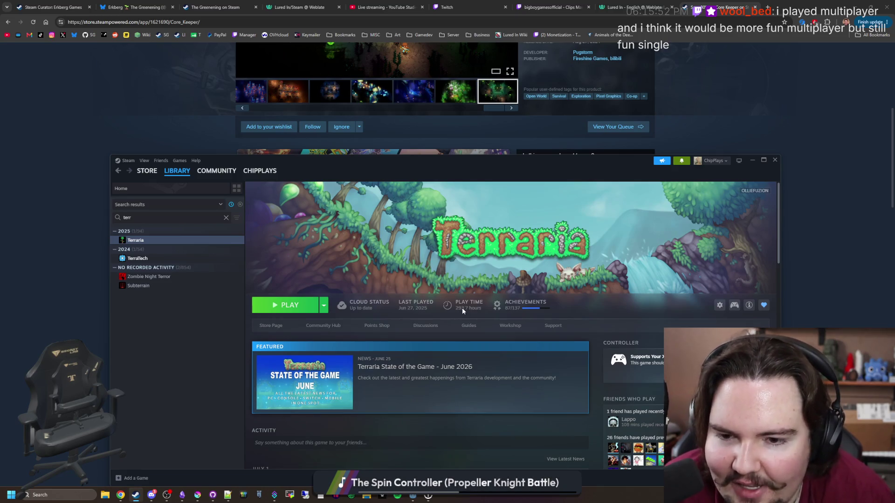
Step: Move the Steam window higher and make it taller to show more of the page
{"action": "left_click_drag", "start_coordinate": [483, 164], "coordinate": [463, 94]}
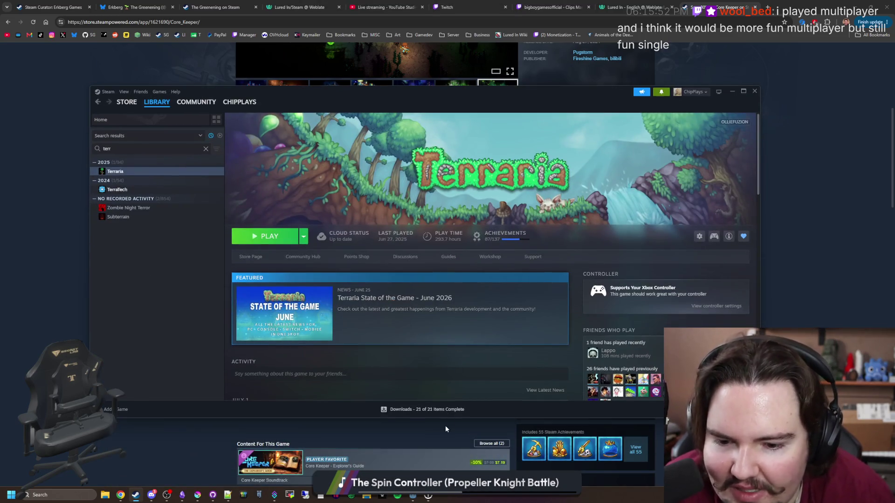
{"action": "left_click_drag", "start_coordinate": [448, 417], "coordinate": [448, 473]}
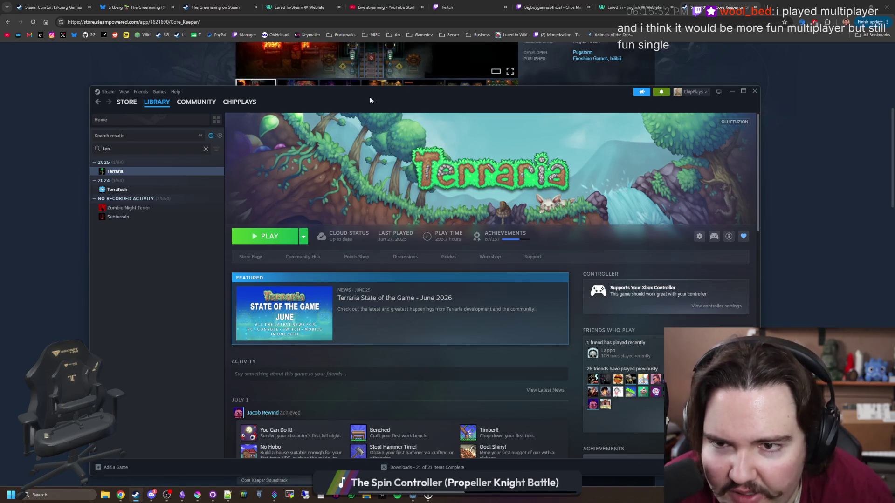
{"action": "left_click_drag", "start_coordinate": [370, 96], "coordinate": [385, 46]}
{"action": "left_click_drag", "start_coordinate": [470, 425], "coordinate": [469, 468]}
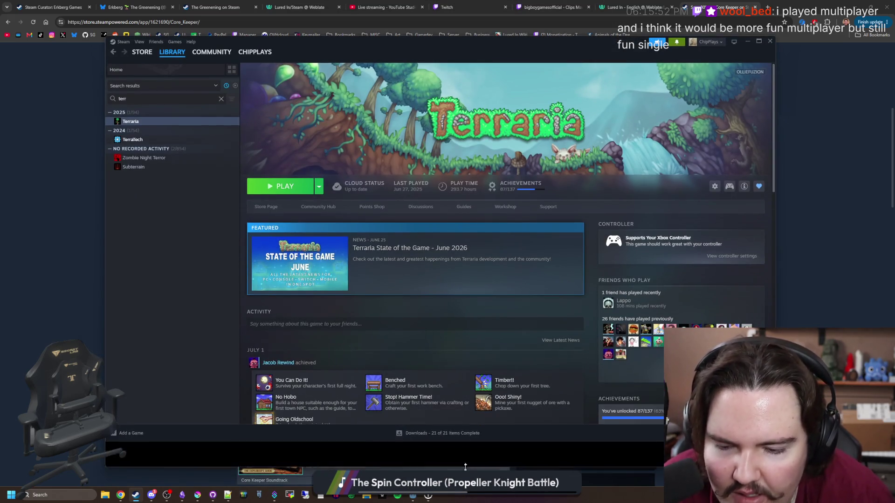
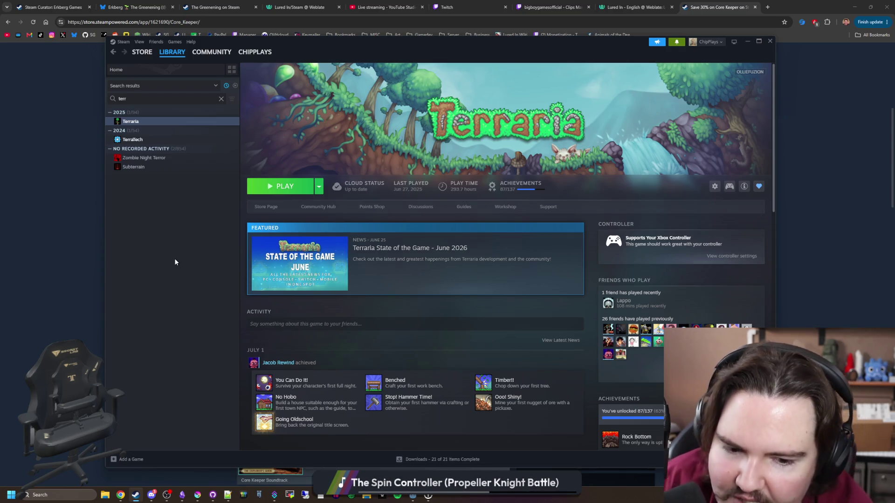
Step: Search the Steam store for 'barony'
{"action": "scroll", "coordinate": [414, 261], "scroll_direction": "down", "scroll_amount": 5}
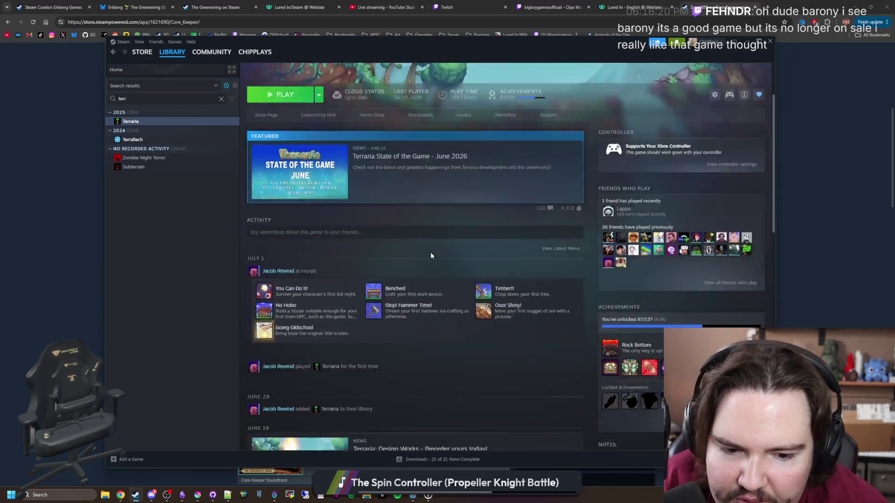
{"action": "mouse_move", "coordinate": [609, 264]}
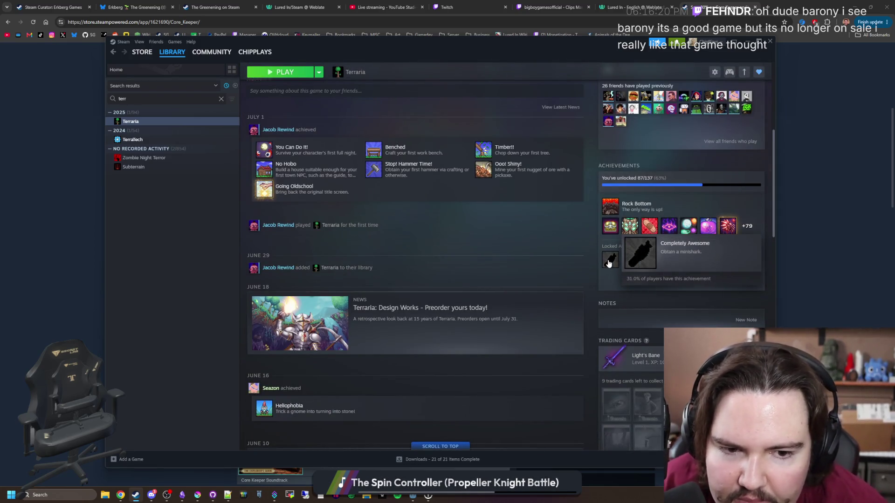
{"action": "mouse_move", "coordinate": [727, 267]}
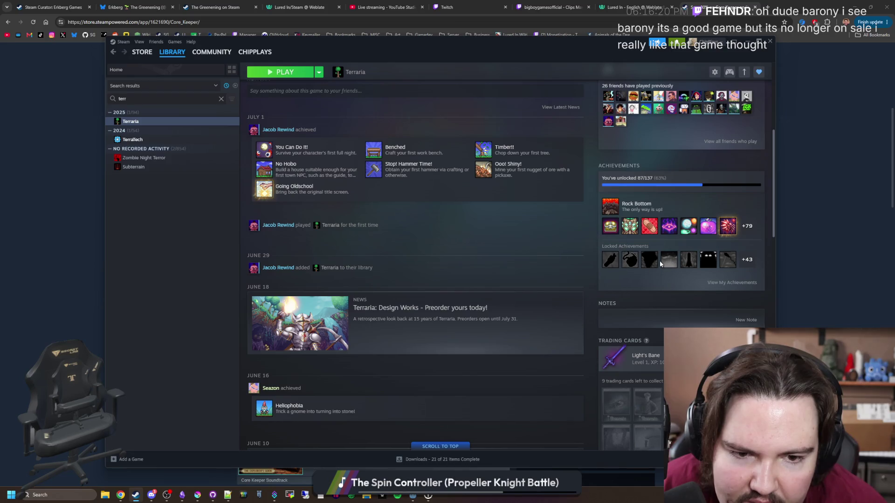
{"action": "mouse_move", "coordinate": [674, 263]}
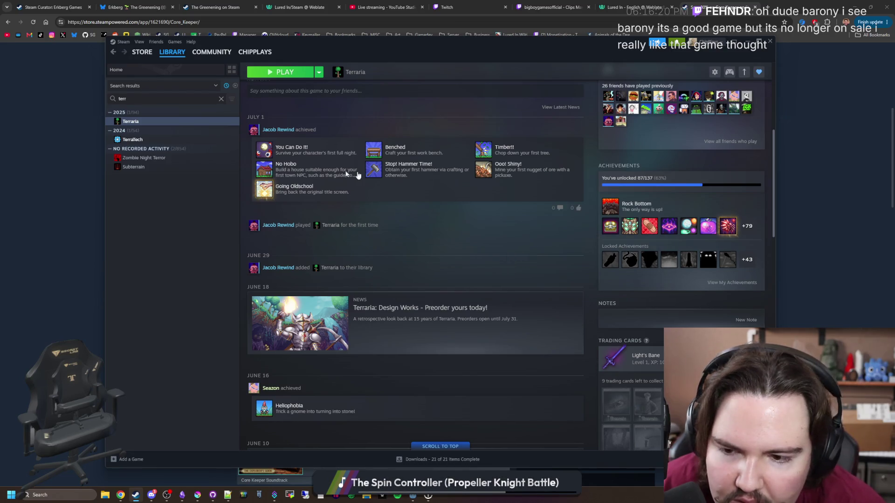
{"action": "scroll", "coordinate": [391, 285], "scroll_direction": "down", "scroll_amount": 6}
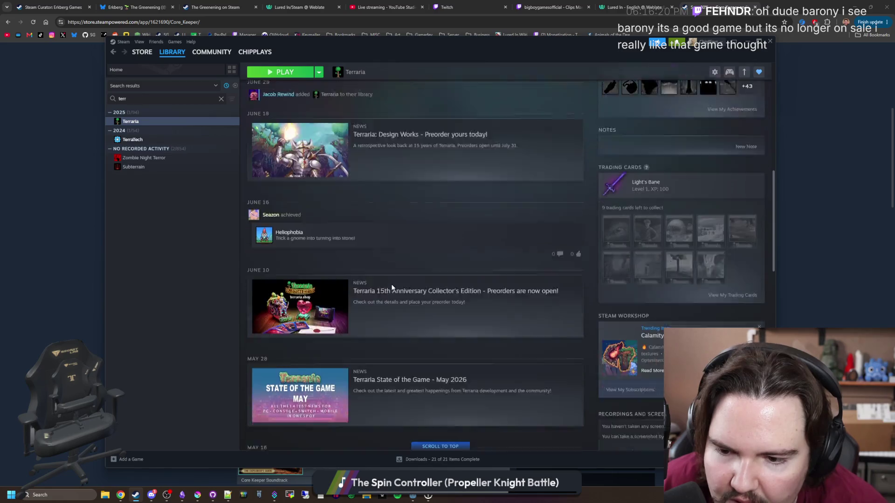
{"action": "scroll", "coordinate": [392, 289], "scroll_direction": "down", "scroll_amount": 4}
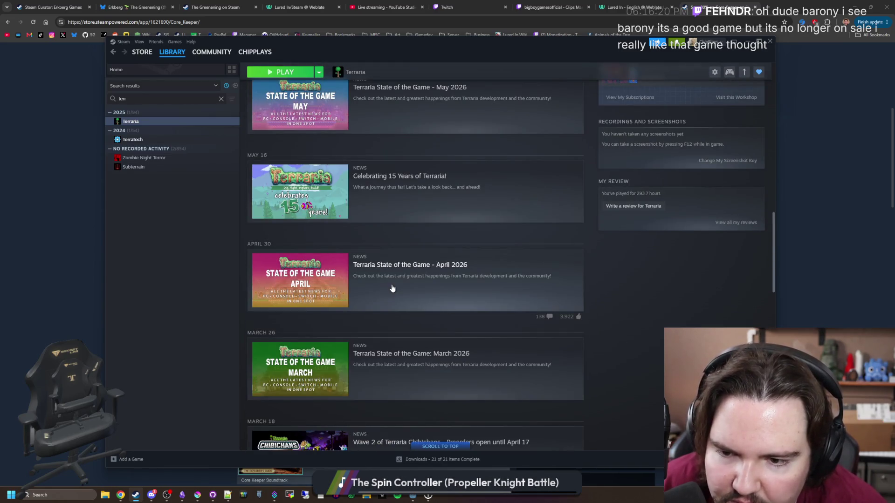
{"action": "scroll", "coordinate": [393, 288], "scroll_direction": "down", "scroll_amount": 4}
{"action": "scroll", "coordinate": [393, 289], "scroll_direction": "down", "scroll_amount": 4}
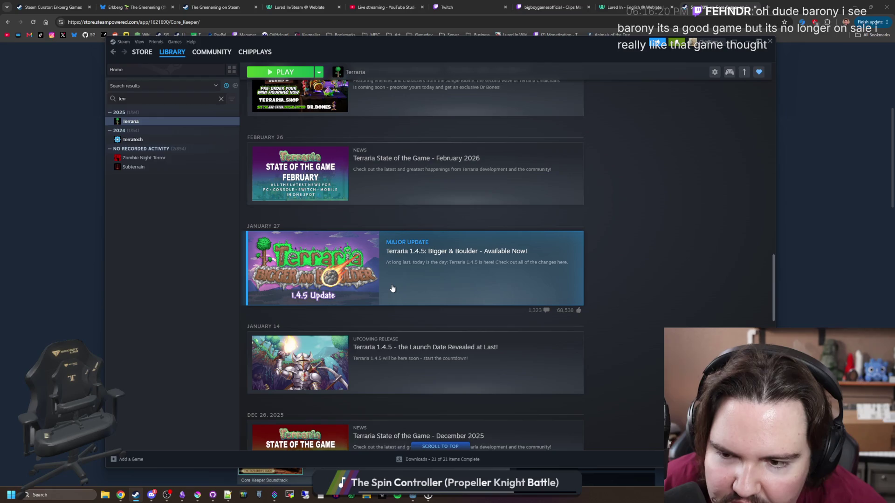
{"action": "scroll", "coordinate": [393, 288], "scroll_direction": "down", "scroll_amount": 12}
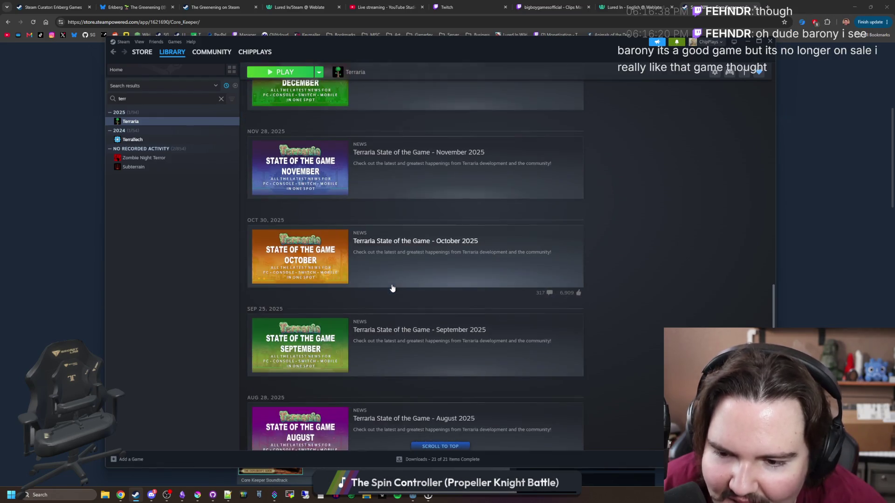
{"action": "scroll", "coordinate": [404, 294], "scroll_direction": "down", "scroll_amount": 5}
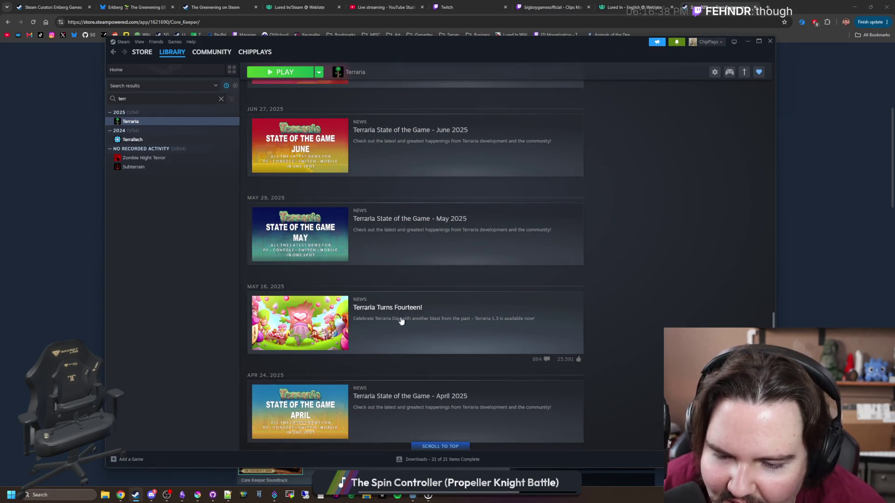
{"action": "scroll", "coordinate": [401, 307], "scroll_direction": "up", "scroll_amount": 20}
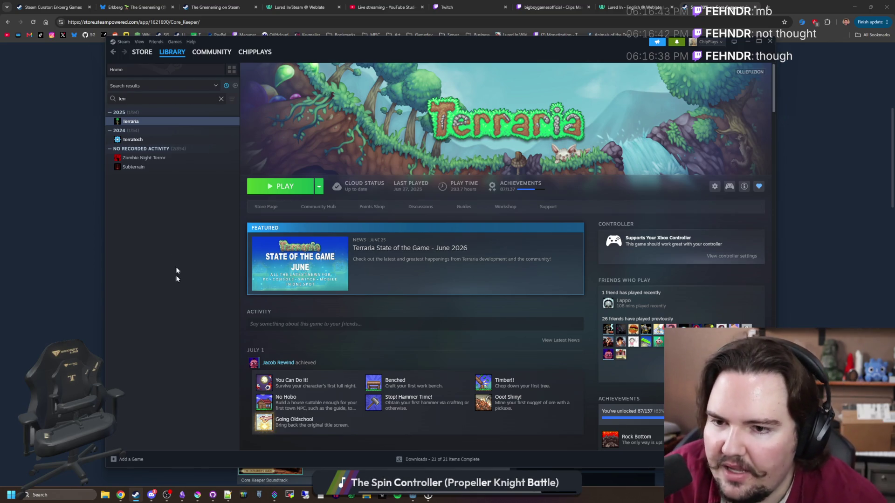
{"action": "left_click", "coordinate": [142, 52]}
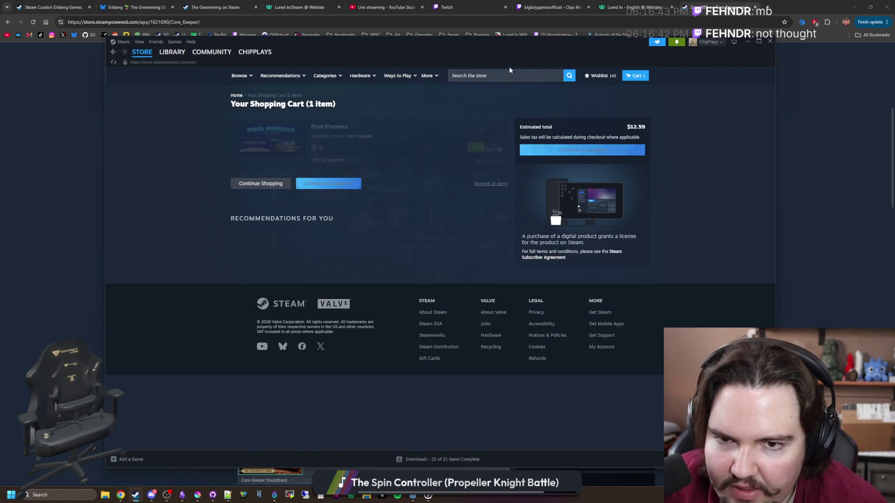
{"action": "type", "text": "barony"}
{"action": "key", "text": "Return"}
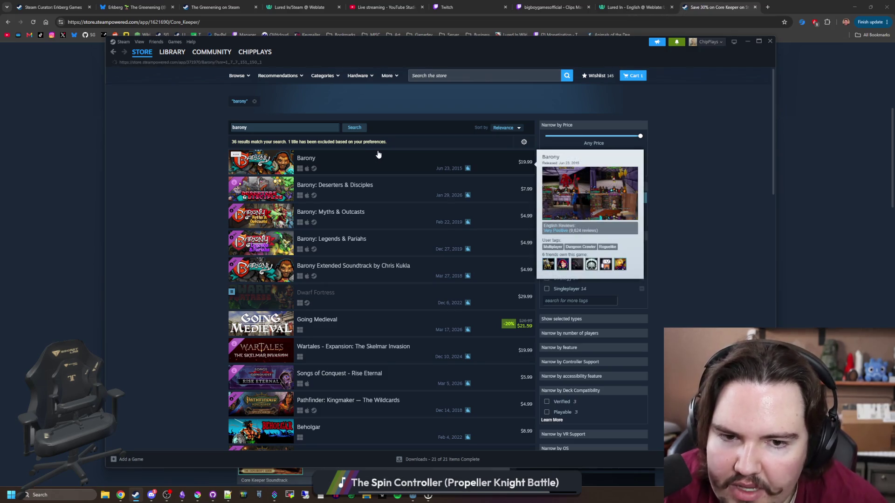
Step: Open Barony's store page and view its third screenshot full-size in the gallery
{"action": "left_click", "coordinate": [379, 154]}
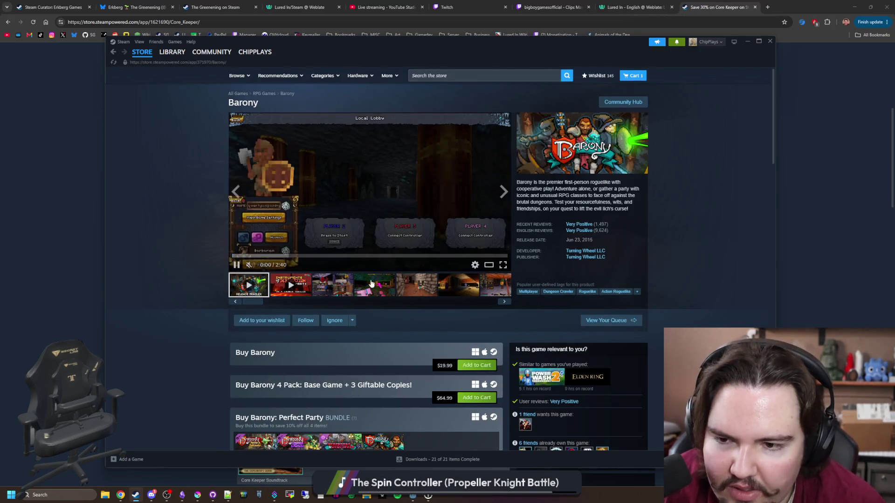
{"action": "left_click", "coordinate": [319, 291]}
{"action": "left_click", "coordinate": [465, 203]}
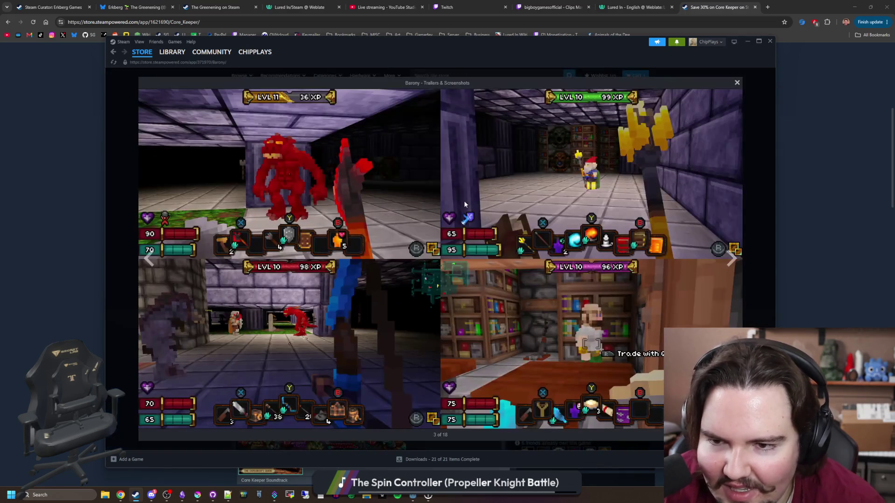
Step: Page forward through Barony's gallery screenshots one by one
{"action": "left_click", "coordinate": [732, 258]}
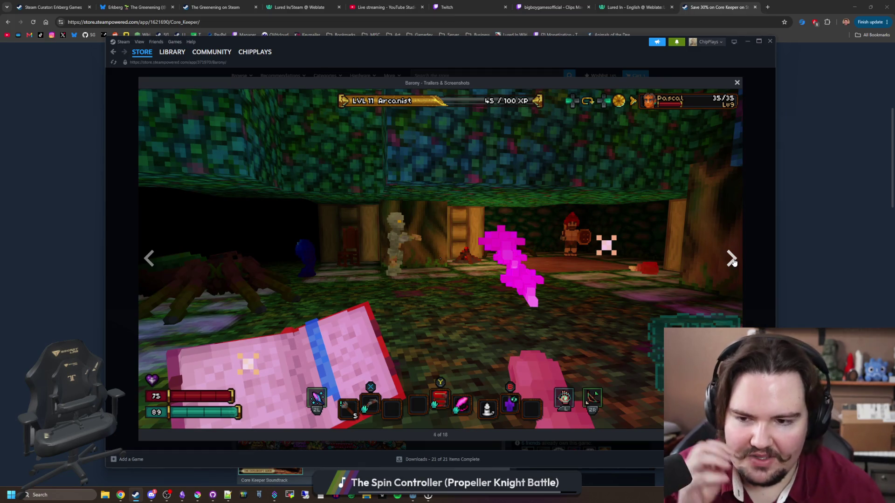
{"action": "left_click", "coordinate": [732, 258]}
{"action": "left_click", "coordinate": [732, 259]}
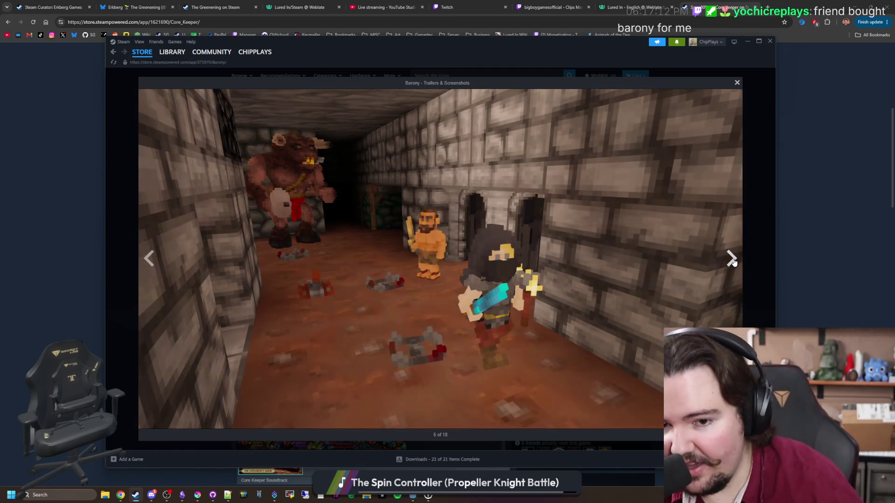
{"action": "left_click", "coordinate": [732, 259]}
{"action": "left_click", "coordinate": [732, 259]}
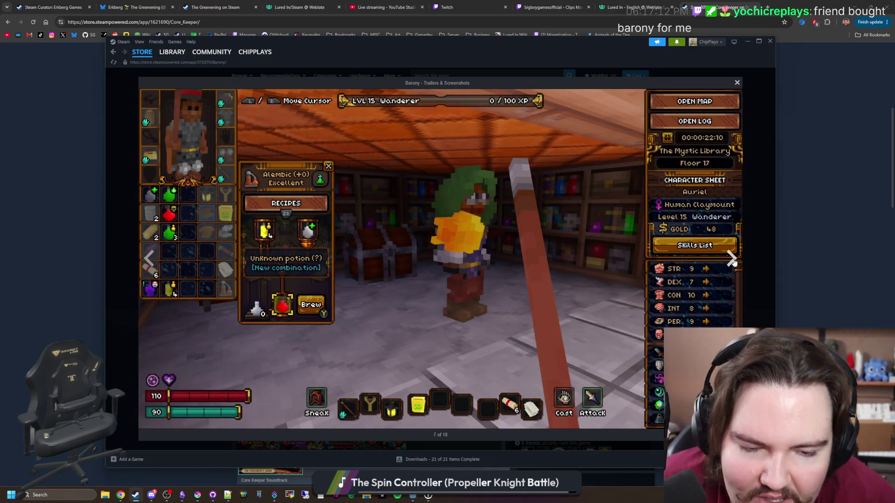
{"action": "left_click", "coordinate": [733, 260]}
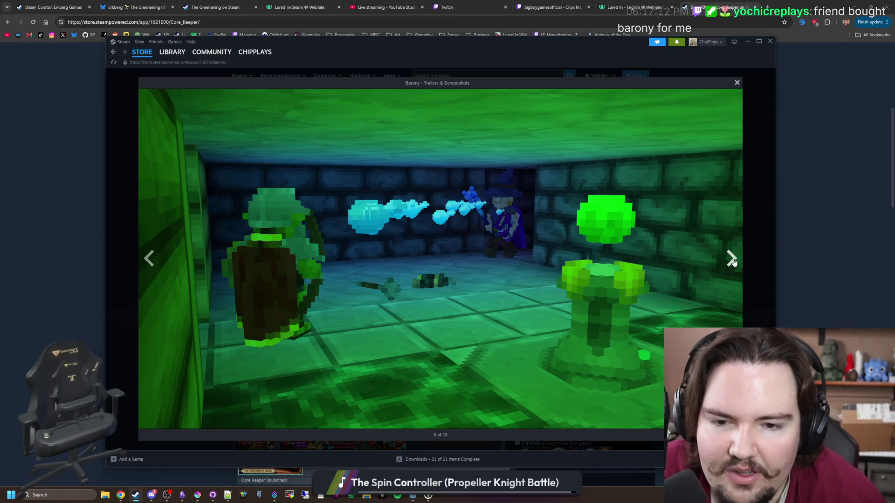
{"action": "left_click", "coordinate": [733, 260]}
{"action": "left_click", "coordinate": [739, 252]}
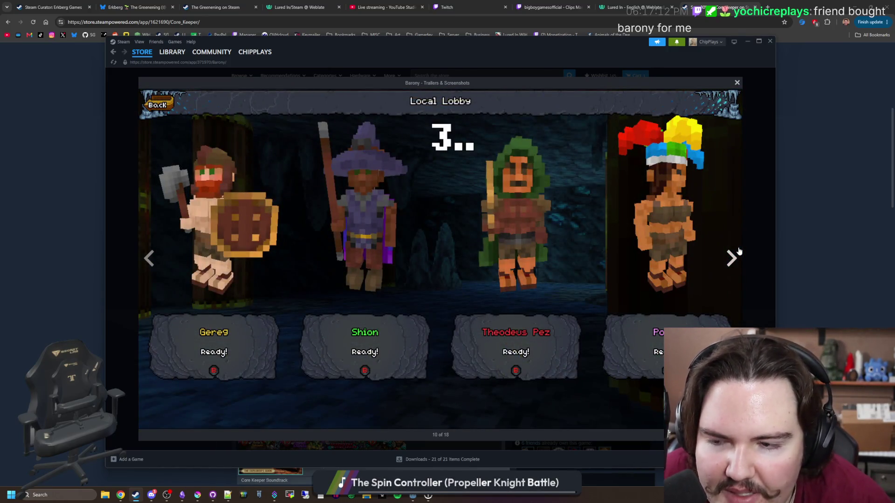
{"action": "left_click", "coordinate": [738, 252]}
{"action": "left_click", "coordinate": [738, 252]}
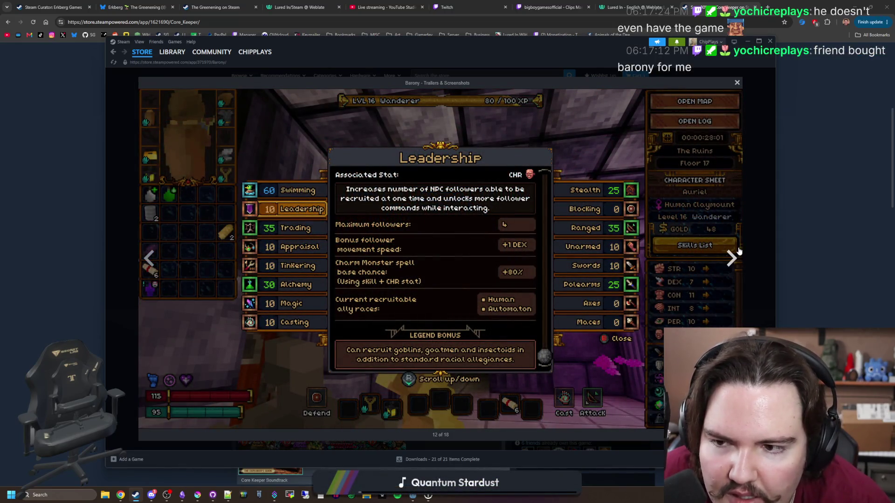
{"action": "left_click", "coordinate": [738, 252]}
{"action": "left_click", "coordinate": [739, 252]}
Step: Skip past the trailers, wrap to the four-player screenshot, then bring up Core Keeper in Chrome
{"action": "left_click", "coordinate": [739, 251]}
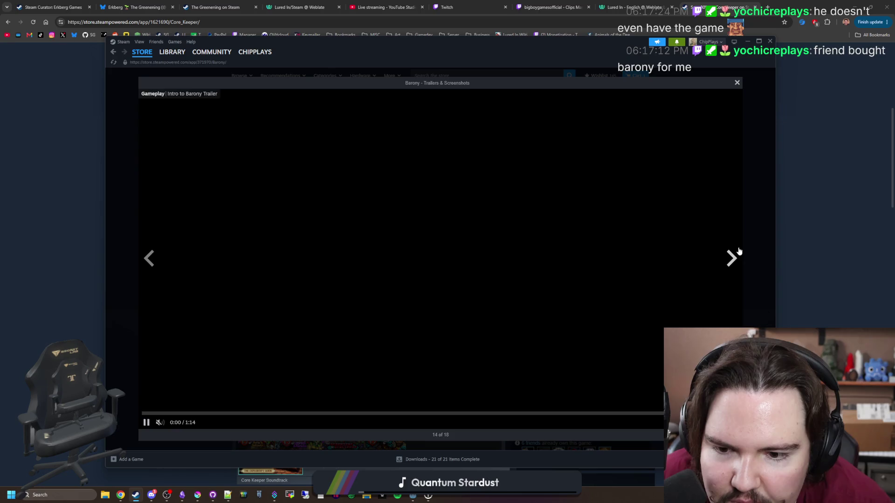
{"action": "left_click", "coordinate": [739, 252]}
{"action": "left_click", "coordinate": [738, 252]}
{"action": "left_click", "coordinate": [738, 251]}
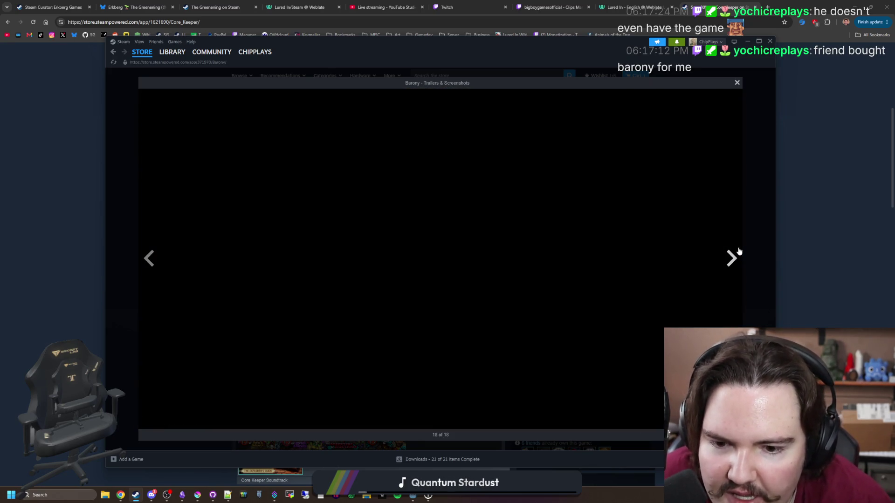
{"action": "left_click", "coordinate": [738, 251]}
{"action": "left_click", "coordinate": [738, 252]}
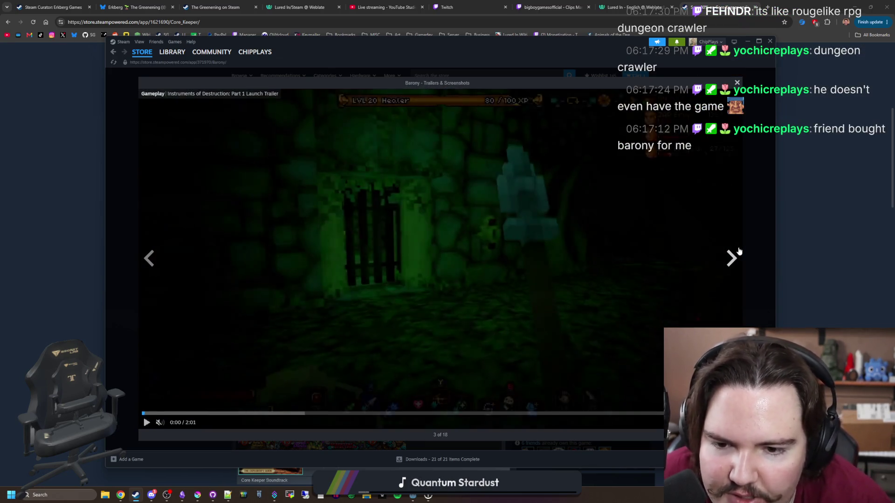
{"action": "left_click", "coordinate": [738, 252]}
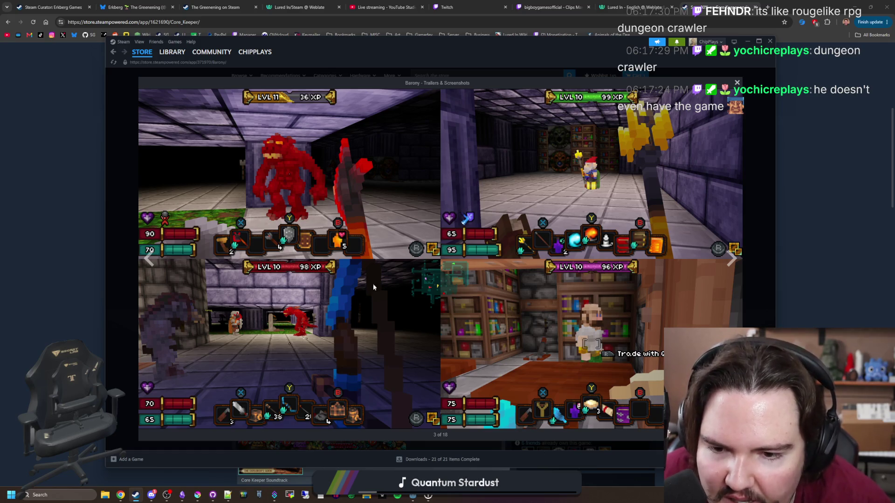
{"action": "left_click", "coordinate": [784, 233]}
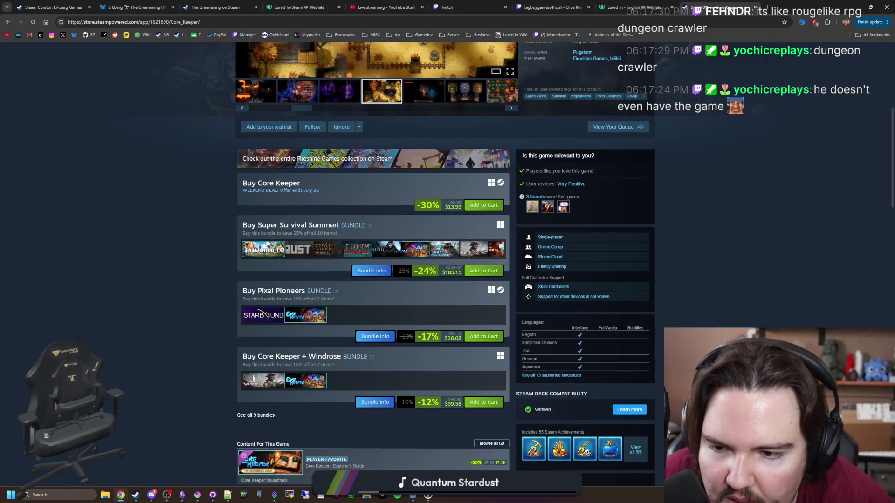
{"action": "scroll", "coordinate": [173, 304], "scroll_direction": "up", "scroll_amount": 5}
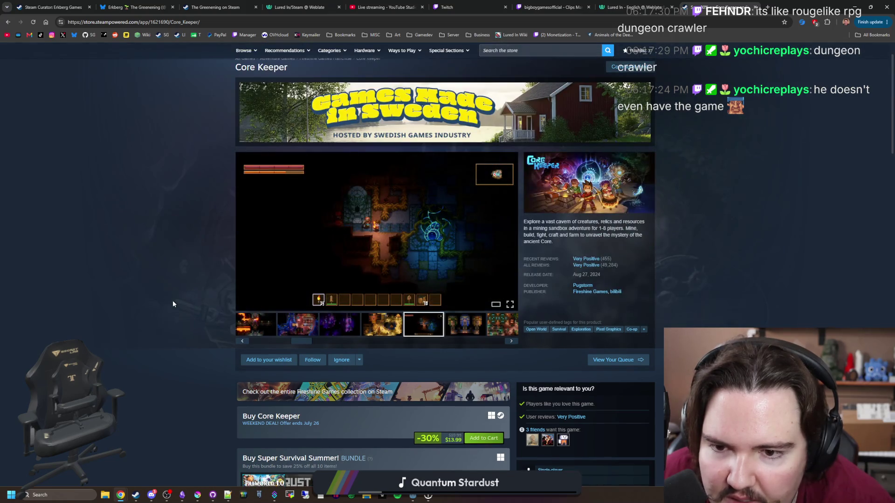
{"action": "scroll", "coordinate": [241, 254], "scroll_direction": "down", "scroll_amount": 1}
{"action": "left_click", "coordinate": [136, 495]}
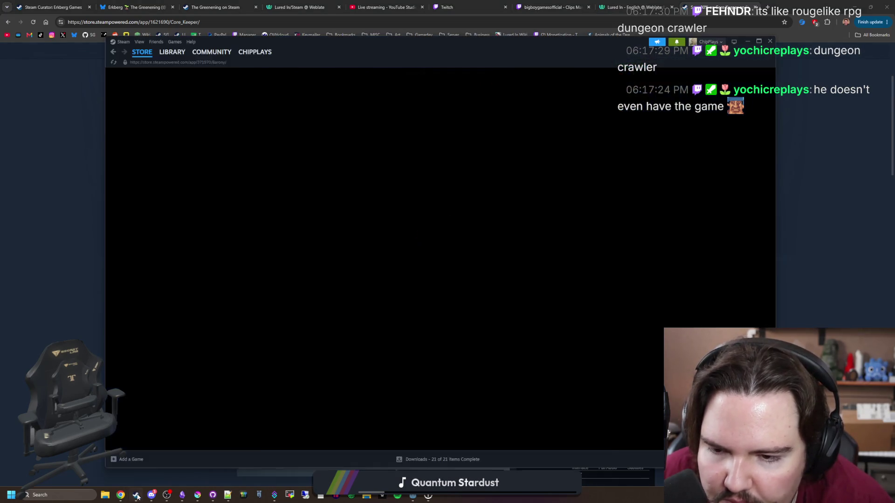
{"action": "left_click", "coordinate": [740, 82]}
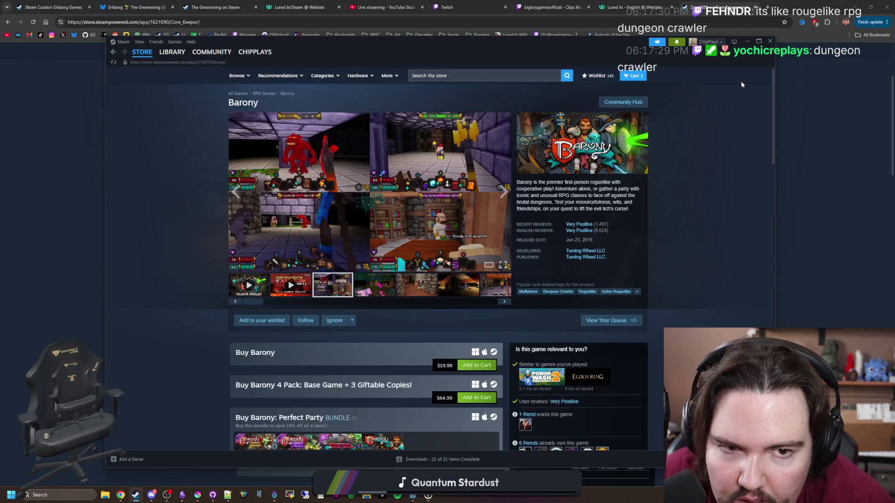
{"action": "left_click", "coordinate": [306, 320]}
{"action": "left_click", "coordinate": [257, 320]}
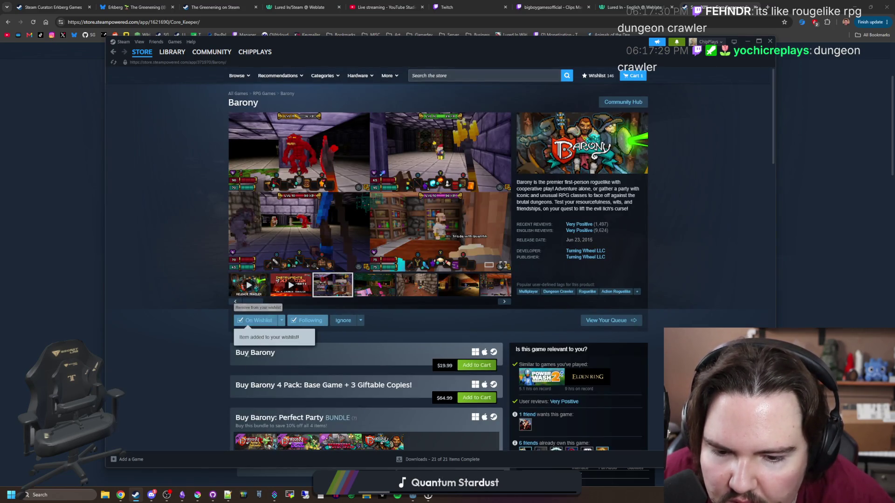
{"action": "scroll", "coordinate": [300, 349], "scroll_direction": "down", "scroll_amount": 3}
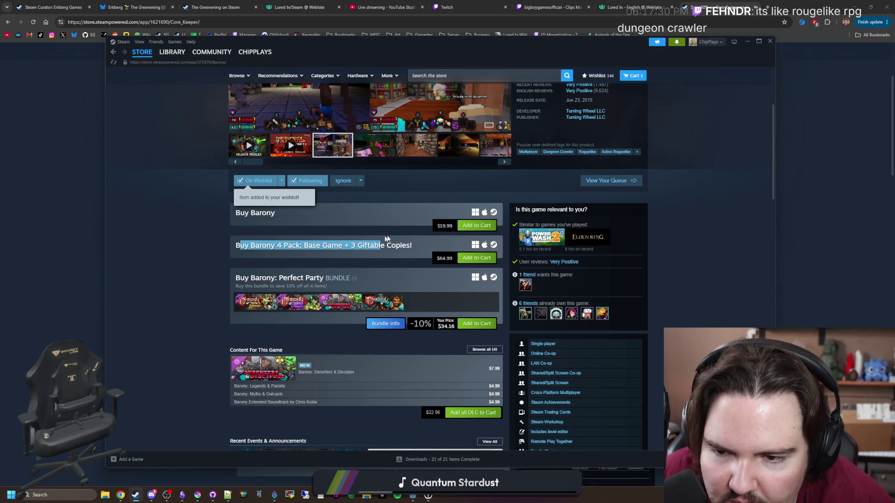
{"action": "left_click_drag", "start_coordinate": [244, 257], "coordinate": [232, 248]}
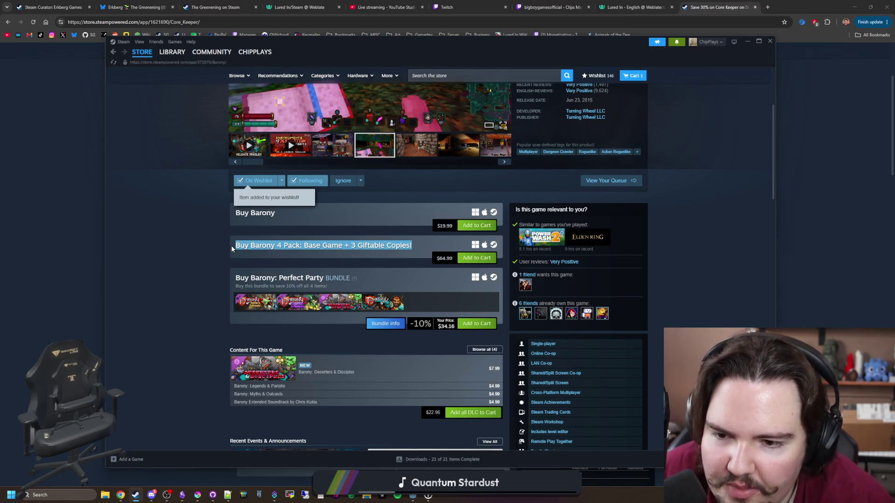
{"action": "left_click", "coordinate": [232, 248]}
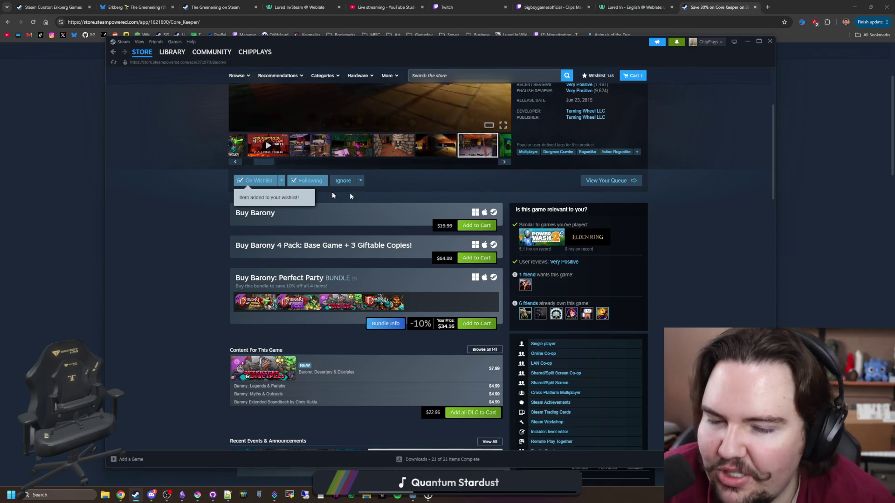
{"action": "scroll", "coordinate": [459, 281], "scroll_direction": "up", "scroll_amount": 3}
{"action": "left_click", "coordinate": [411, 252]}
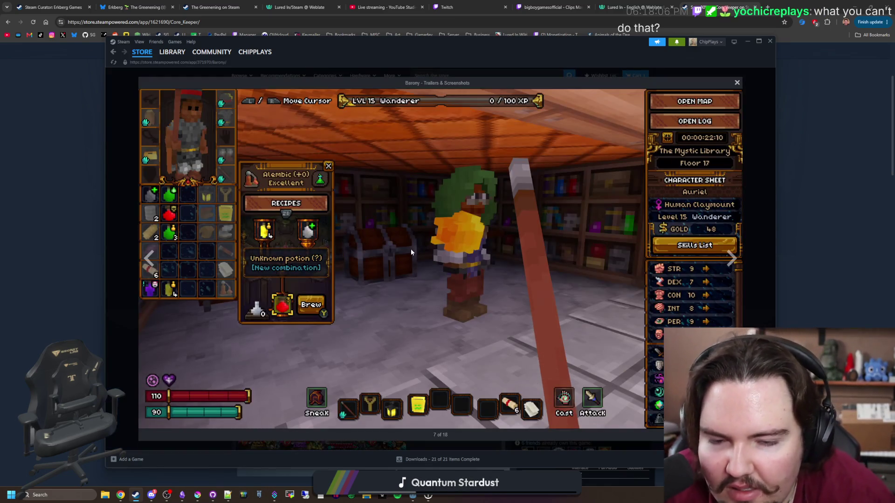
{"action": "left_click", "coordinate": [730, 257]}
{"action": "left_click", "coordinate": [730, 256]}
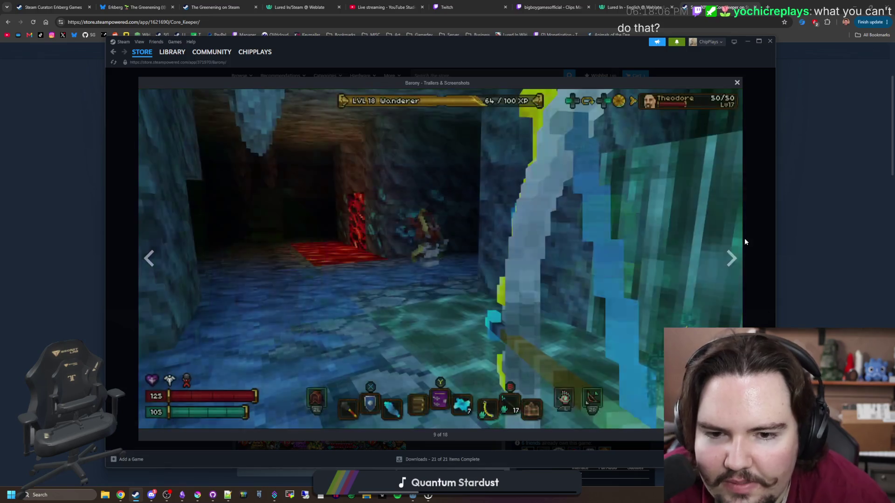
{"action": "left_click", "coordinate": [731, 257]}
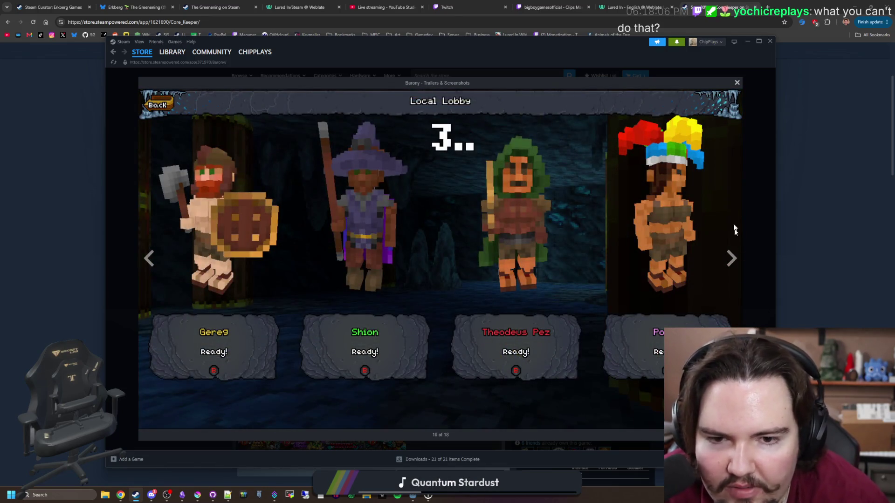
{"action": "left_click", "coordinate": [758, 93]}
{"action": "scroll", "coordinate": [346, 317], "scroll_direction": "down", "scroll_amount": 10}
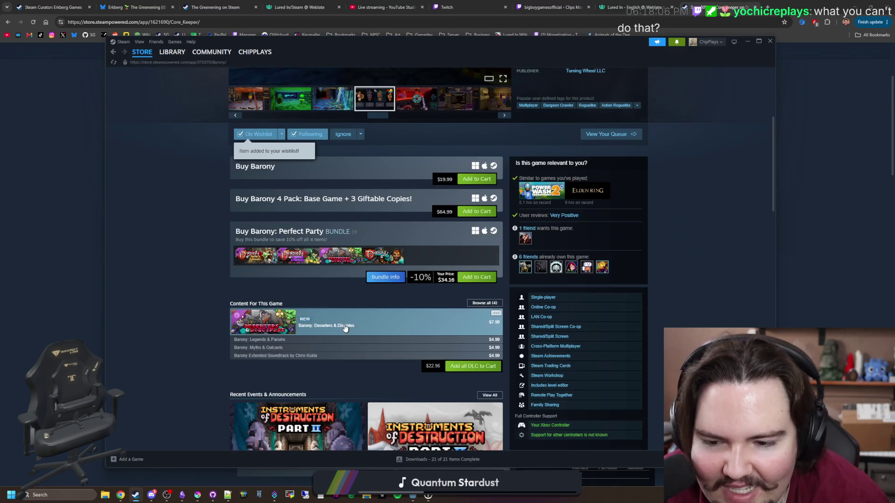
{"action": "scroll", "coordinate": [346, 317], "scroll_direction": "down", "scroll_amount": 10}
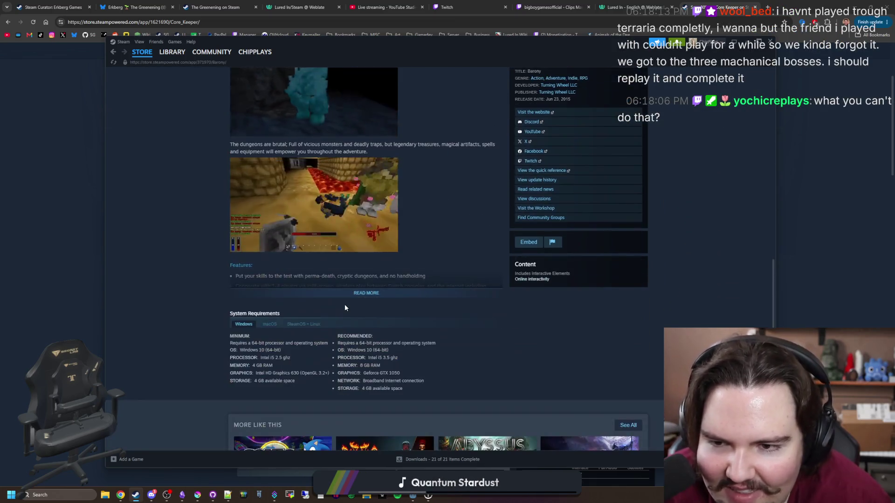
{"action": "scroll", "coordinate": [345, 308], "scroll_direction": "down", "scroll_amount": 7}
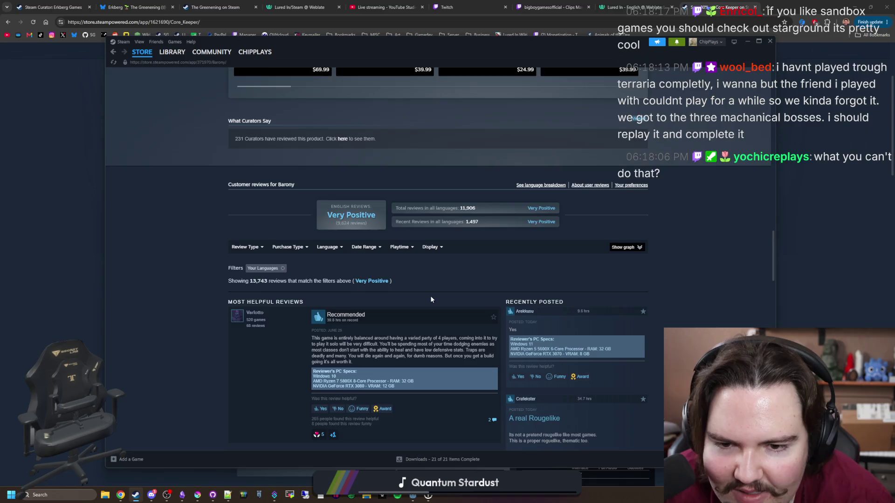
{"action": "scroll", "coordinate": [431, 299], "scroll_direction": "up", "scroll_amount": 4}
{"action": "mouse_move", "coordinate": [589, 250]}
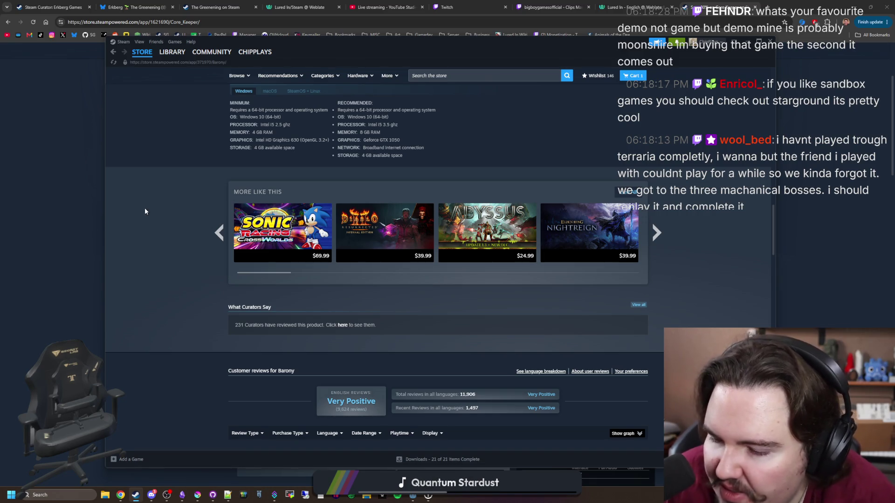
{"action": "scroll", "coordinate": [195, 189], "scroll_direction": "up", "scroll_amount": 15}
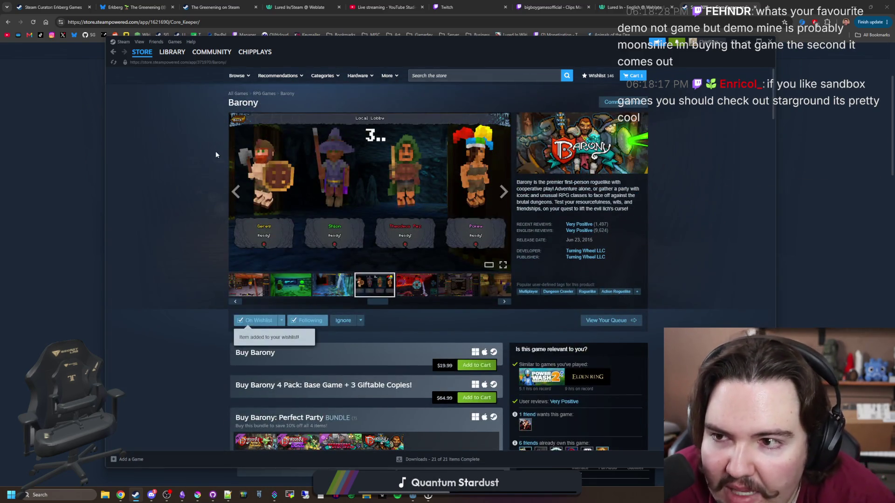
Step: Minimize Steam to view the Core Keeper page, then return to Steam's Terraria library page
{"action": "left_click", "coordinate": [747, 42]}
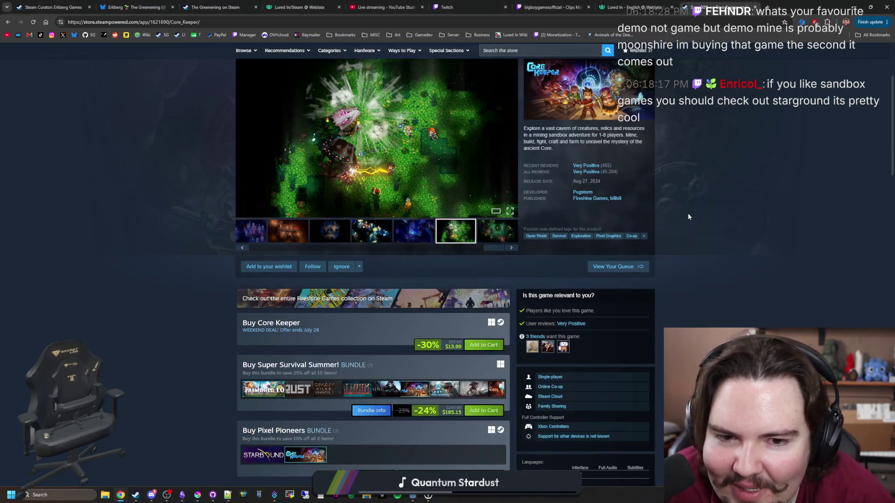
{"action": "scroll", "coordinate": [608, 164], "scroll_direction": "up", "scroll_amount": 3}
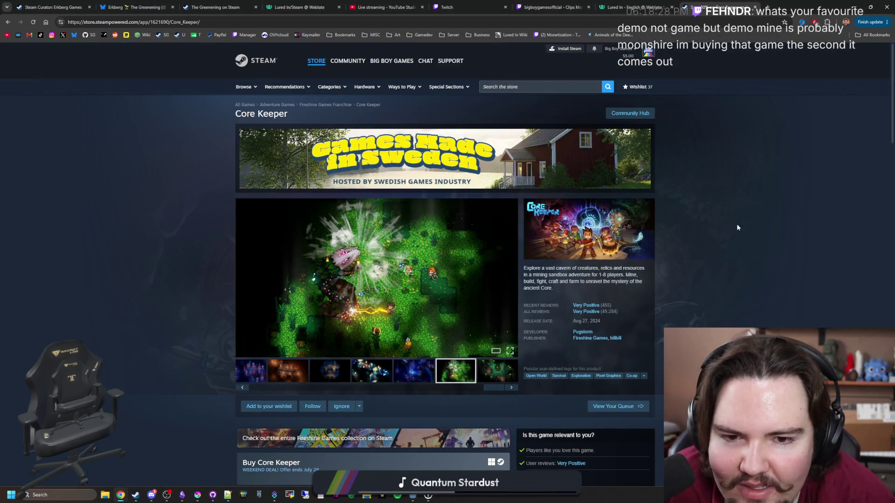
{"action": "left_click", "coordinate": [135, 495]}
{"action": "left_click", "coordinate": [160, 340]}
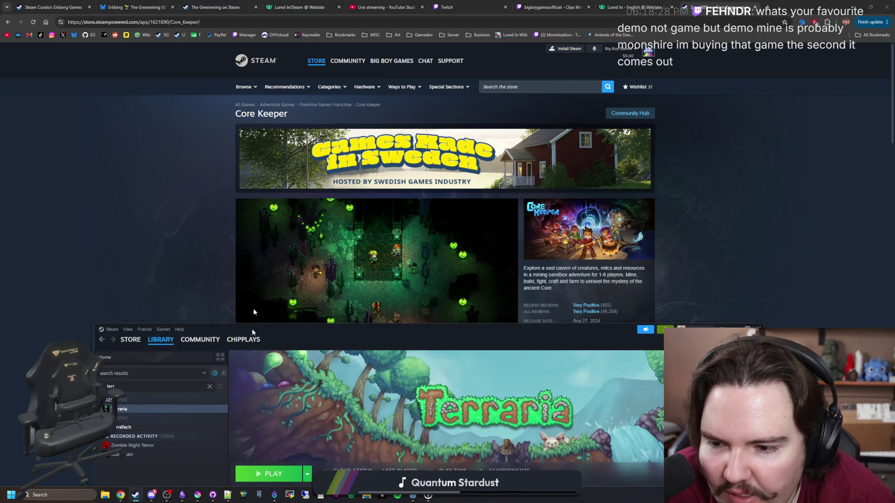
Step: Maximize Steam and read Terraria's State of the Game news post
{"action": "double_click", "coordinate": [252, 330]}
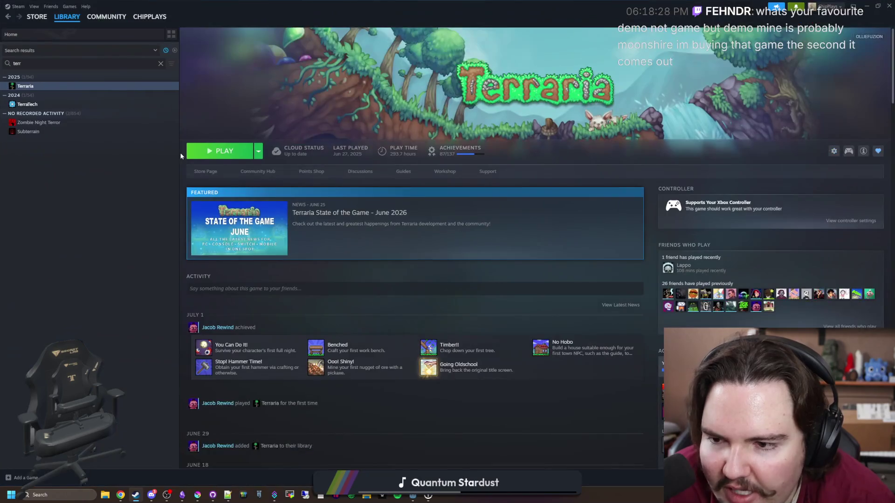
{"action": "left_click", "coordinate": [300, 251]}
{"action": "scroll", "coordinate": [546, 209], "scroll_direction": "down", "scroll_amount": 5}
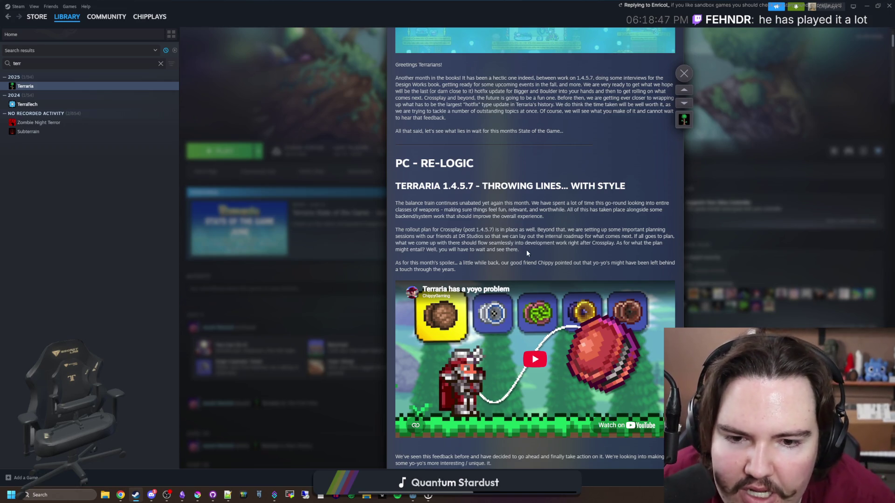
{"action": "scroll", "coordinate": [528, 252], "scroll_direction": "down", "scroll_amount": 3}
{"action": "scroll", "coordinate": [528, 252], "scroll_direction": "down", "scroll_amount": 3}
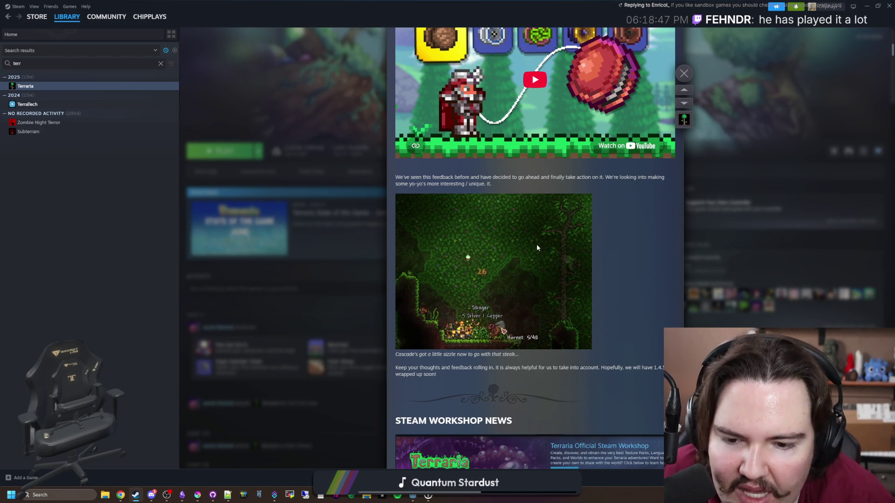
{"action": "scroll", "coordinate": [533, 246], "scroll_direction": "down", "scroll_amount": 5}
{"action": "scroll", "coordinate": [530, 246], "scroll_direction": "down", "scroll_amount": 4}
{"action": "scroll", "coordinate": [527, 245], "scroll_direction": "up", "scroll_amount": 10}
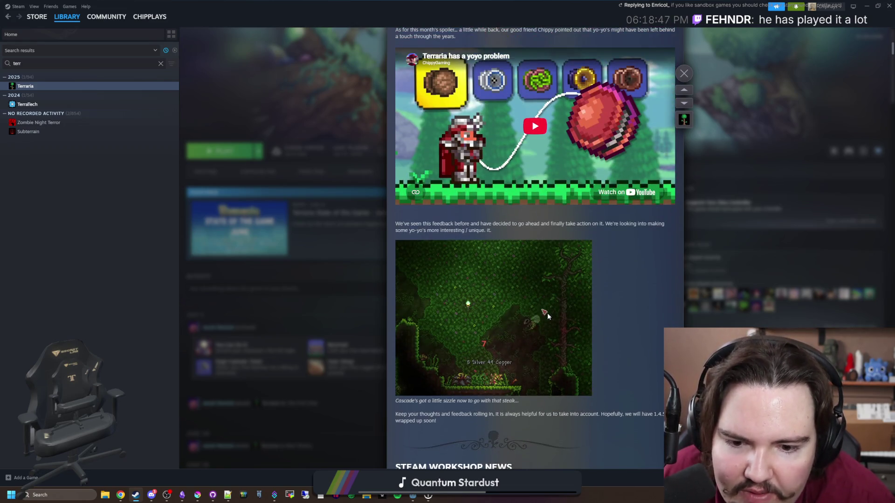
{"action": "scroll", "coordinate": [541, 327], "scroll_direction": "down", "scroll_amount": 2}
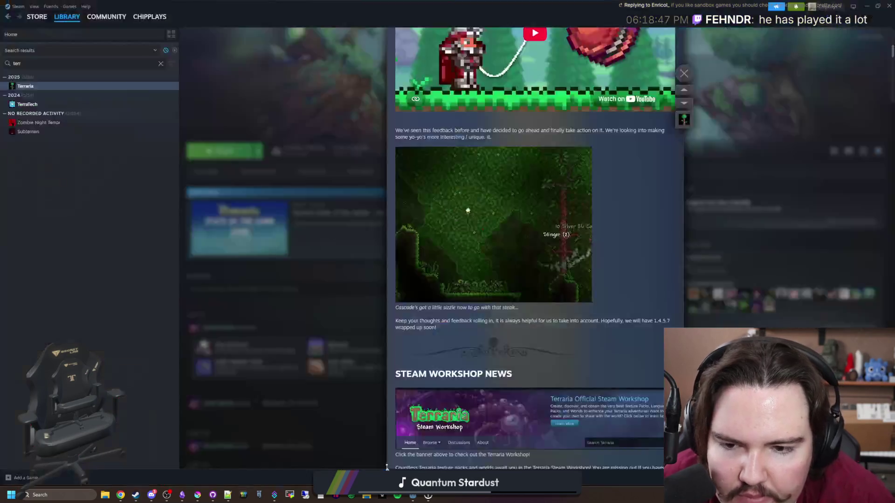
Step: Check Lured In in Godot, then finish reading the Terraria news post and close it
{"action": "left_click", "coordinate": [410, 496]}
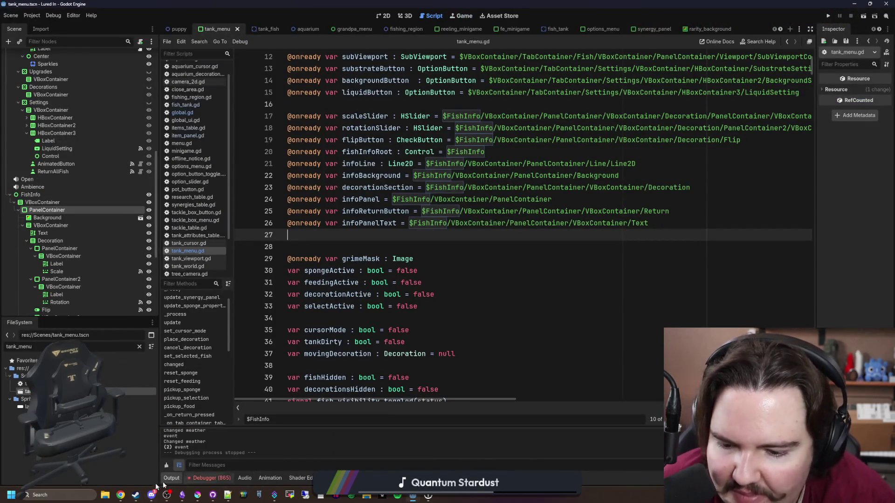
{"action": "left_click", "coordinate": [135, 495]}
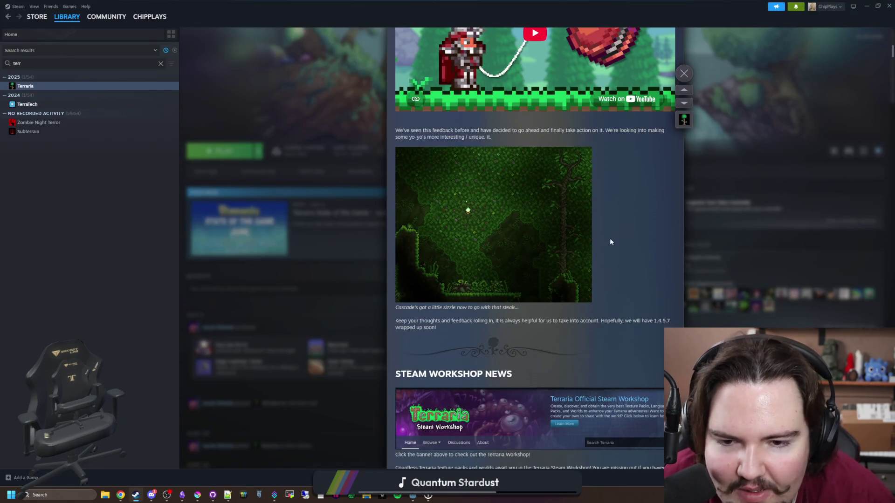
{"action": "scroll", "coordinate": [600, 225], "scroll_direction": "down", "scroll_amount": 10}
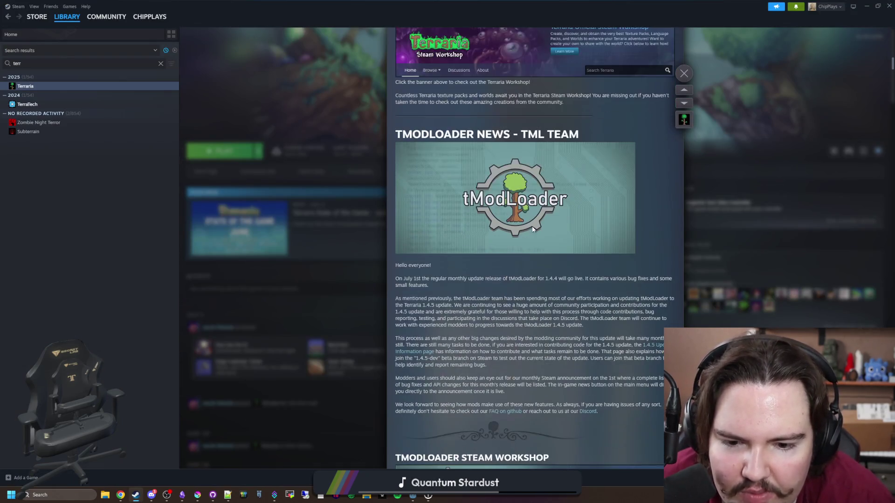
{"action": "scroll", "coordinate": [532, 225], "scroll_direction": "down", "scroll_amount": 6}
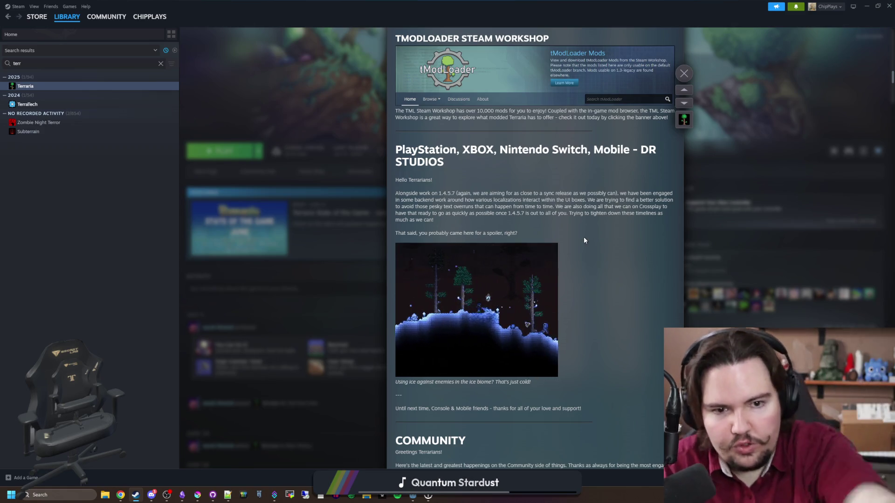
{"action": "scroll", "coordinate": [558, 196], "scroll_direction": "down", "scroll_amount": 4}
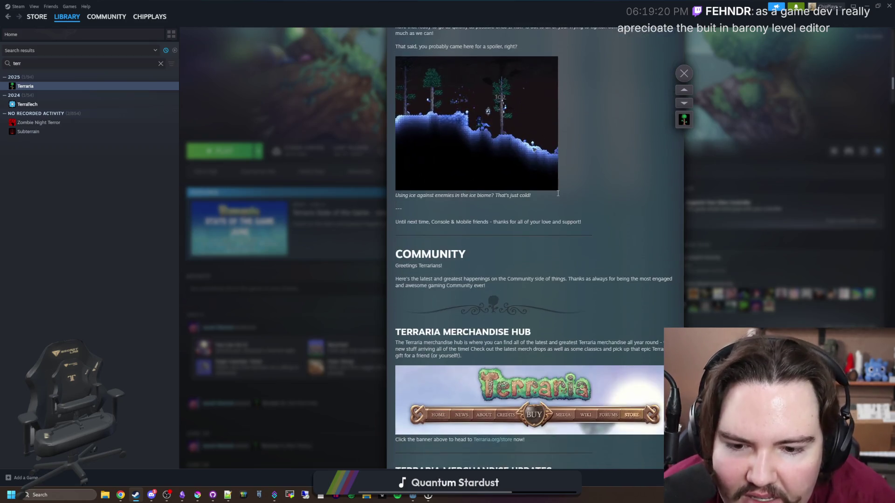
{"action": "scroll", "coordinate": [533, 168], "scroll_direction": "down", "scroll_amount": 9}
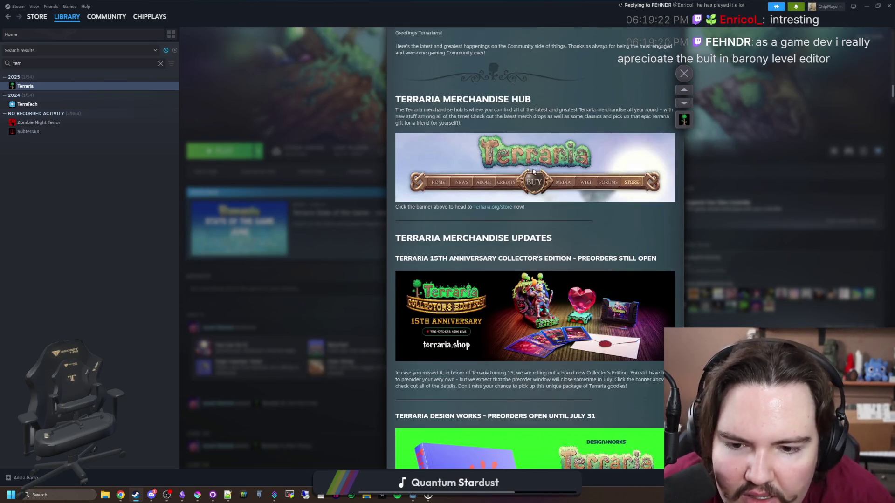
{"action": "scroll", "coordinate": [532, 171], "scroll_direction": "down", "scroll_amount": 6}
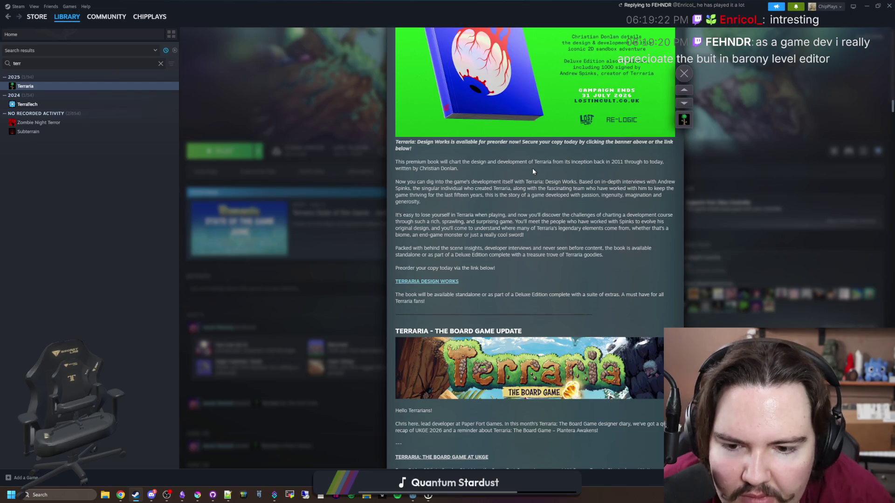
{"action": "scroll", "coordinate": [533, 171], "scroll_direction": "down", "scroll_amount": 6}
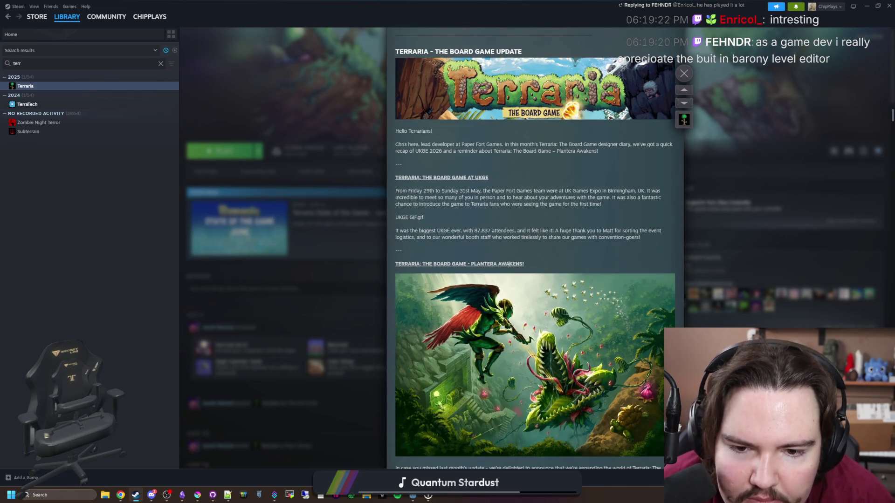
{"action": "scroll", "coordinate": [559, 303], "scroll_direction": "down", "scroll_amount": 1}
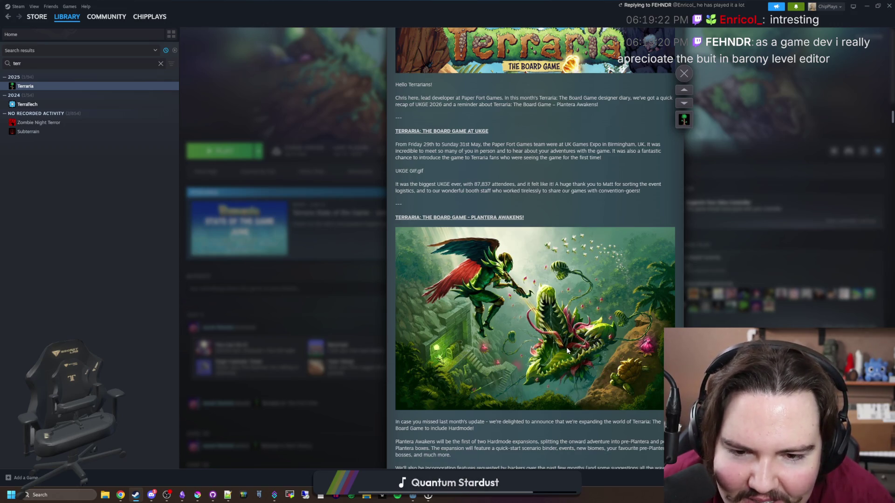
{"action": "scroll", "coordinate": [567, 348], "scroll_direction": "down", "scroll_amount": 15}
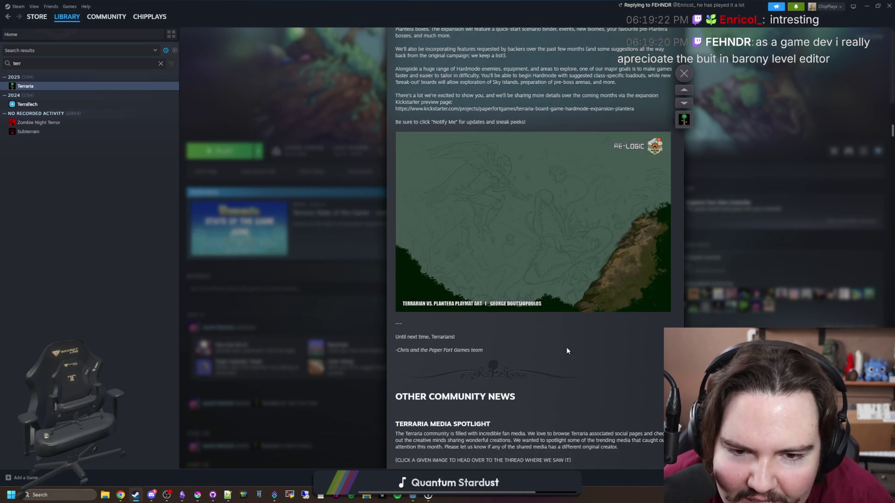
{"action": "scroll", "coordinate": [567, 351], "scroll_direction": "down", "scroll_amount": 14}
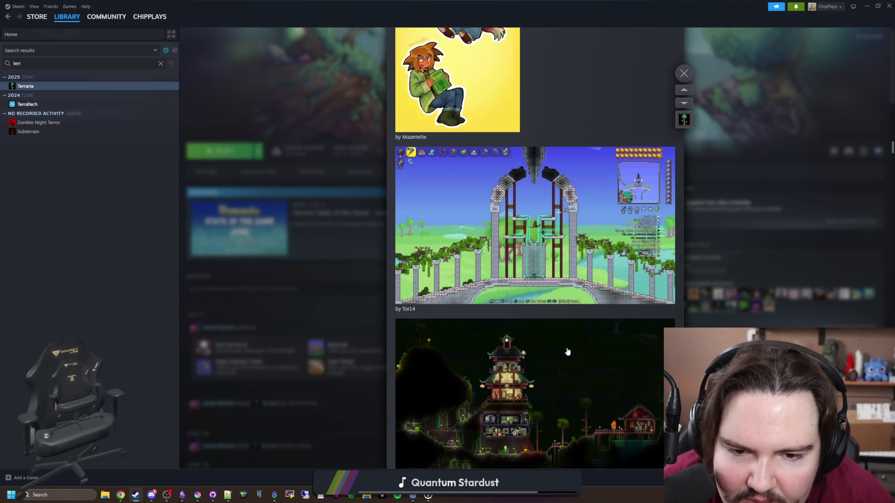
{"action": "scroll", "coordinate": [567, 350], "scroll_direction": "down", "scroll_amount": 10}
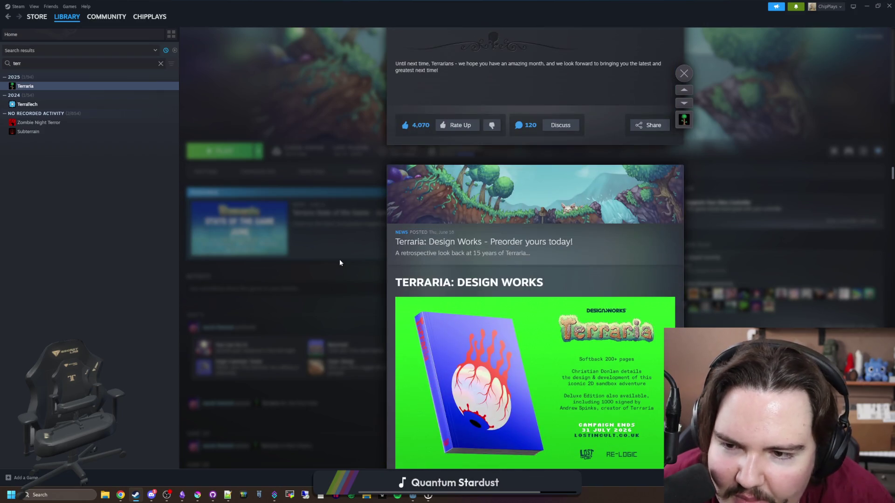
{"action": "left_click", "coordinate": [339, 259]}
{"action": "scroll", "coordinate": [337, 280], "scroll_direction": "down", "scroll_amount": 7}
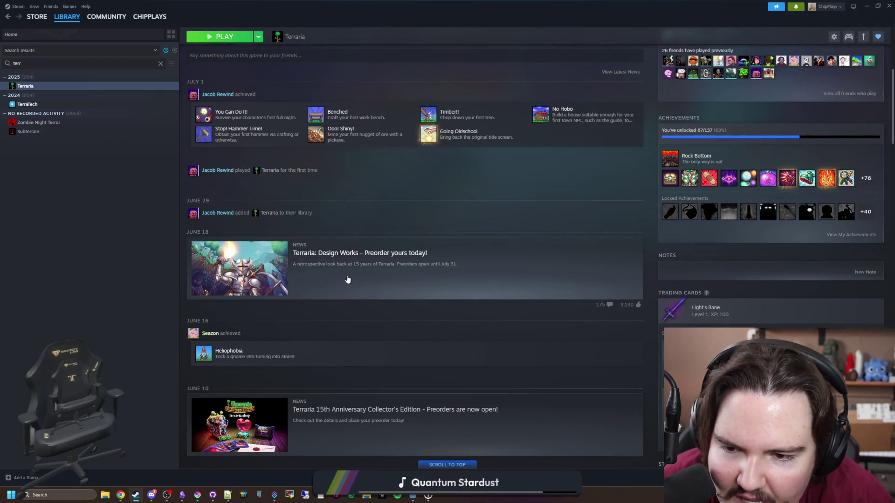
Step: Find the January 27 entry, close the mistakenly opened board-game article, and open 1.4.5: Bigger & Boulder
{"action": "scroll", "coordinate": [347, 280], "scroll_direction": "down", "scroll_amount": 5}
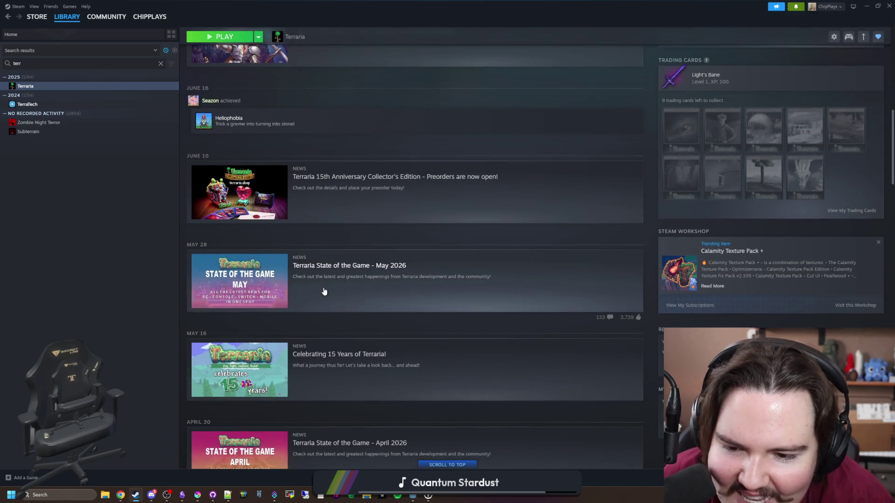
{"action": "scroll", "coordinate": [336, 289], "scroll_direction": "down", "scroll_amount": 6}
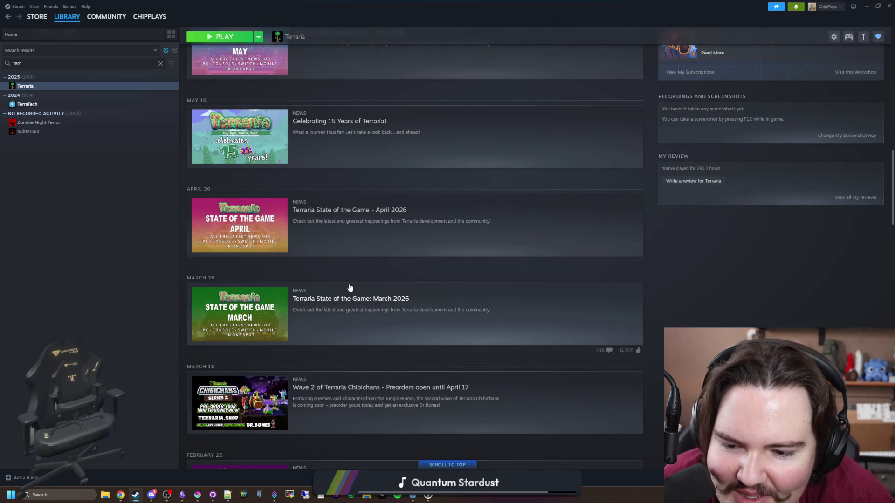
{"action": "scroll", "coordinate": [350, 287], "scroll_direction": "down", "scroll_amount": 3}
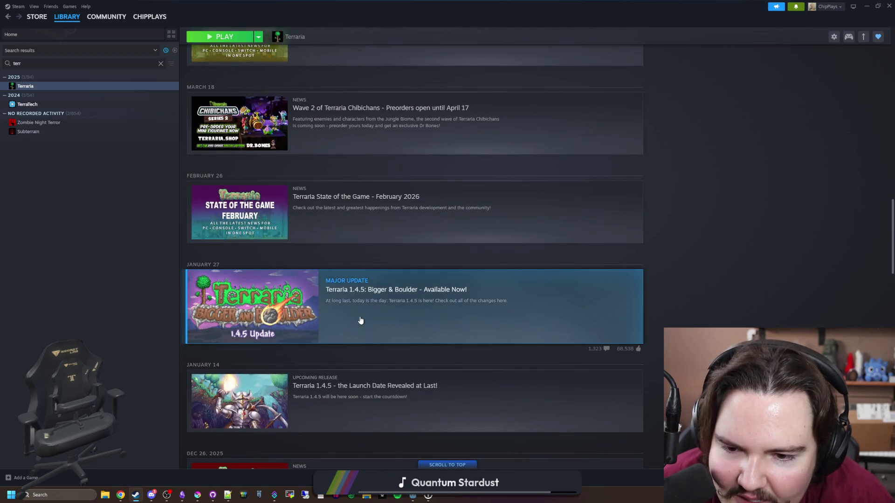
{"action": "left_click", "coordinate": [359, 320]}
{"action": "scroll", "coordinate": [485, 252], "scroll_direction": "down", "scroll_amount": 15}
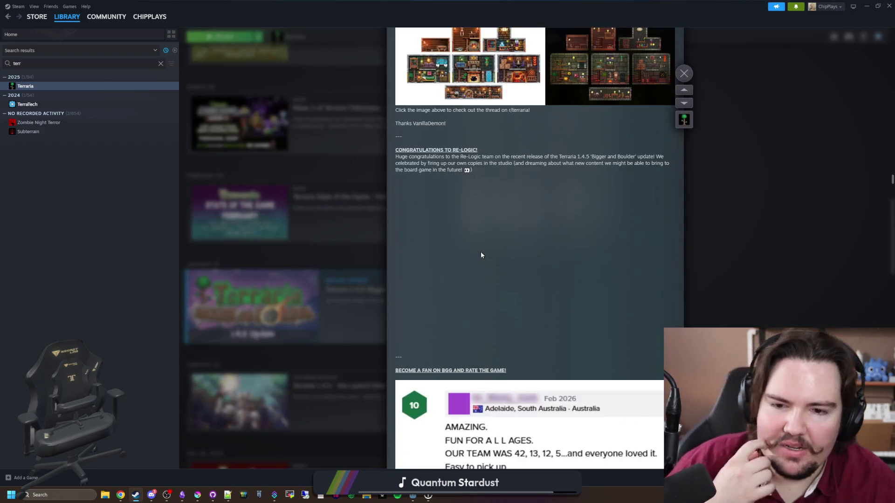
{"action": "scroll", "coordinate": [527, 252], "scroll_direction": "up", "scroll_amount": 15}
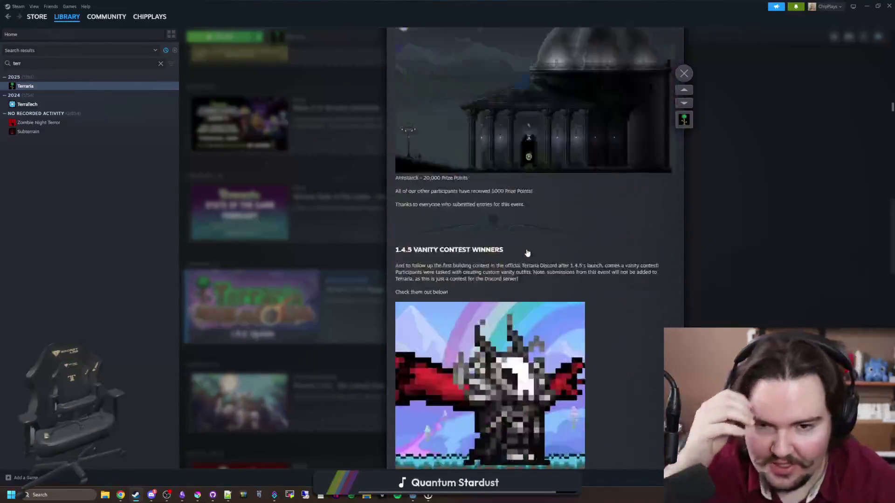
{"action": "scroll", "coordinate": [501, 220], "scroll_direction": "up", "scroll_amount": 15}
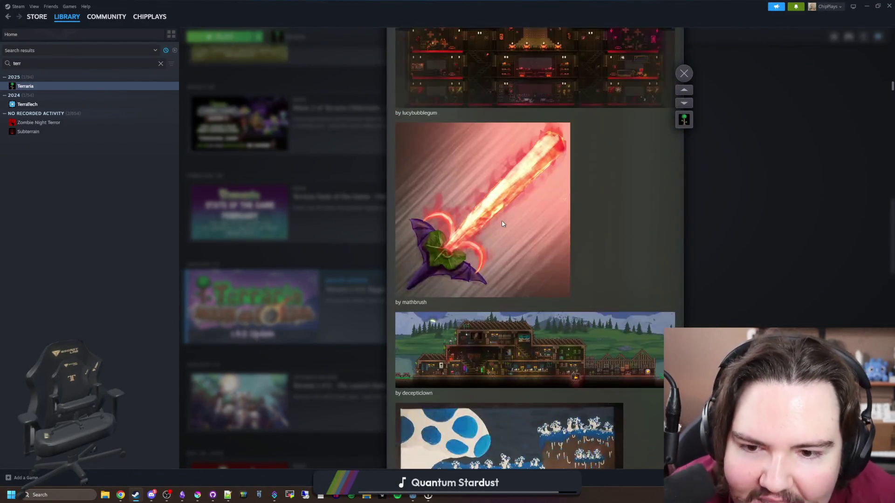
{"action": "scroll", "coordinate": [523, 268], "scroll_direction": "up", "scroll_amount": 5}
{"action": "left_click", "coordinate": [312, 236]}
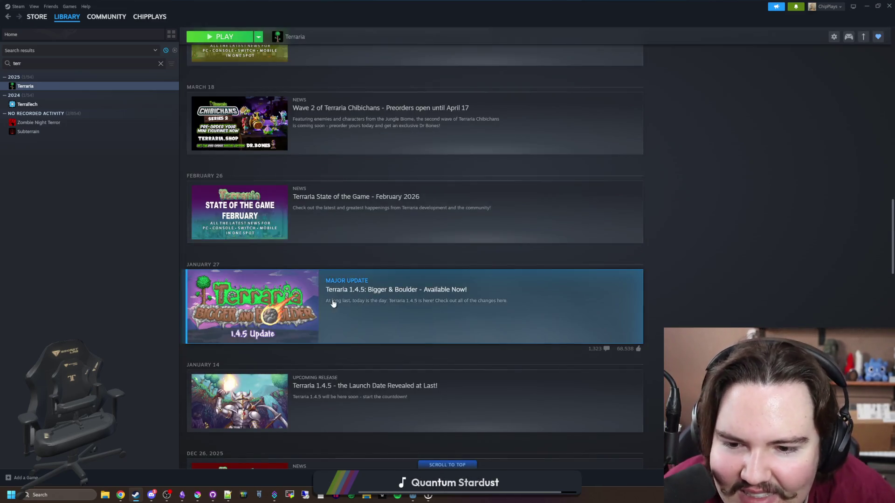
{"action": "left_click", "coordinate": [420, 287]}
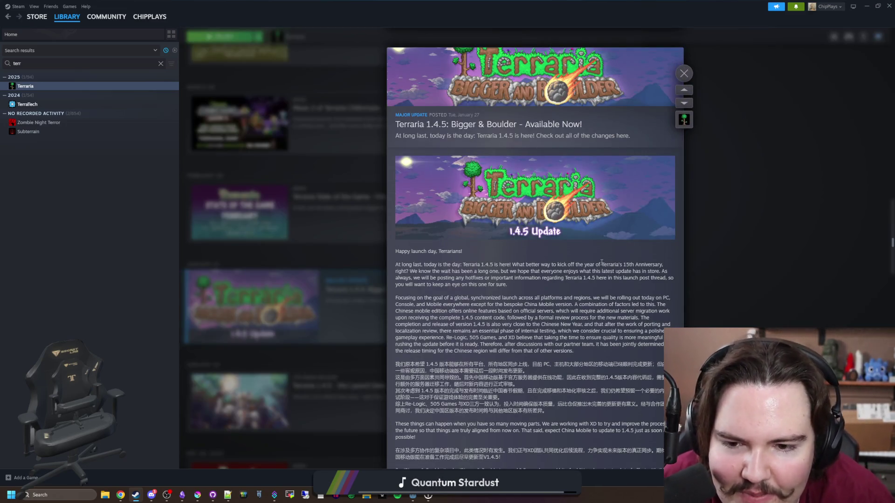
Step: Read the opening of the 1.4.5 notes, highlighting the Chinese-language paragraphs
{"action": "scroll", "coordinate": [476, 229], "scroll_direction": "down", "scroll_amount": 3}
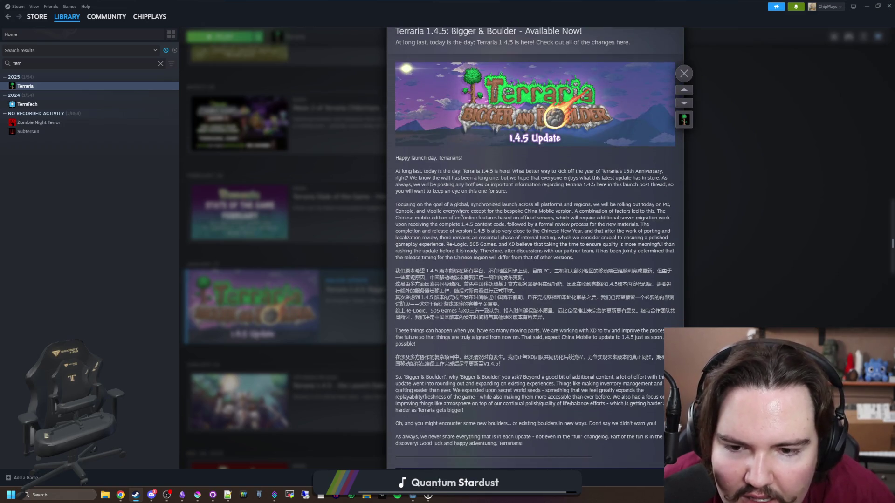
{"action": "left_click_drag", "start_coordinate": [459, 269], "coordinate": [503, 363]}
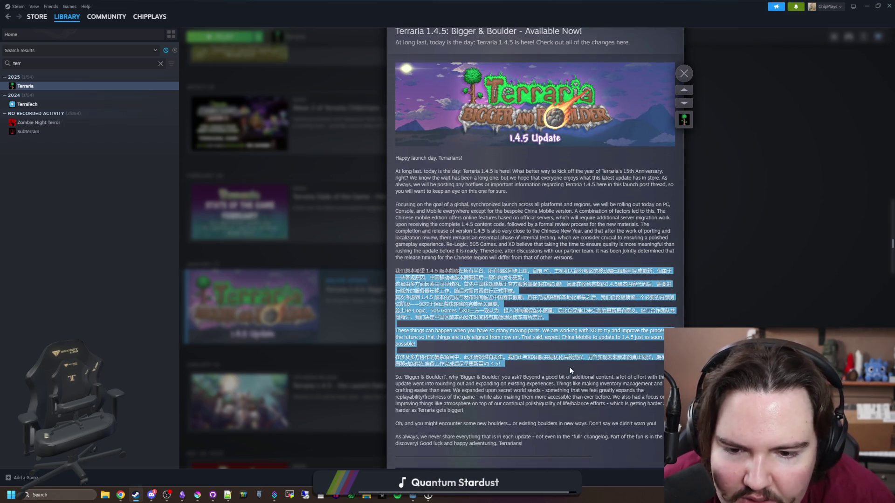
{"action": "left_click", "coordinate": [468, 235]}
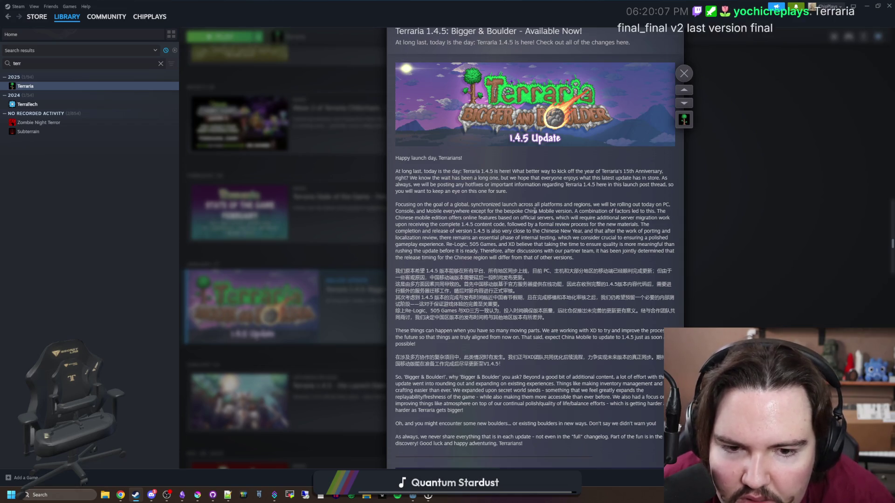
{"action": "scroll", "coordinate": [535, 211], "scroll_direction": "down", "scroll_amount": 5}
{"action": "scroll", "coordinate": [446, 205], "scroll_direction": "down", "scroll_amount": 5}
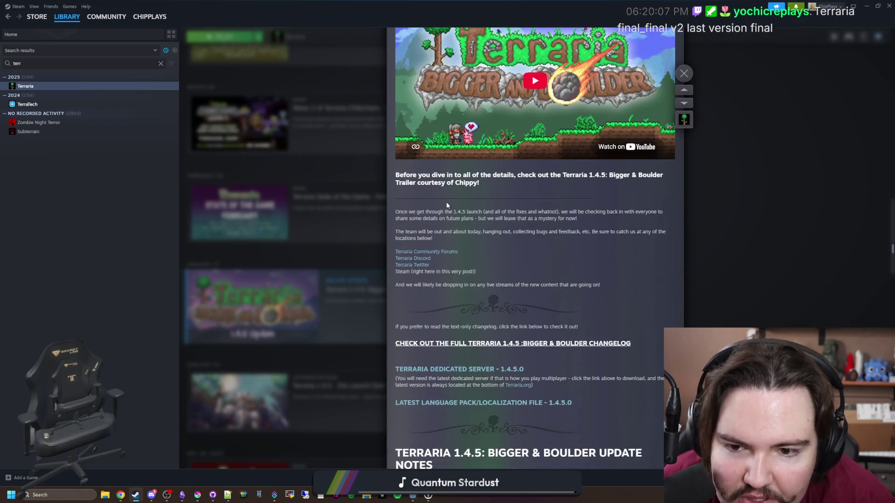
{"action": "scroll", "coordinate": [406, 211], "scroll_direction": "down", "scroll_amount": 7}
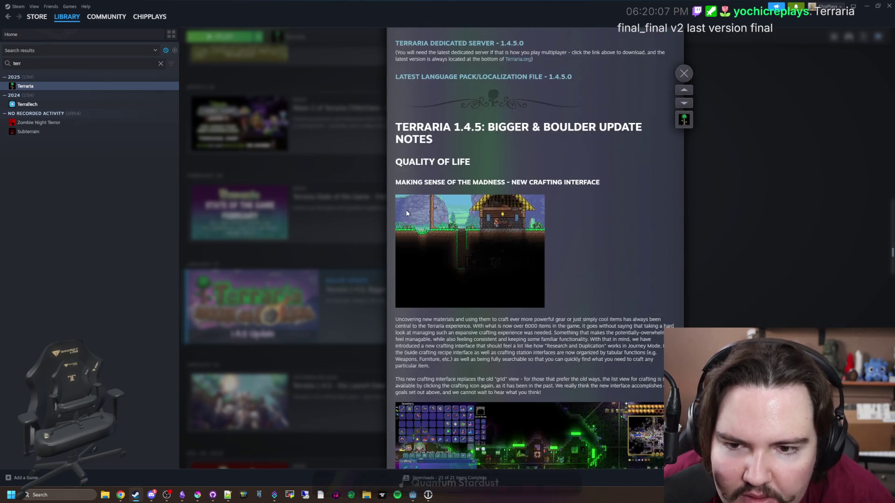
{"action": "scroll", "coordinate": [522, 196], "scroll_direction": "down", "scroll_amount": 4}
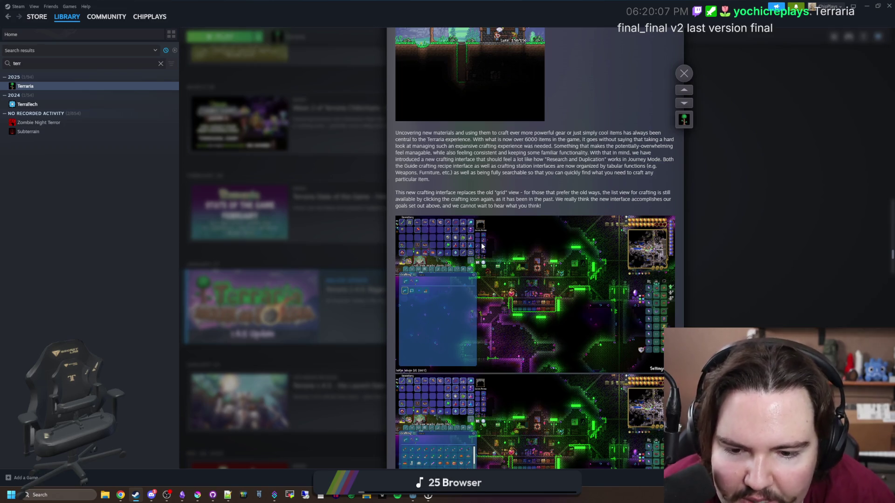
{"action": "scroll", "coordinate": [465, 233], "scroll_direction": "down", "scroll_amount": 7}
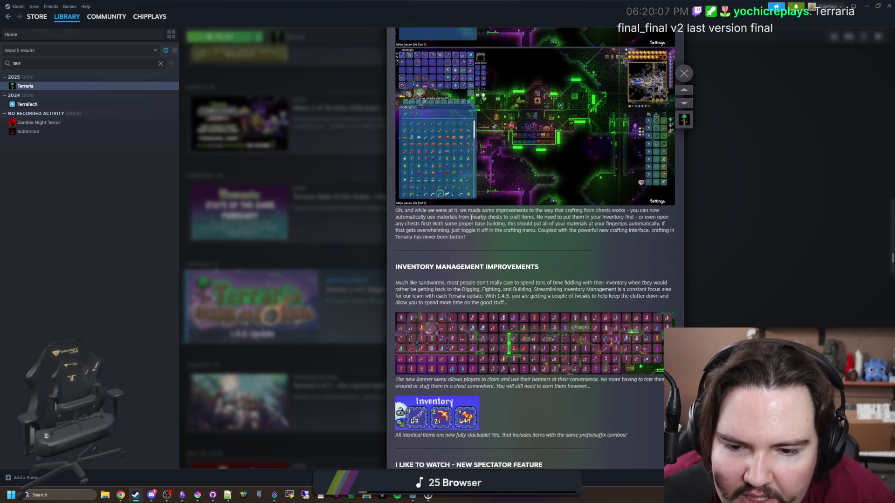
{"action": "scroll", "coordinate": [471, 217], "scroll_direction": "up", "scroll_amount": 3}
{"action": "scroll", "coordinate": [469, 363], "scroll_direction": "up", "scroll_amount": 5}
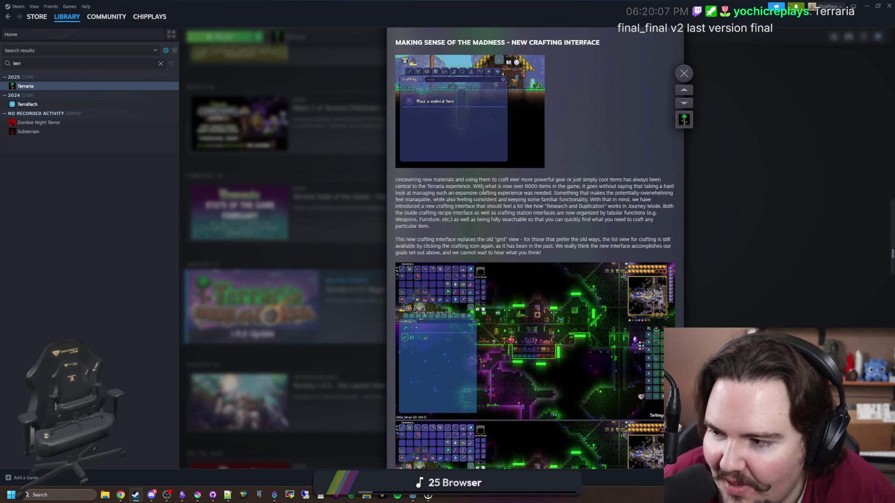
{"action": "scroll", "coordinate": [475, 195], "scroll_direction": "down", "scroll_amount": 10}
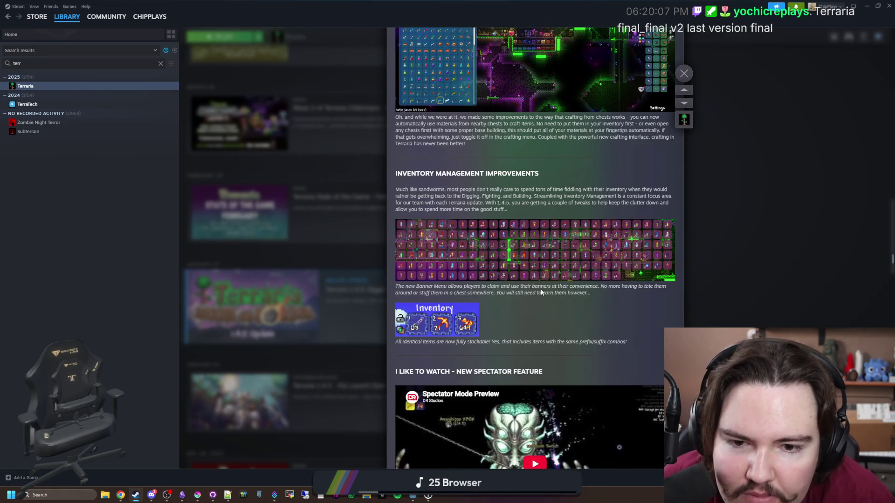
{"action": "scroll", "coordinate": [471, 224], "scroll_direction": "down", "scroll_amount": 1}
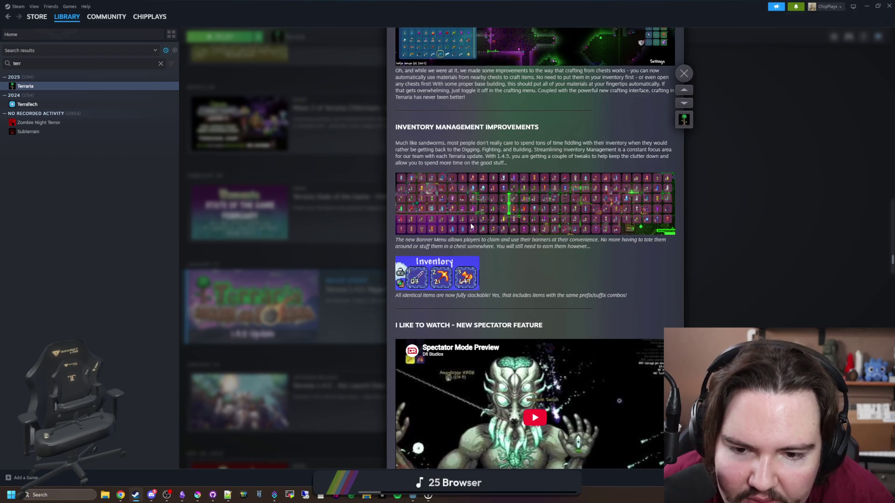
{"action": "scroll", "coordinate": [415, 283], "scroll_direction": "down", "scroll_amount": 1}
{"action": "scroll", "coordinate": [415, 282], "scroll_direction": "down", "scroll_amount": 1}
Step: Read on past the banner menu and Inventory image captions
{"action": "left_click_drag", "start_coordinate": [444, 248], "coordinate": [590, 249]}
{"action": "left_click", "coordinate": [590, 248]}
{"action": "left_click_drag", "start_coordinate": [432, 247], "coordinate": [607, 249]}
{"action": "left_click", "coordinate": [606, 249]}
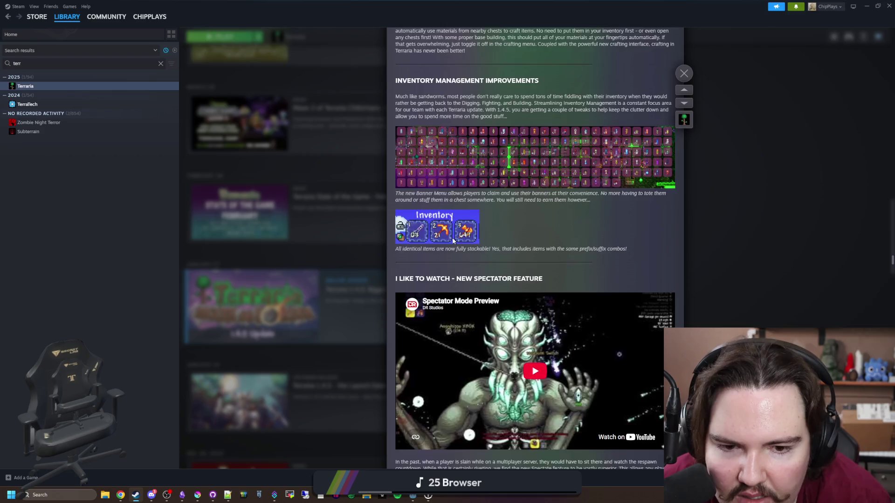
{"action": "scroll", "coordinate": [453, 240], "scroll_direction": "down", "scroll_amount": 3}
{"action": "scroll", "coordinate": [452, 240], "scroll_direction": "down", "scroll_amount": 5}
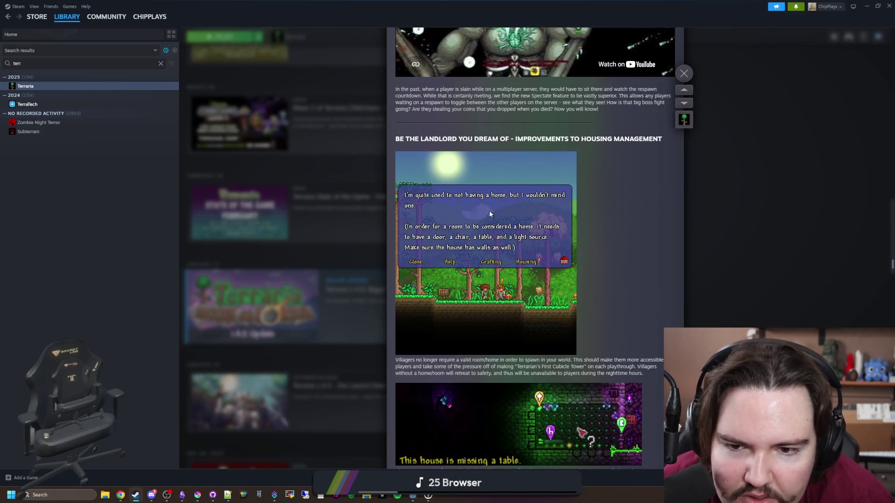
{"action": "scroll", "coordinate": [489, 214], "scroll_direction": "down", "scroll_amount": 4}
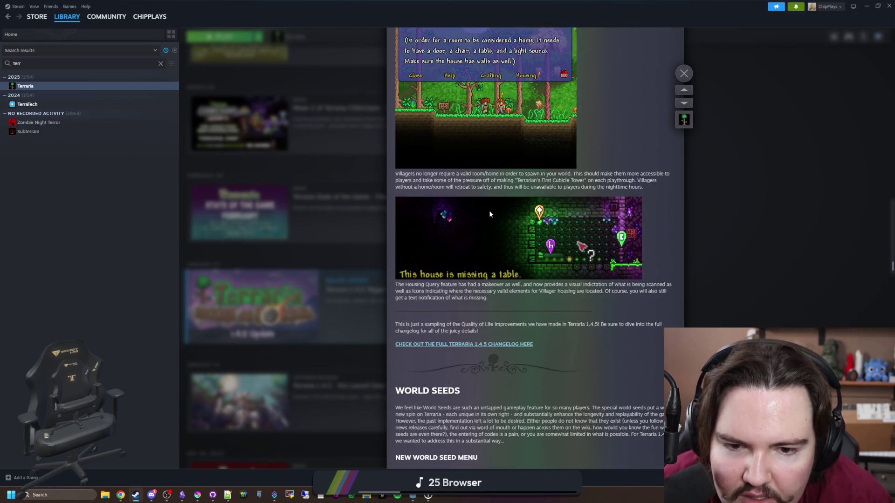
{"action": "scroll", "coordinate": [490, 214], "scroll_direction": "down", "scroll_amount": 6}
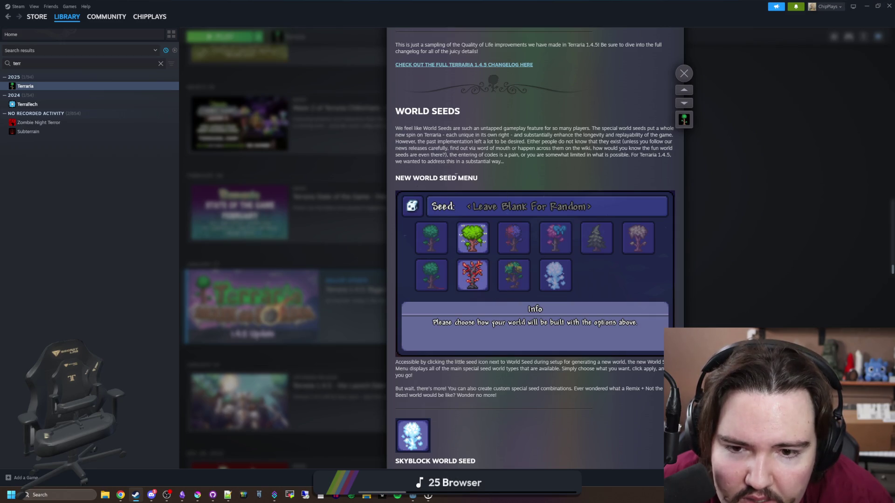
{"action": "scroll", "coordinate": [489, 187], "scroll_direction": "down", "scroll_amount": 1}
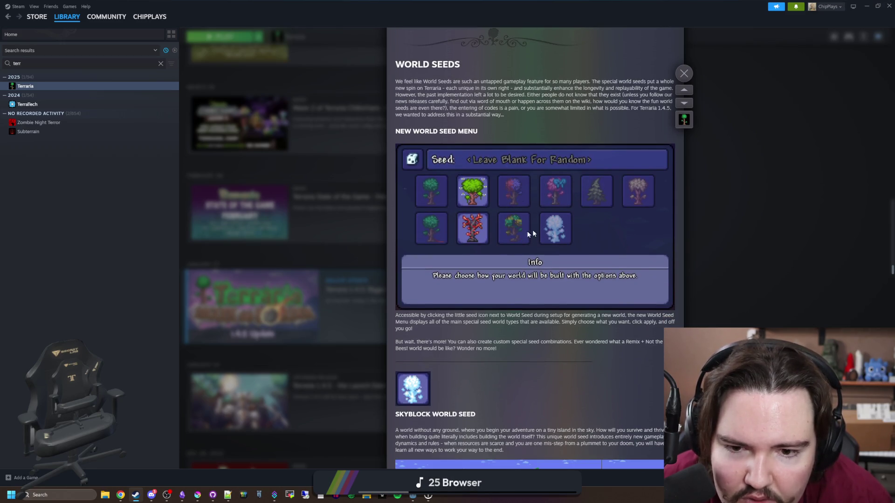
{"action": "scroll", "coordinate": [430, 254], "scroll_direction": "down", "scroll_amount": 4}
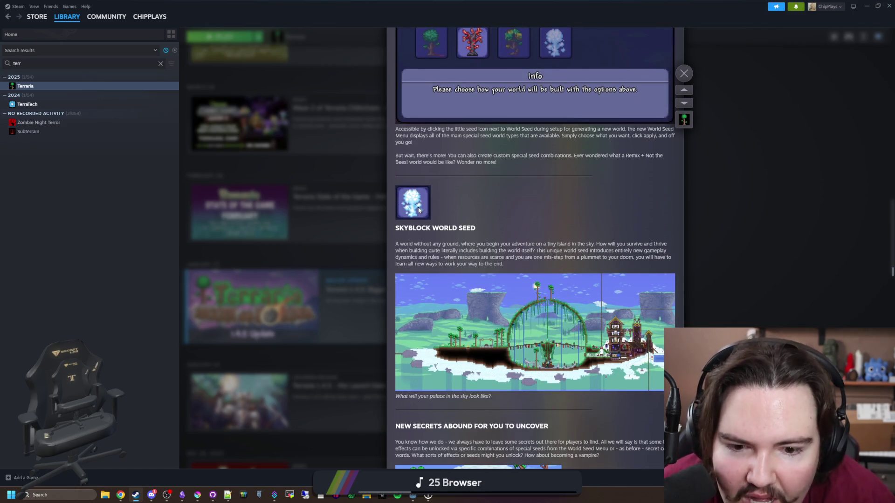
{"action": "scroll", "coordinate": [447, 242], "scroll_direction": "down", "scroll_amount": 3}
{"action": "scroll", "coordinate": [446, 243], "scroll_direction": "up", "scroll_amount": 4}
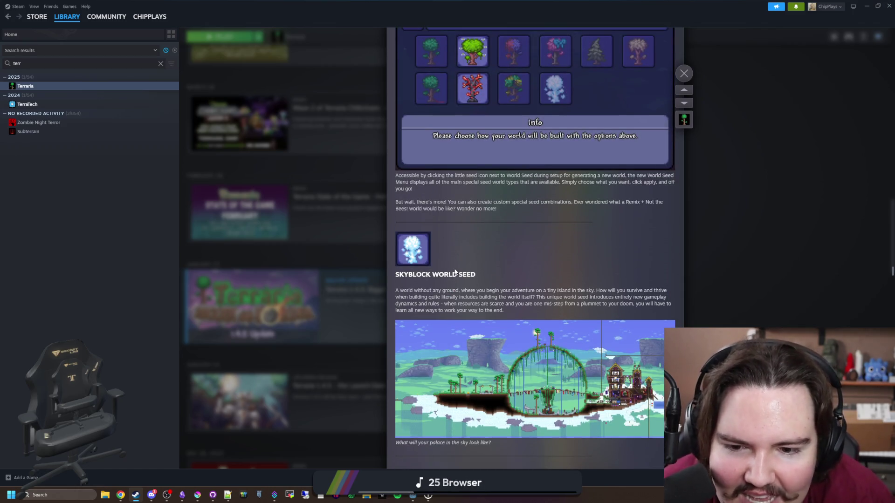
{"action": "scroll", "coordinate": [464, 287], "scroll_direction": "down", "scroll_amount": 3}
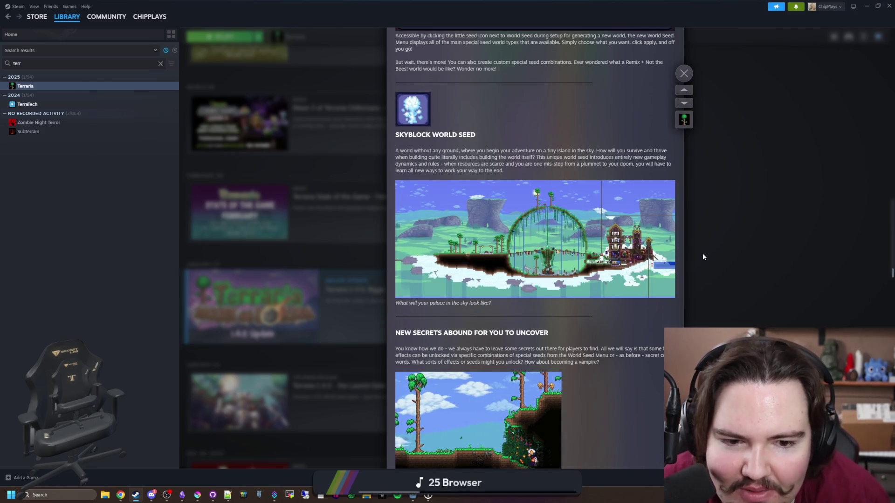
Step: Read the Skyblock World Seed description in the patch notes
{"action": "mouse_move", "coordinate": [414, 150]}
{"action": "left_mouse_down"}
{"action": "mouse_move", "coordinate": [536, 171]}
{"action": "mouse_move", "coordinate": [503, 170]}
{"action": "left_mouse_up"}
{"action": "left_click", "coordinate": [445, 161]}
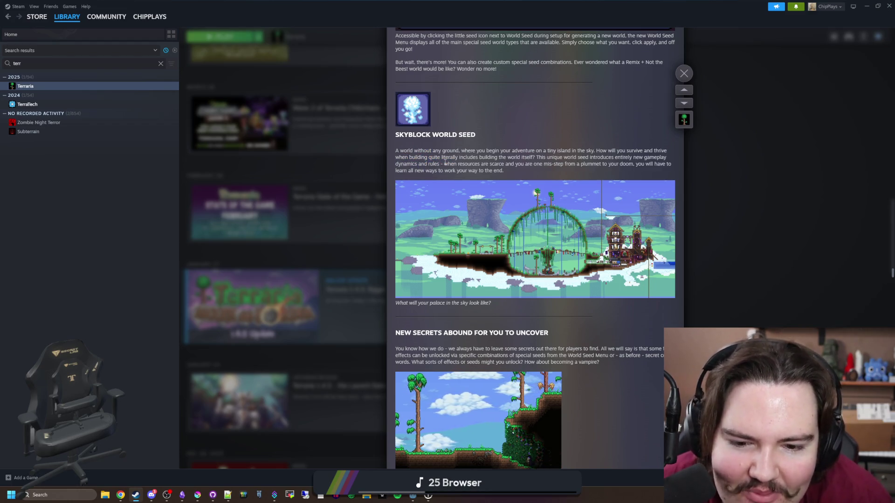
{"action": "scroll", "coordinate": [444, 161], "scroll_direction": "down", "scroll_amount": 11}
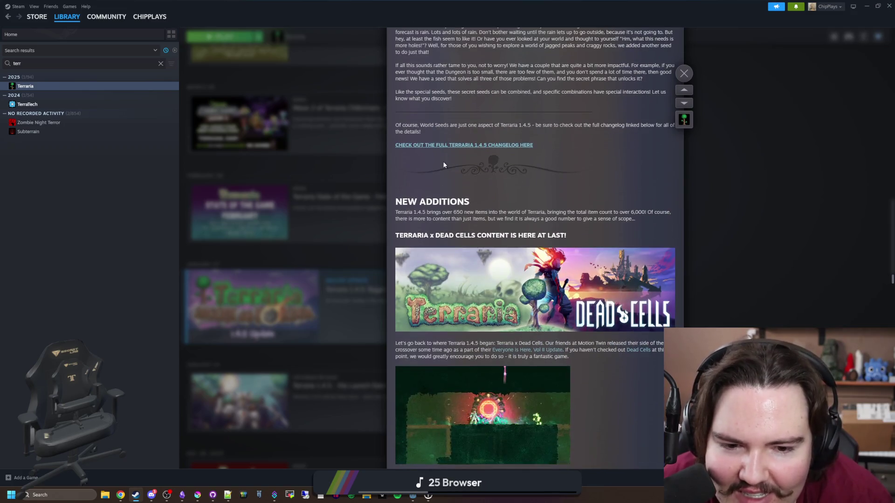
{"action": "scroll", "coordinate": [444, 165], "scroll_direction": "up", "scroll_amount": 10}
{"action": "scroll", "coordinate": [555, 240], "scroll_direction": "up", "scroll_amount": 1}
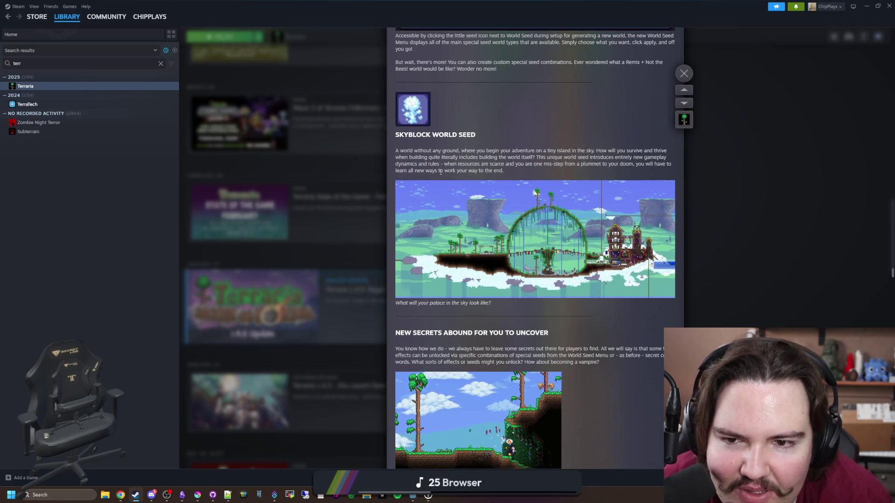
{"action": "mouse_move", "coordinate": [415, 136]}
{"action": "left_mouse_down"}
{"action": "mouse_move", "coordinate": [466, 139]}
{"action": "mouse_move", "coordinate": [536, 164]}
{"action": "mouse_move", "coordinate": [503, 170]}
{"action": "left_mouse_up"}
{"action": "left_click", "coordinate": [513, 173]}
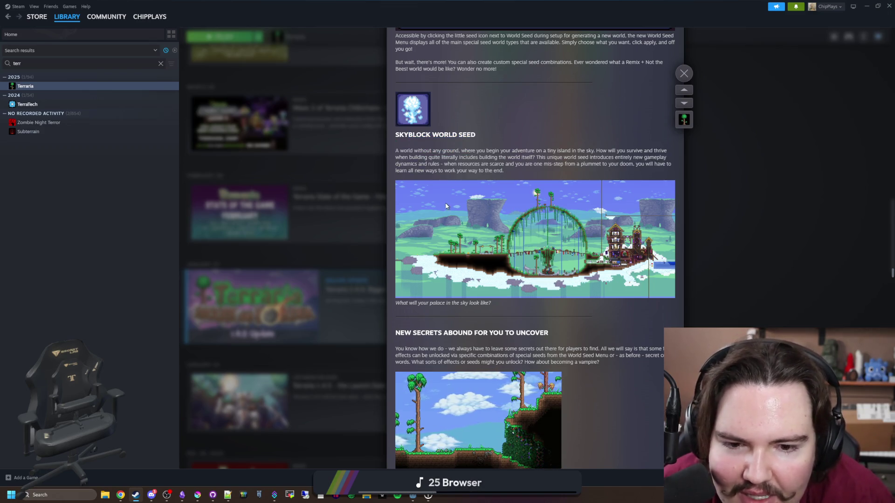
{"action": "scroll", "coordinate": [480, 219], "scroll_direction": "down", "scroll_amount": 5}
{"action": "scroll", "coordinate": [483, 208], "scroll_direction": "down", "scroll_amount": 1}
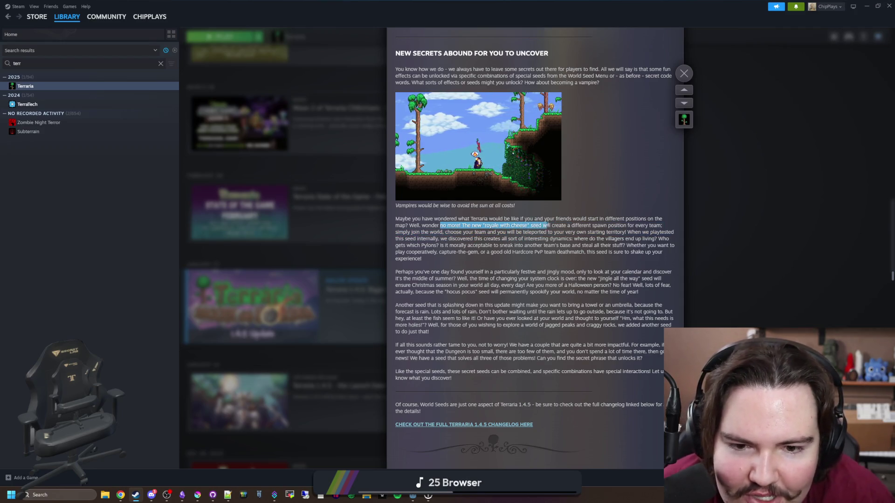
{"action": "left_click", "coordinate": [482, 255]}
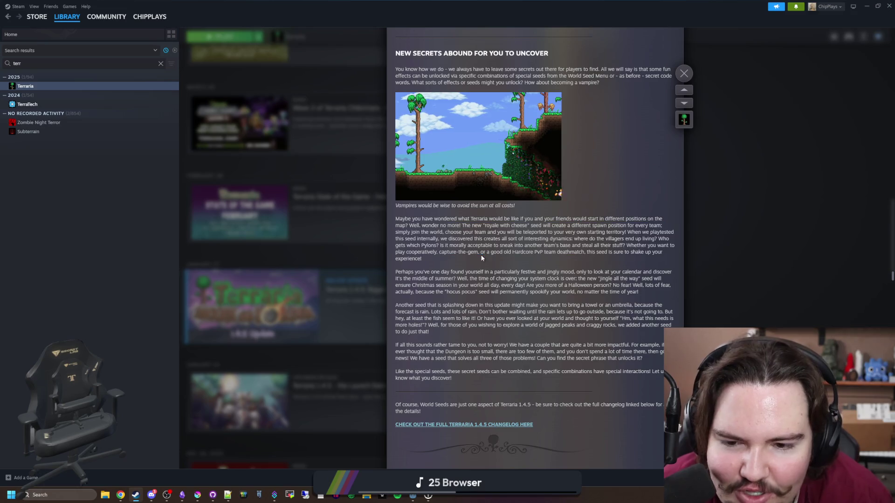
Step: Read through the rest of the 1.4.5 update notes and close them
{"action": "scroll", "coordinate": [489, 250], "scroll_direction": "down", "scroll_amount": 3}
{"action": "scroll", "coordinate": [480, 192], "scroll_direction": "down", "scroll_amount": 6}
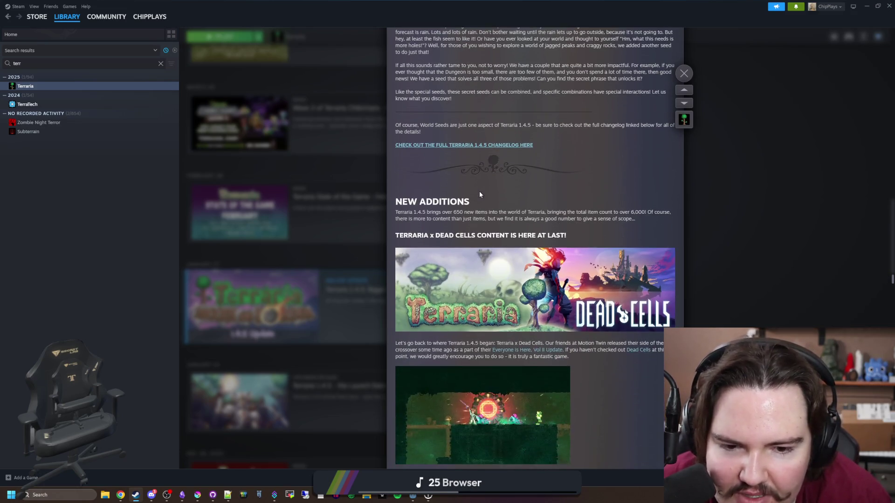
{"action": "scroll", "coordinate": [480, 192], "scroll_direction": "down", "scroll_amount": 4}
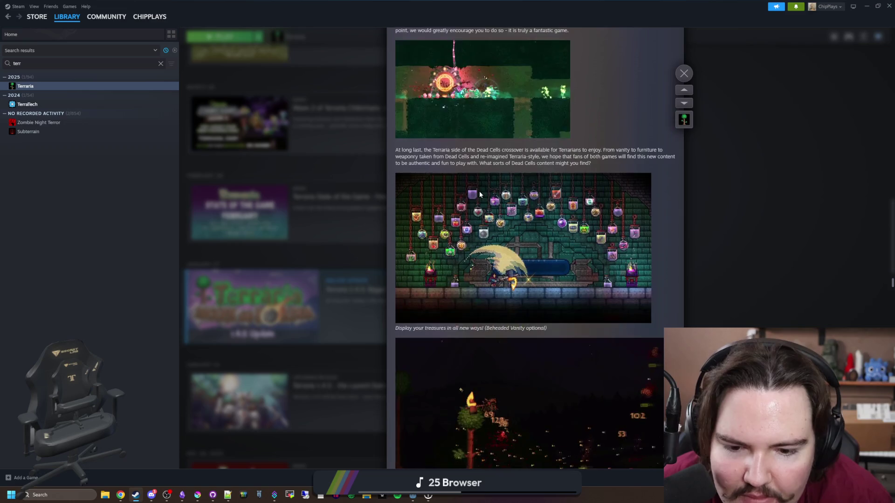
{"action": "scroll", "coordinate": [516, 264], "scroll_direction": "down", "scroll_amount": 4}
{"action": "scroll", "coordinate": [516, 264], "scroll_direction": "down", "scroll_amount": 12}
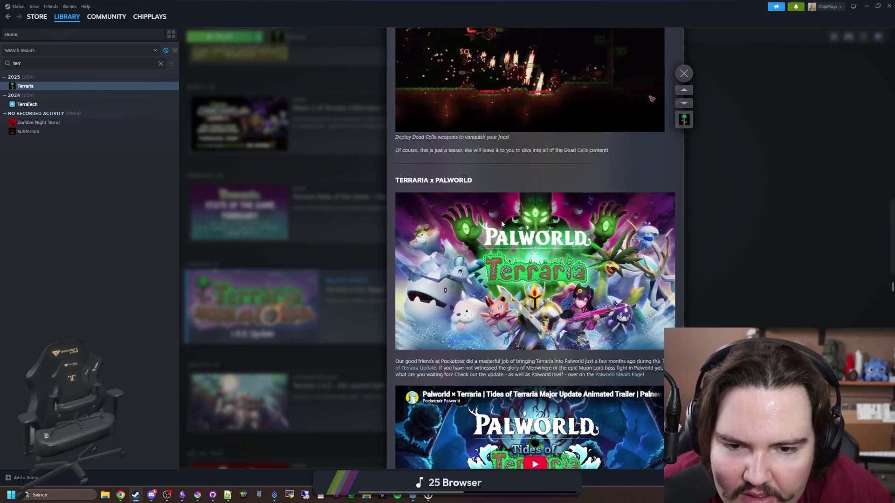
{"action": "scroll", "coordinate": [501, 224], "scroll_direction": "down", "scroll_amount": 6}
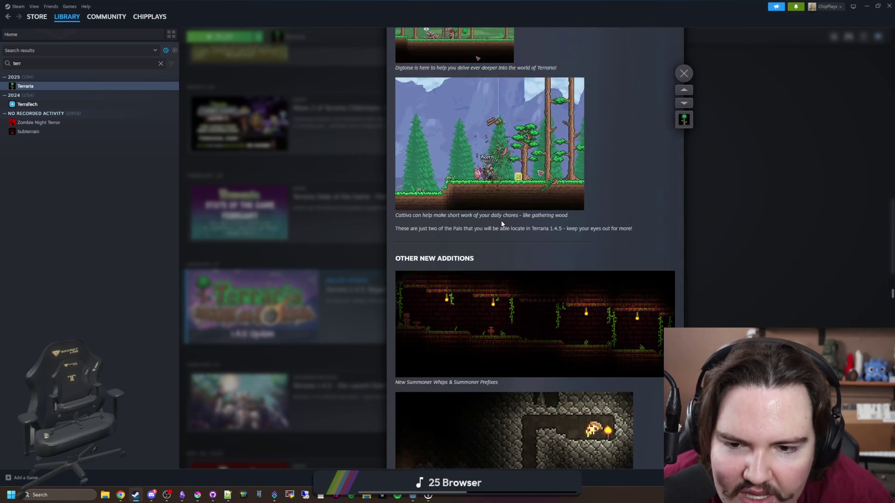
{"action": "scroll", "coordinate": [502, 223], "scroll_direction": "down", "scroll_amount": 6}
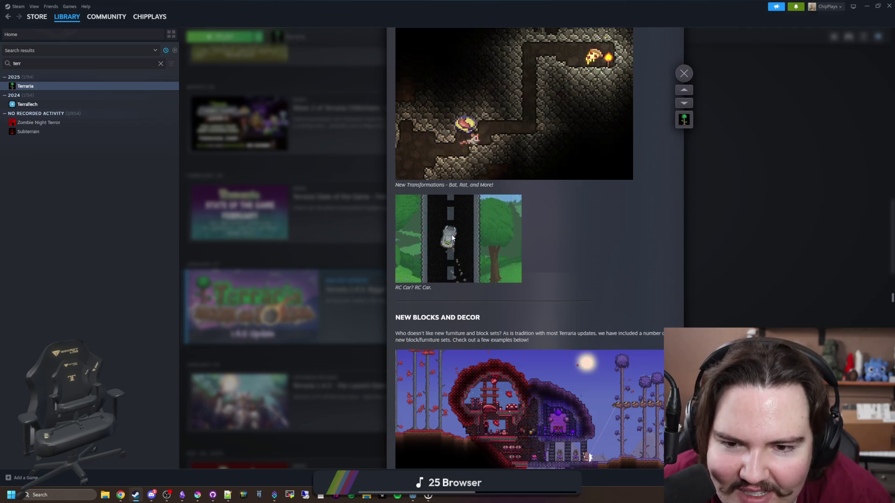
{"action": "scroll", "coordinate": [451, 245], "scroll_direction": "down", "scroll_amount": 3}
{"action": "scroll", "coordinate": [501, 273], "scroll_direction": "down", "scroll_amount": 3}
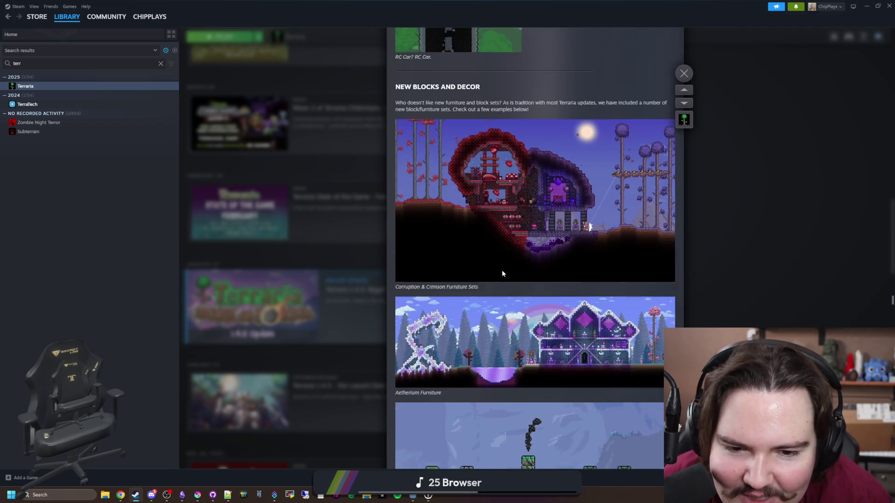
{"action": "scroll", "coordinate": [532, 263], "scroll_direction": "down", "scroll_amount": 10}
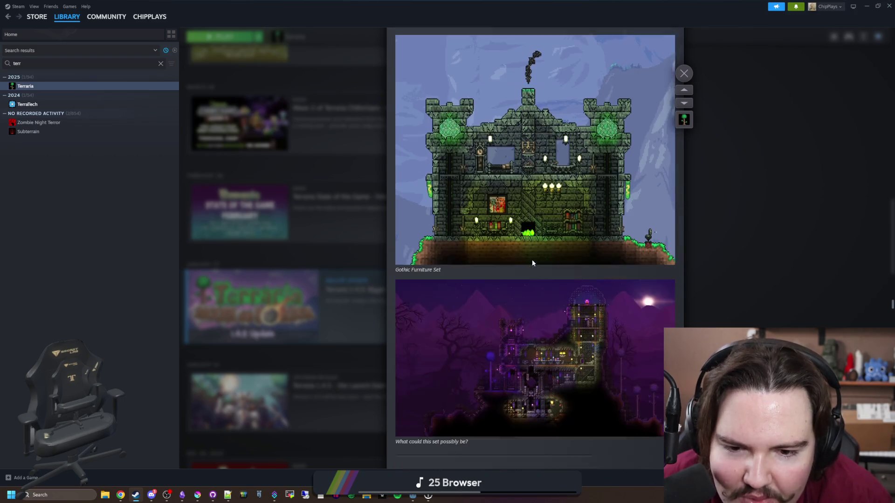
{"action": "scroll", "coordinate": [533, 263], "scroll_direction": "down", "scroll_amount": 1}
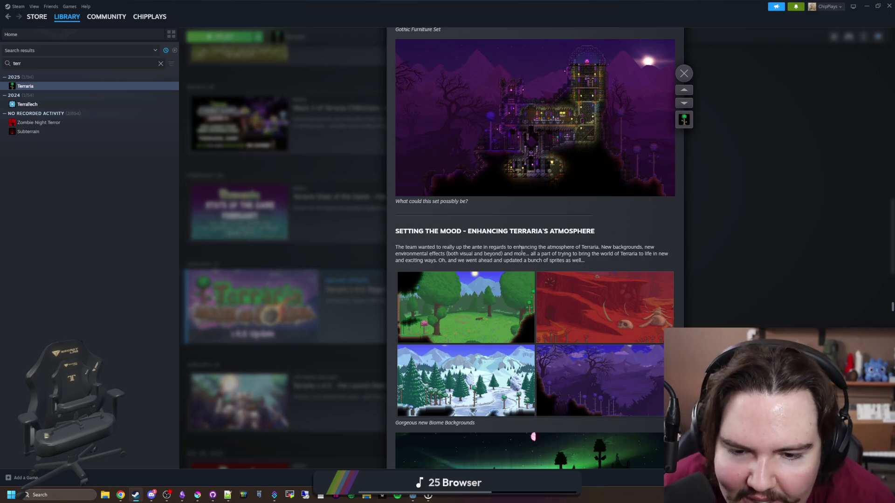
{"action": "scroll", "coordinate": [549, 196], "scroll_direction": "down", "scroll_amount": 4}
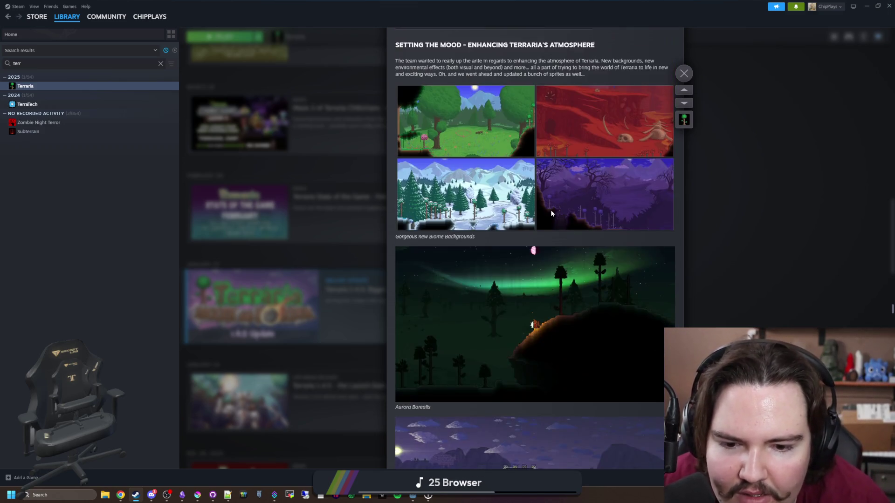
{"action": "scroll", "coordinate": [500, 266], "scroll_direction": "down", "scroll_amount": 7}
{"action": "scroll", "coordinate": [502, 269], "scroll_direction": "down", "scroll_amount": 12}
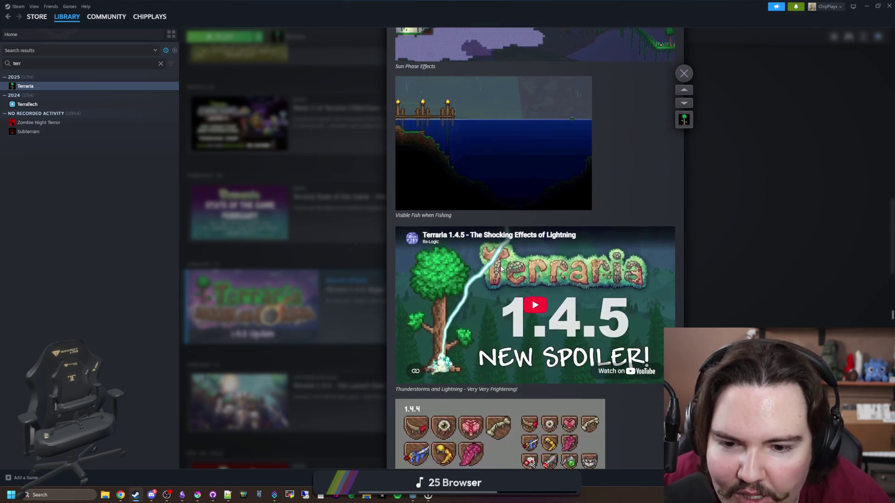
{"action": "scroll", "coordinate": [501, 269], "scroll_direction": "down", "scroll_amount": 2}
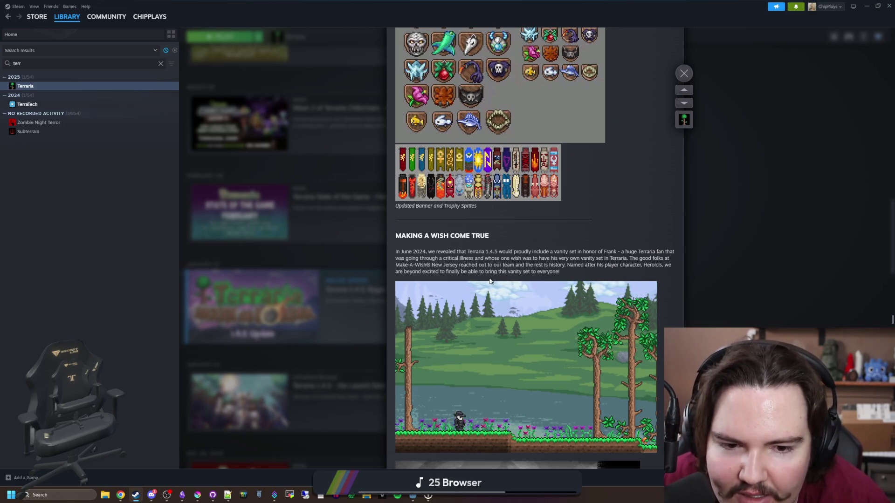
{"action": "scroll", "coordinate": [487, 247], "scroll_direction": "down", "scroll_amount": 7}
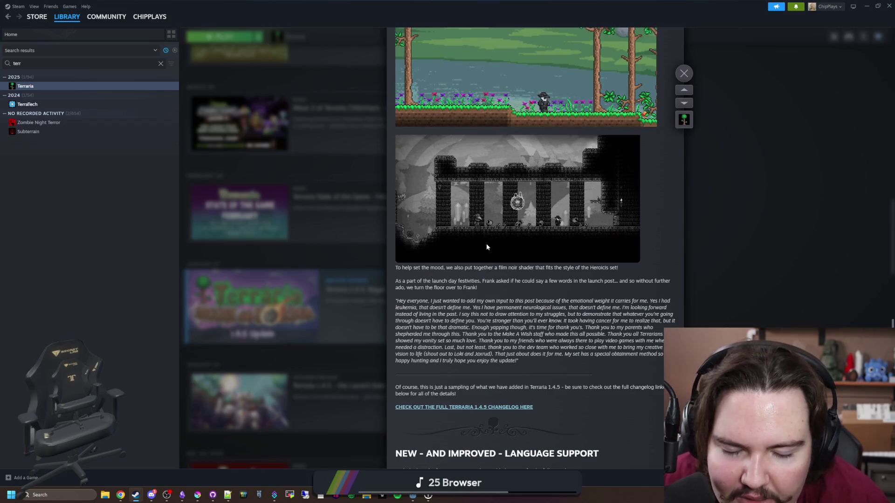
{"action": "scroll", "coordinate": [488, 287], "scroll_direction": "down", "scroll_amount": 1}
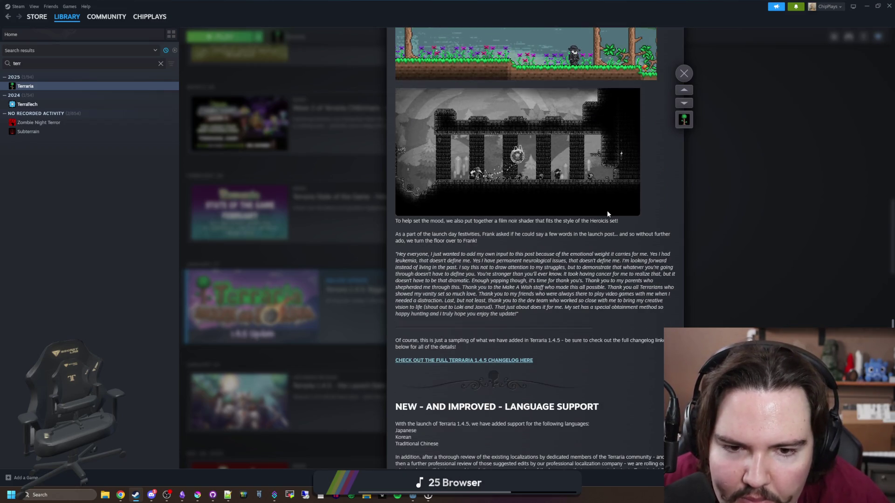
{"action": "scroll", "coordinate": [520, 239], "scroll_direction": "down", "scroll_amount": 3}
{"action": "scroll", "coordinate": [473, 269], "scroll_direction": "down", "scroll_amount": 10}
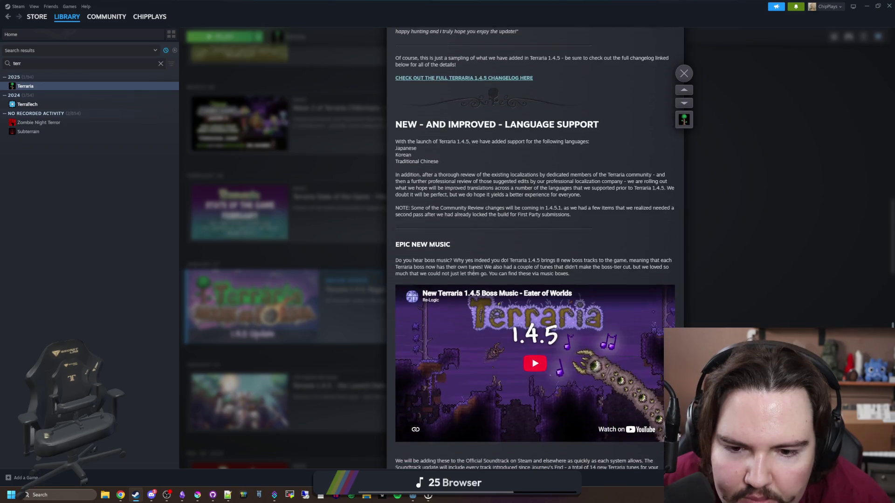
{"action": "scroll", "coordinate": [473, 269], "scroll_direction": "down", "scroll_amount": 18}
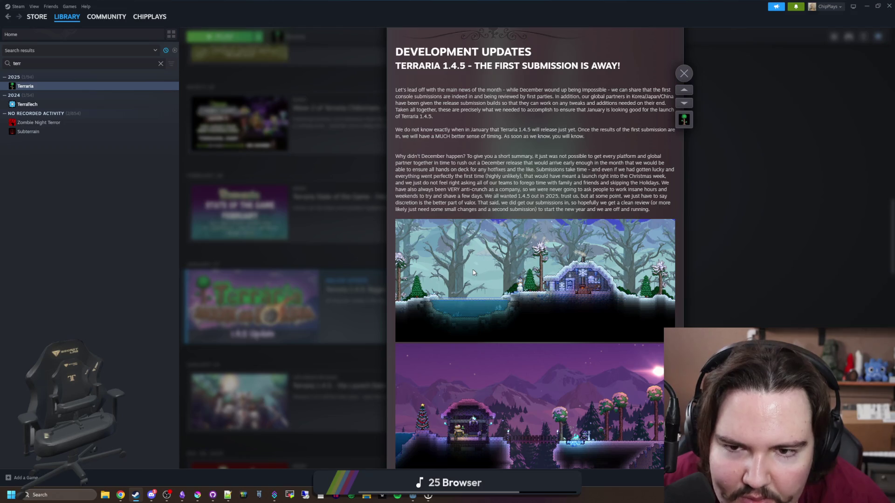
{"action": "scroll", "coordinate": [473, 270], "scroll_direction": "down", "scroll_amount": 15}
{"action": "left_click", "coordinate": [352, 245]}
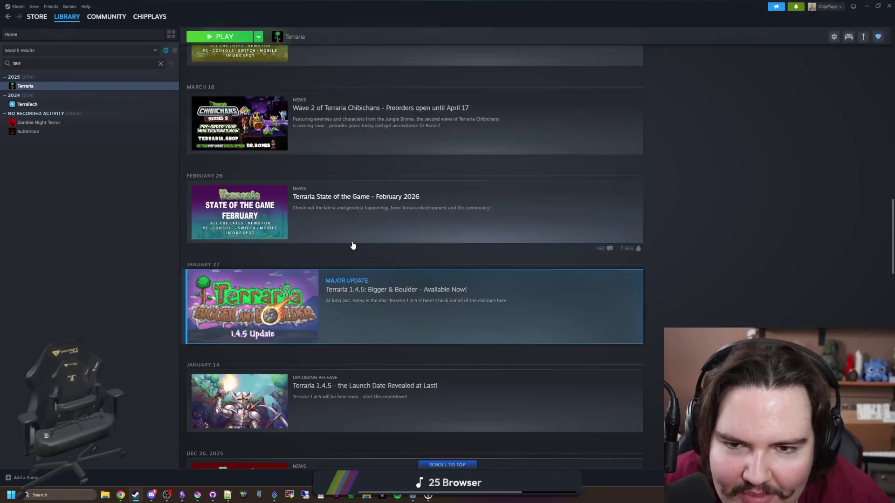
Step: Scroll through Terraria's news feed in the library
{"action": "scroll", "coordinate": [360, 253], "scroll_direction": "down", "scroll_amount": 3}
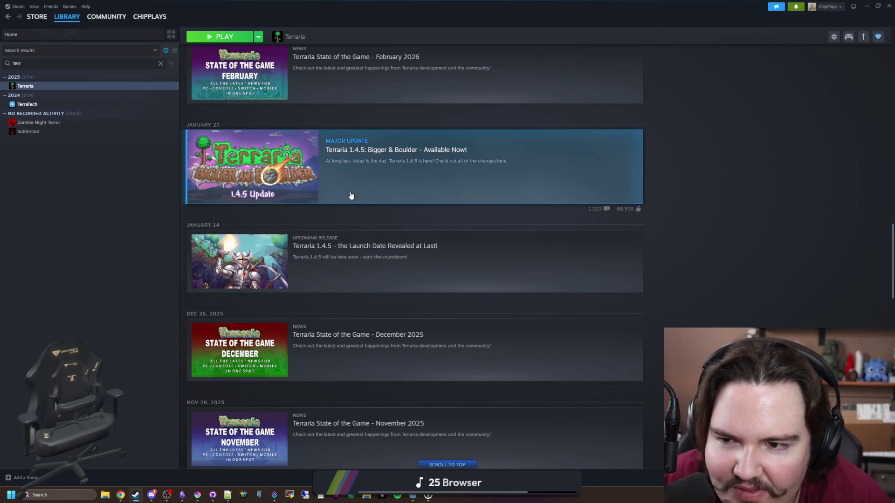
{"action": "scroll", "coordinate": [352, 196], "scroll_direction": "down", "scroll_amount": 19}
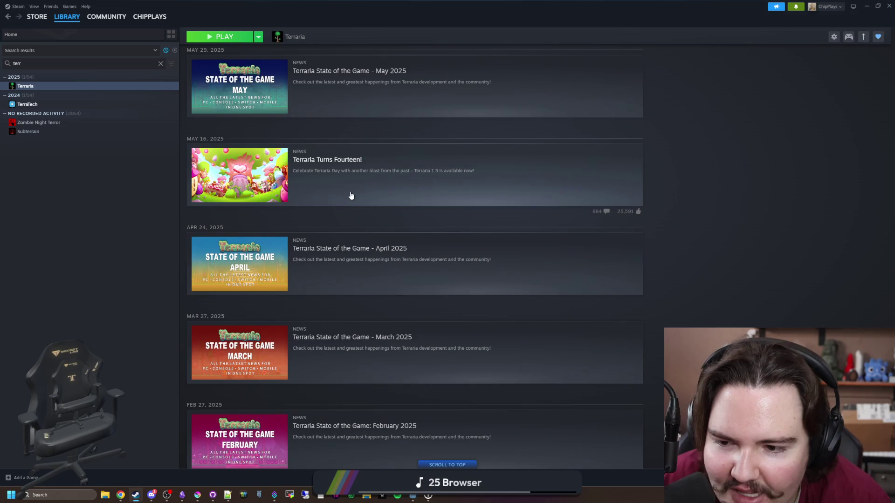
{"action": "scroll", "coordinate": [303, 229], "scroll_direction": "down", "scroll_amount": 11}
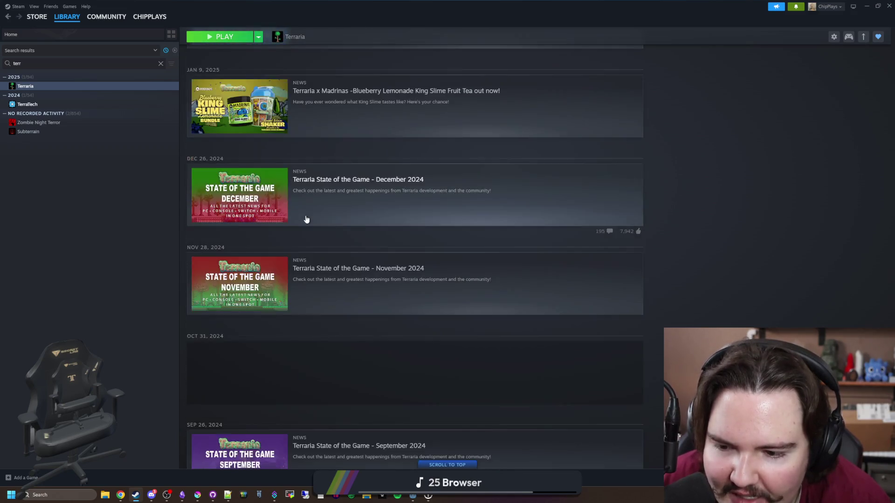
{"action": "scroll", "coordinate": [307, 219], "scroll_direction": "down", "scroll_amount": 13}
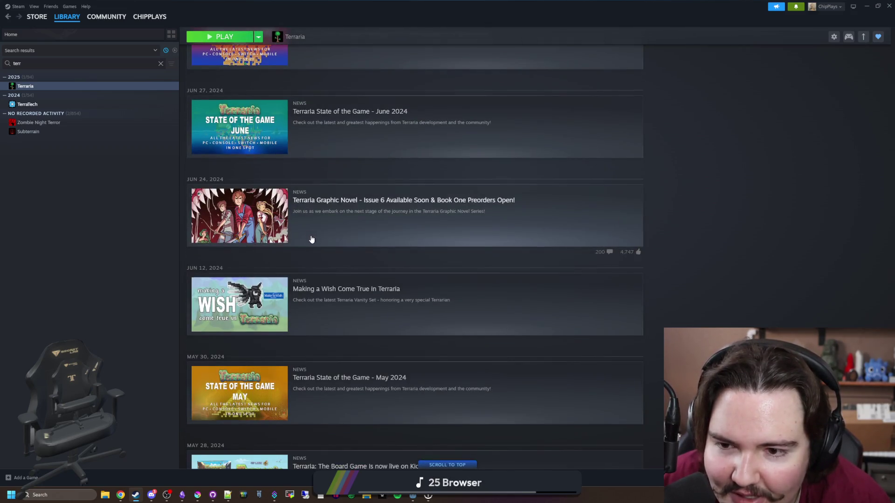
{"action": "scroll", "coordinate": [284, 246], "scroll_direction": "down", "scroll_amount": 7}
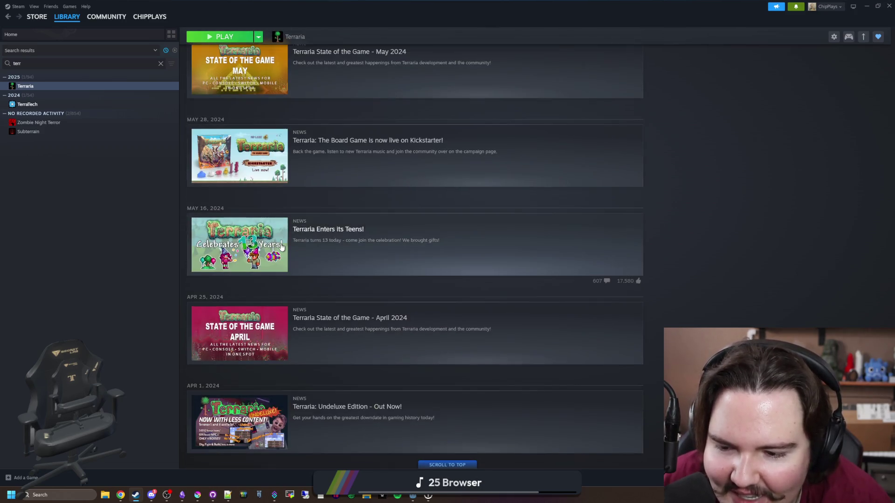
{"action": "scroll", "coordinate": [282, 247], "scroll_direction": "down", "scroll_amount": 10}
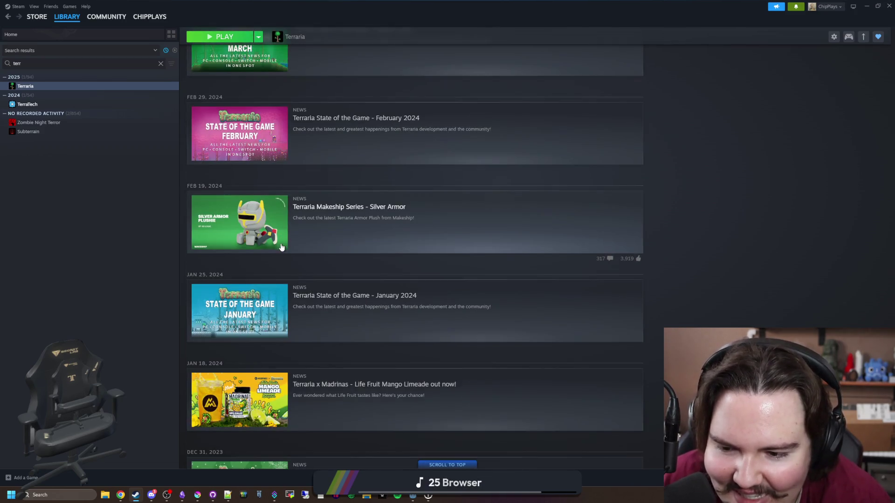
{"action": "scroll", "coordinate": [282, 247], "scroll_direction": "down", "scroll_amount": 14}
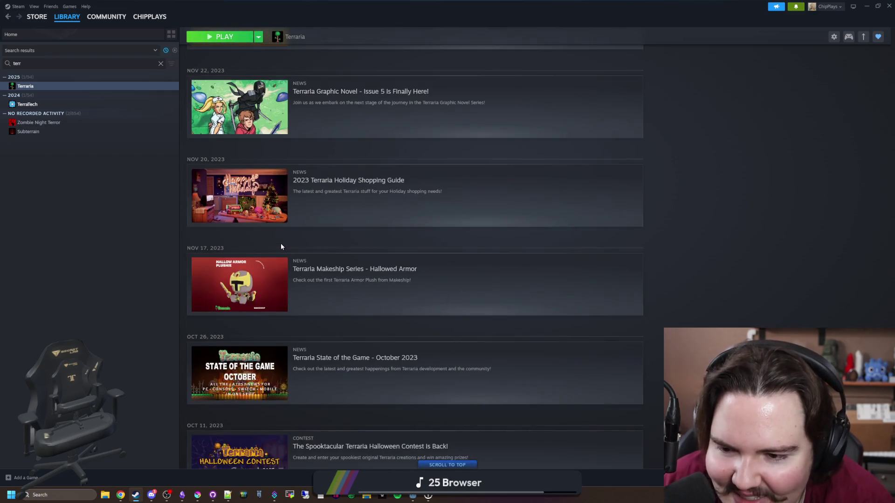
{"action": "scroll", "coordinate": [281, 246], "scroll_direction": "down", "scroll_amount": 4}
{"action": "scroll", "coordinate": [282, 247], "scroll_direction": "down", "scroll_amount": 18}
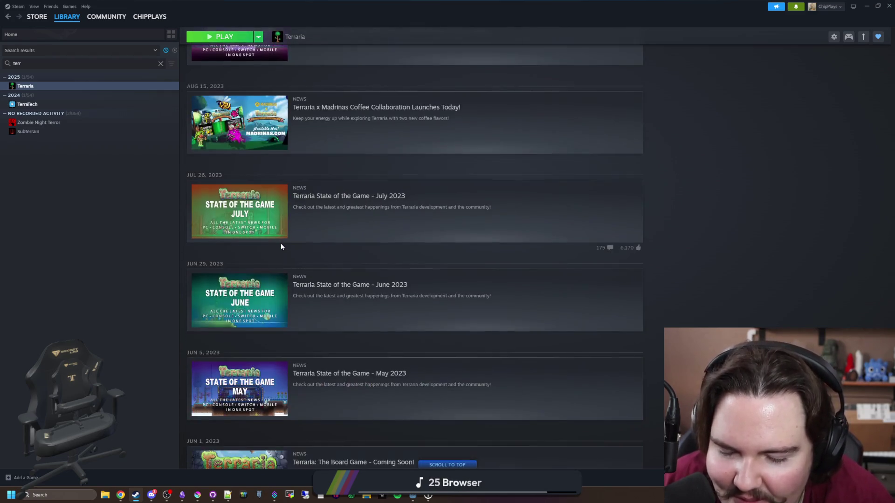
{"action": "scroll", "coordinate": [282, 247], "scroll_direction": "down", "scroll_amount": 5}
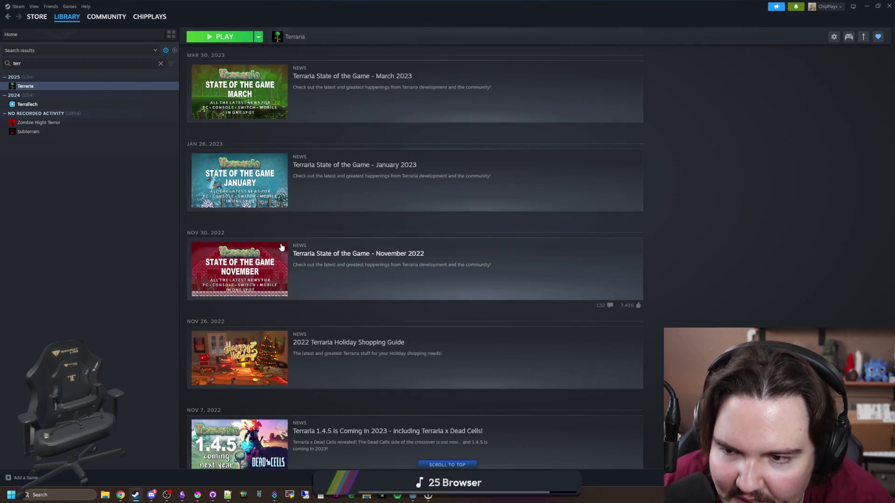
{"action": "scroll", "coordinate": [282, 247], "scroll_direction": "down", "scroll_amount": 16}
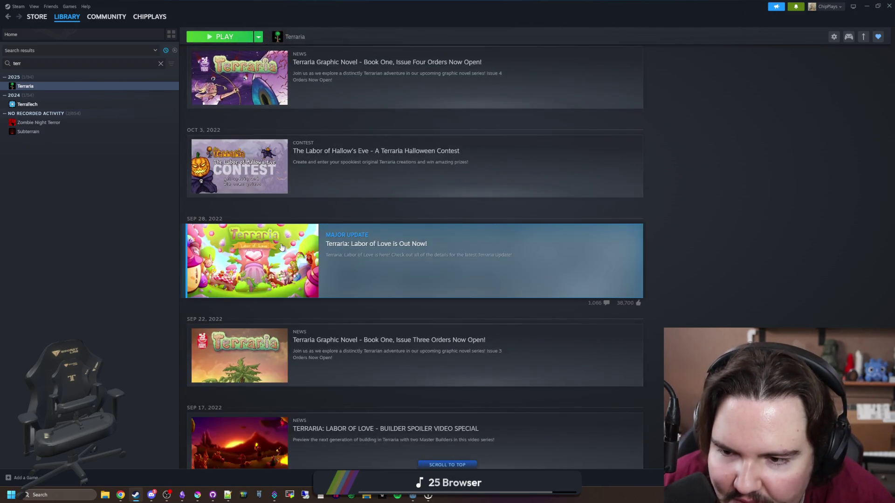
{"action": "scroll", "coordinate": [281, 247], "scroll_direction": "down", "scroll_amount": 18}
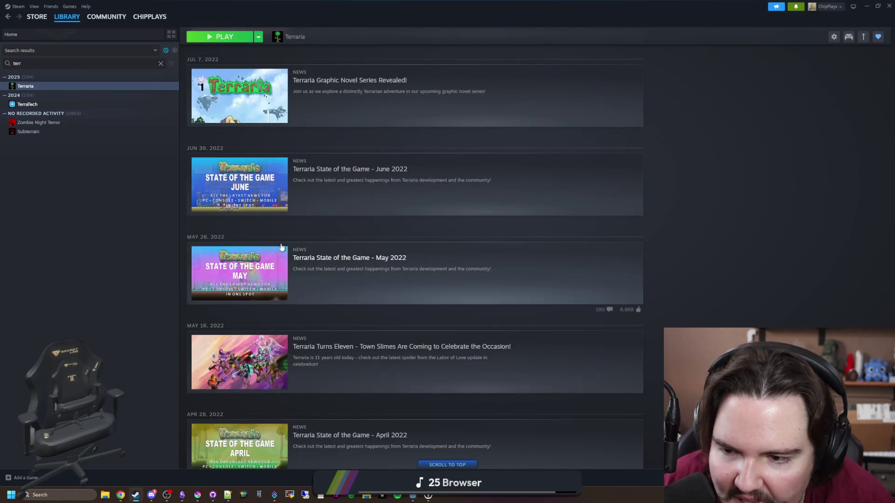
{"action": "scroll", "coordinate": [282, 247], "scroll_direction": "down", "scroll_amount": 10}
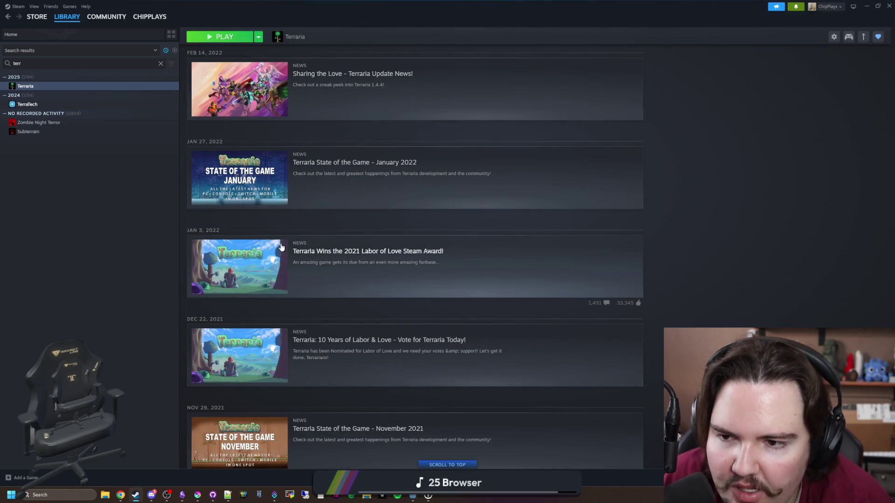
{"action": "scroll", "coordinate": [281, 247], "scroll_direction": "down", "scroll_amount": 9}
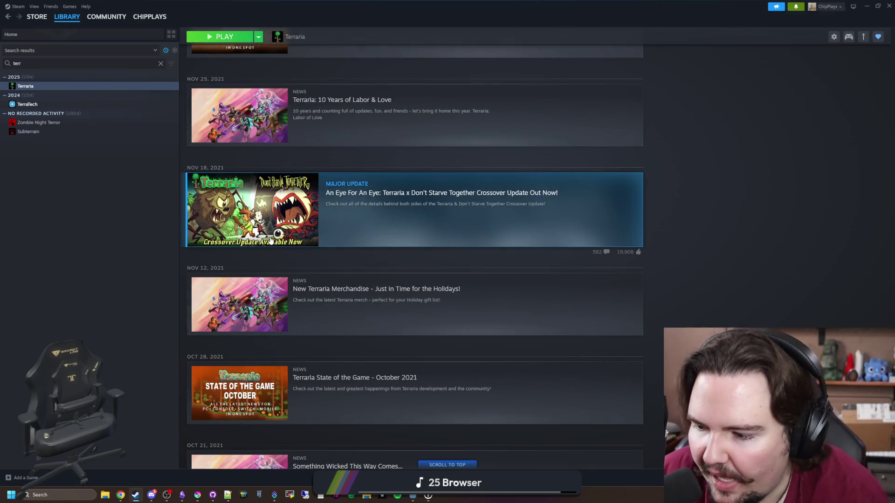
{"action": "scroll", "coordinate": [271, 241], "scroll_direction": "down", "scroll_amount": 10}
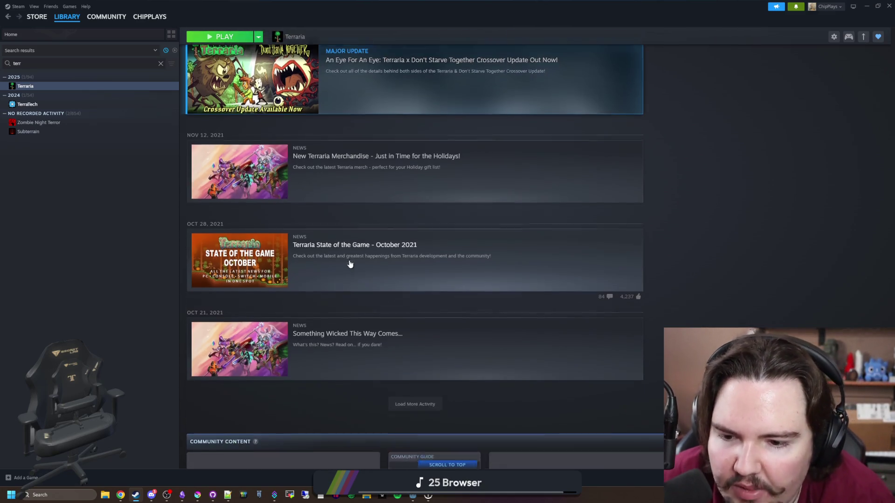
{"action": "scroll", "coordinate": [290, 293], "scroll_direction": "up", "scroll_amount": 20}
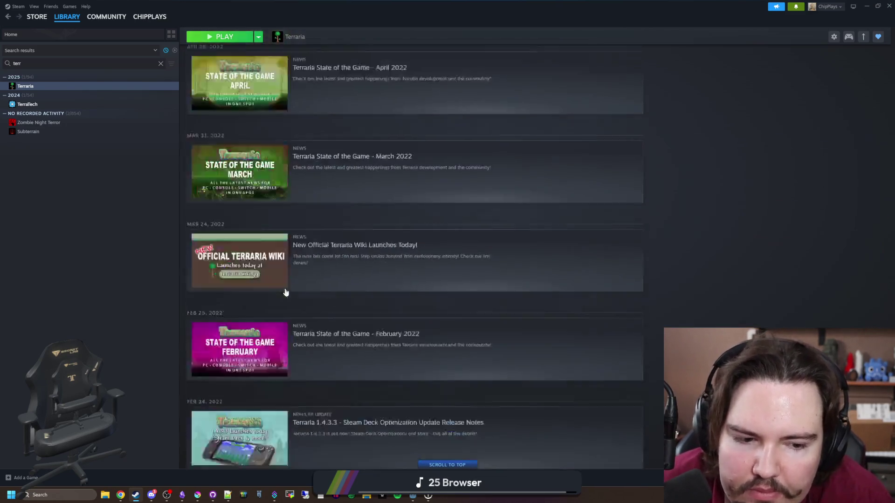
{"action": "scroll", "coordinate": [264, 289], "scroll_direction": "up", "scroll_amount": 10}
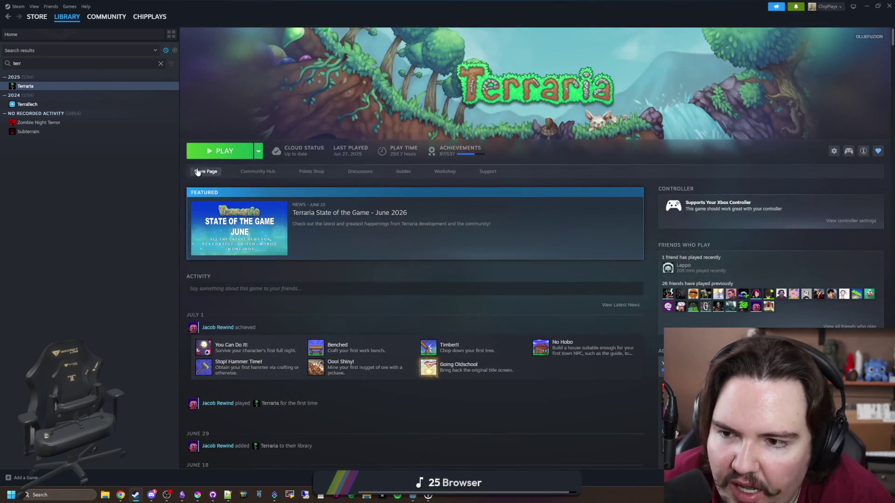
Step: Open Terraria's store page and view the house and Wall of Flesh screenshots
{"action": "left_click", "coordinate": [197, 170]}
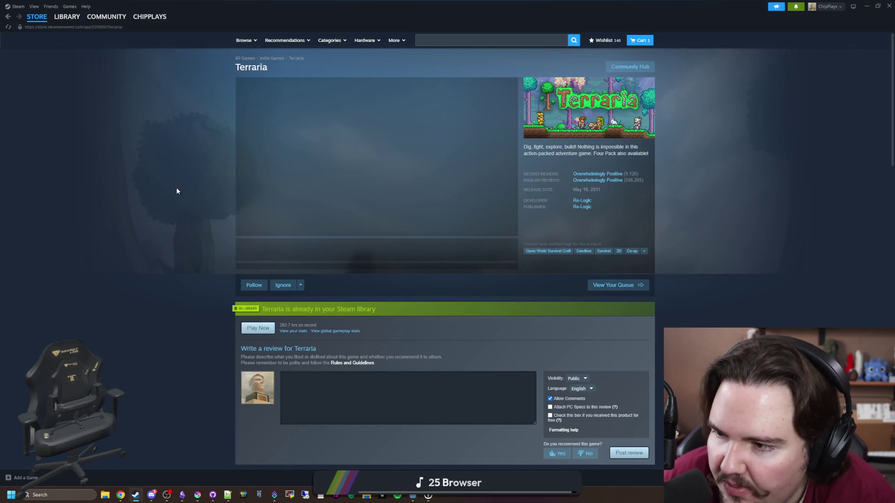
{"action": "left_click", "coordinate": [357, 258]}
{"action": "left_click", "coordinate": [387, 251]}
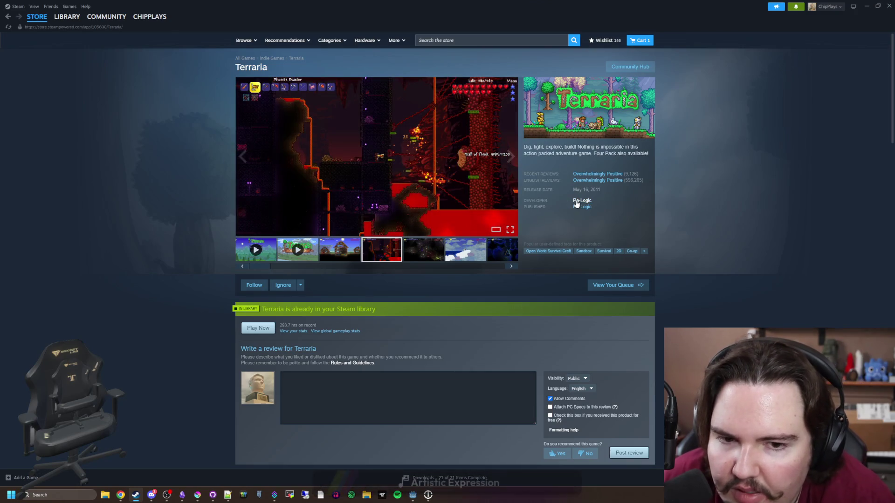
Step: Open Pixel Privateers from Re-Logic's list and show its third screenshot
{"action": "scroll", "coordinate": [373, 298], "scroll_direction": "down", "scroll_amount": 3}
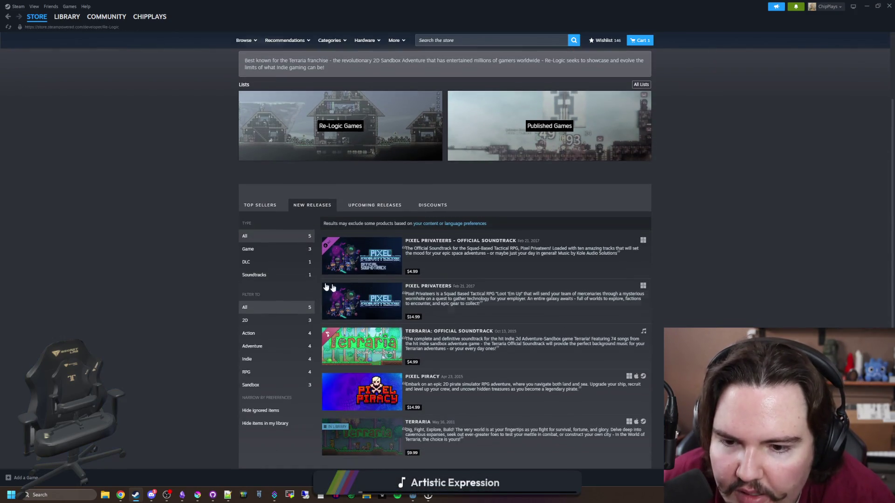
{"action": "mouse_move", "coordinate": [368, 304]}
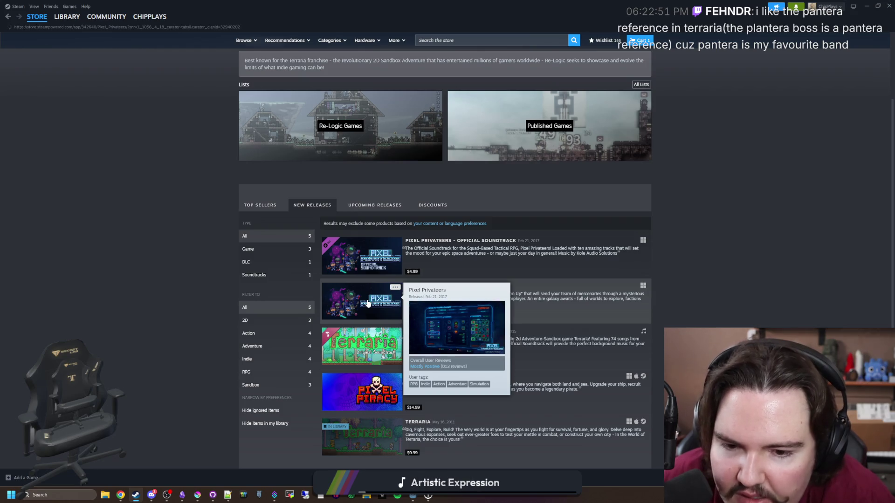
{"action": "left_click", "coordinate": [368, 304]}
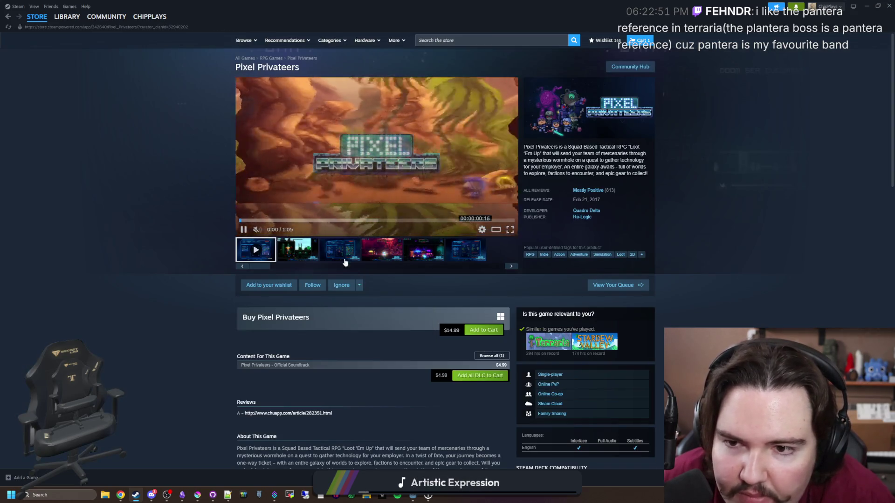
{"action": "left_click", "coordinate": [343, 251]}
Step: View Pixel Privateers screenshots full size through to Crew Manager, then close the viewer
{"action": "left_click", "coordinate": [389, 195]}
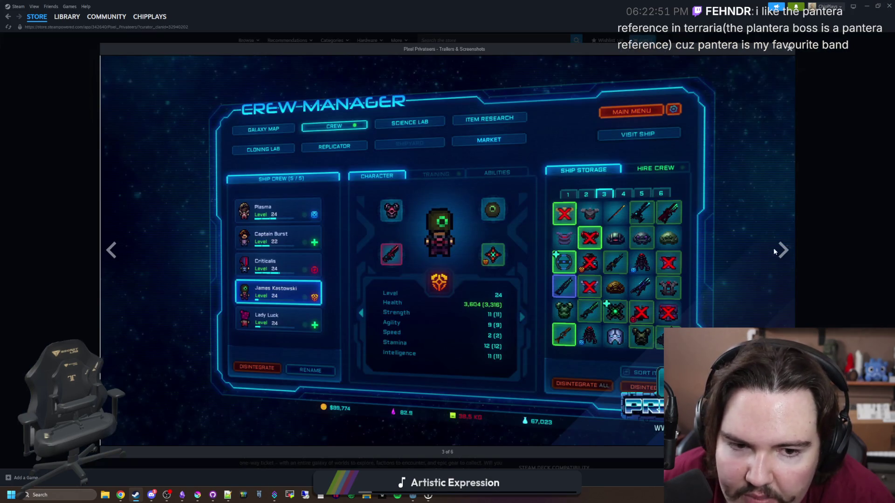
{"action": "left_click", "coordinate": [774, 252]}
{"action": "left_click", "coordinate": [776, 252]}
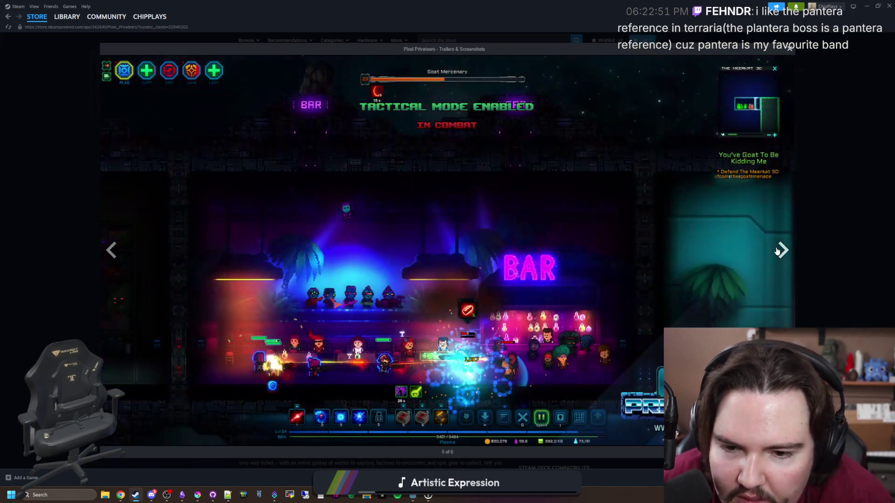
{"action": "left_click", "coordinate": [776, 251]}
{"action": "left_click", "coordinate": [776, 252]}
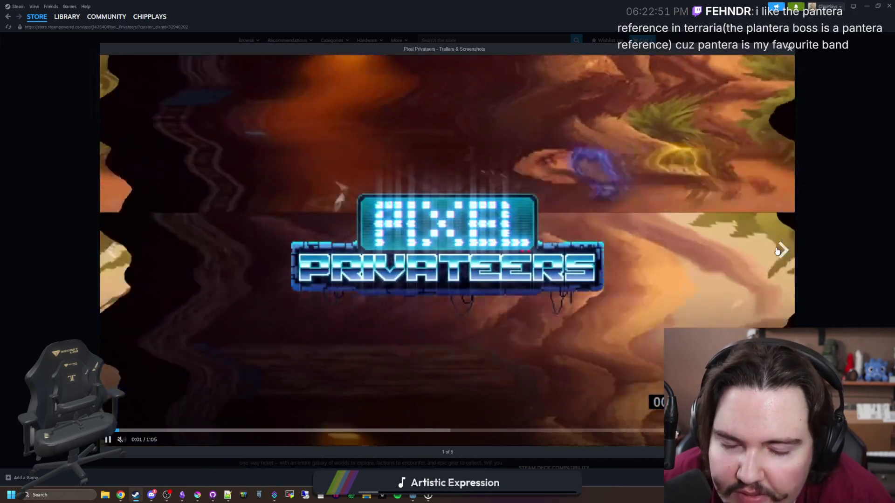
{"action": "left_click", "coordinate": [776, 252]}
{"action": "left_click", "coordinate": [777, 251]}
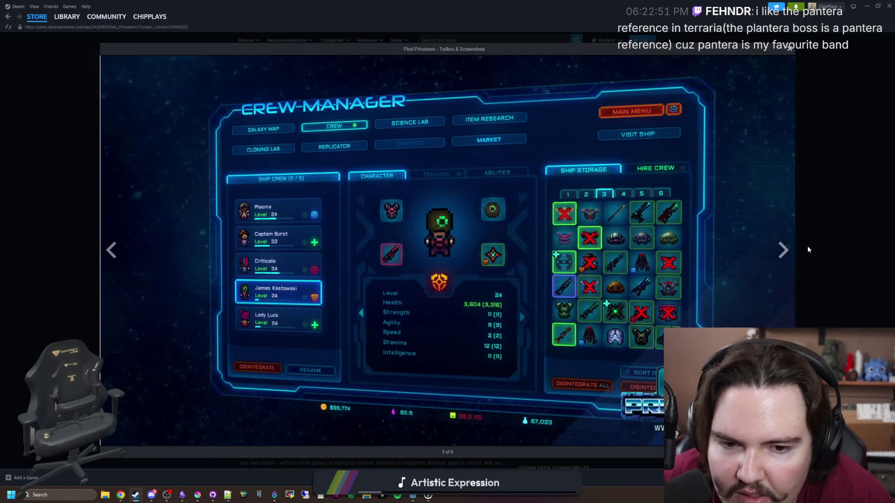
{"action": "left_click", "coordinate": [808, 245]}
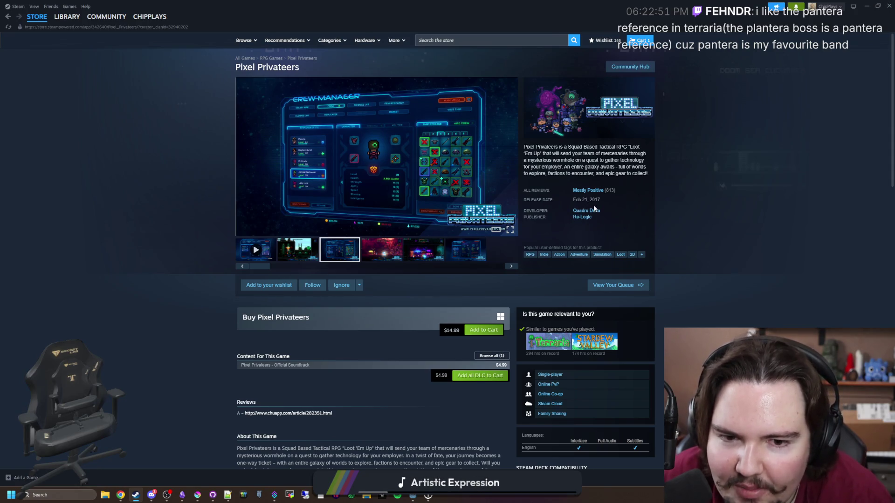
{"action": "scroll", "coordinate": [497, 203], "scroll_direction": "down", "scroll_amount": 5}
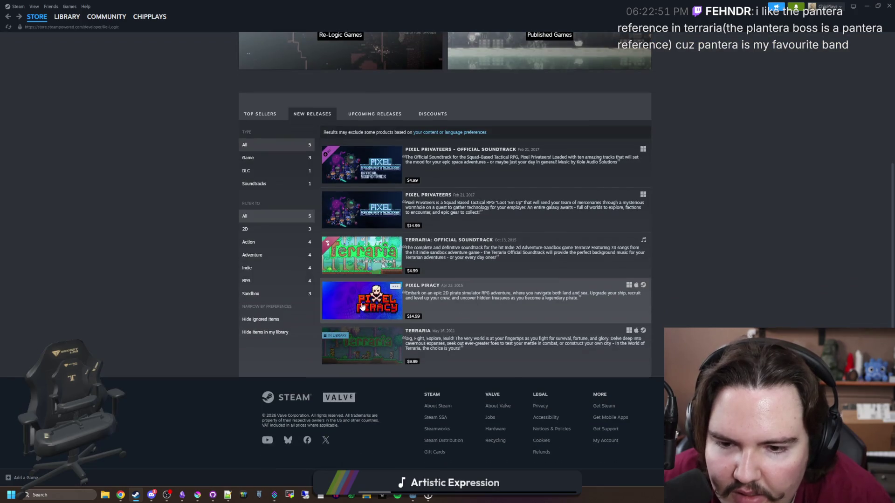
Step: Open Pixel Piracy's store page, view its fourth screenshot, and go back
{"action": "left_click", "coordinate": [364, 299]}
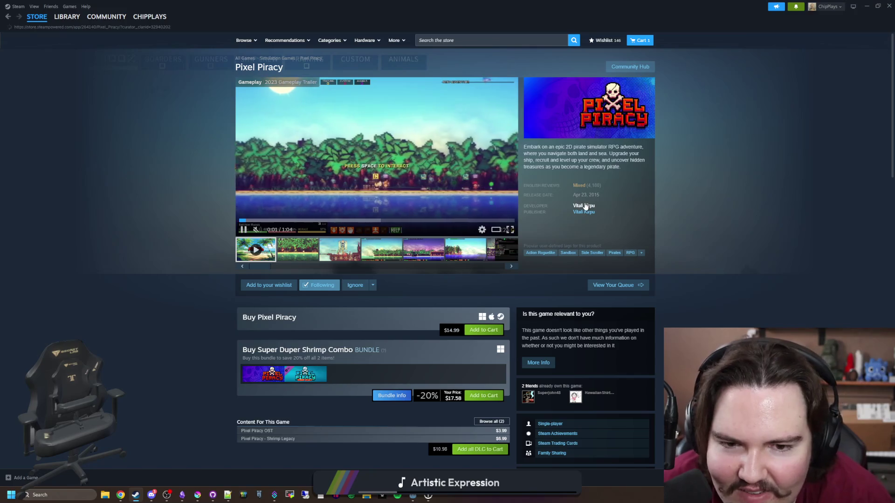
{"action": "left_click", "coordinate": [401, 250]}
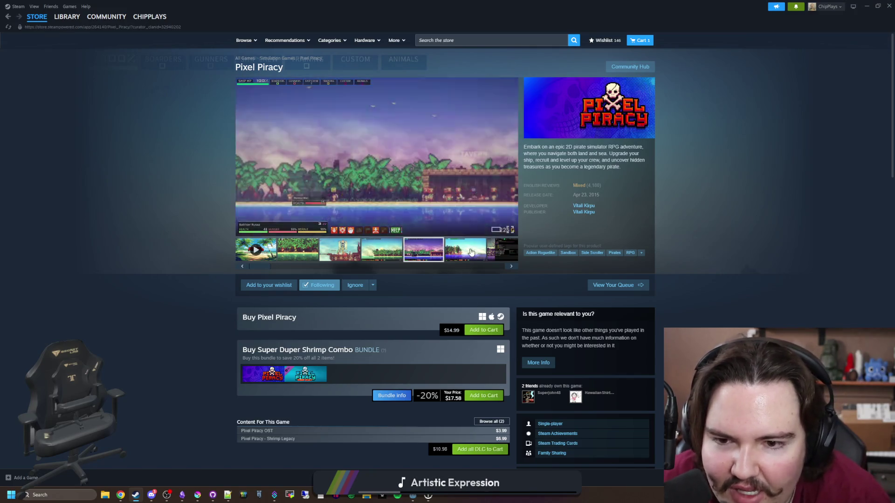
{"action": "key", "text": "alt+Left"}
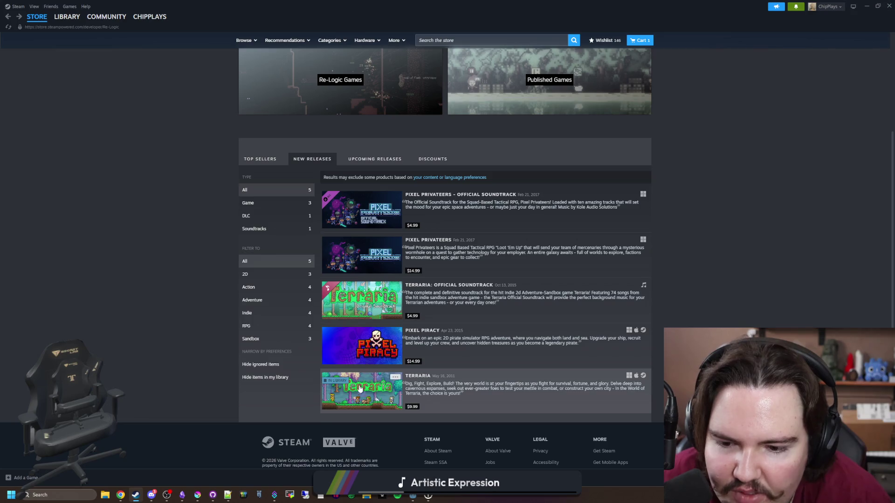
Step: Check Terraria's store page, return, and show Re-Logic's empty Upcoming Releases
{"action": "left_click", "coordinate": [359, 391]}
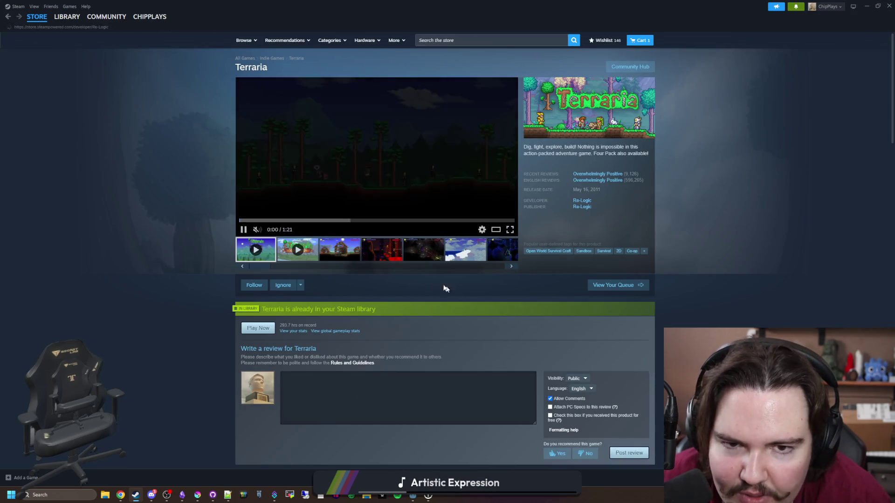
{"action": "key", "text": "alt+Left"}
{"action": "left_click", "coordinate": [369, 208]}
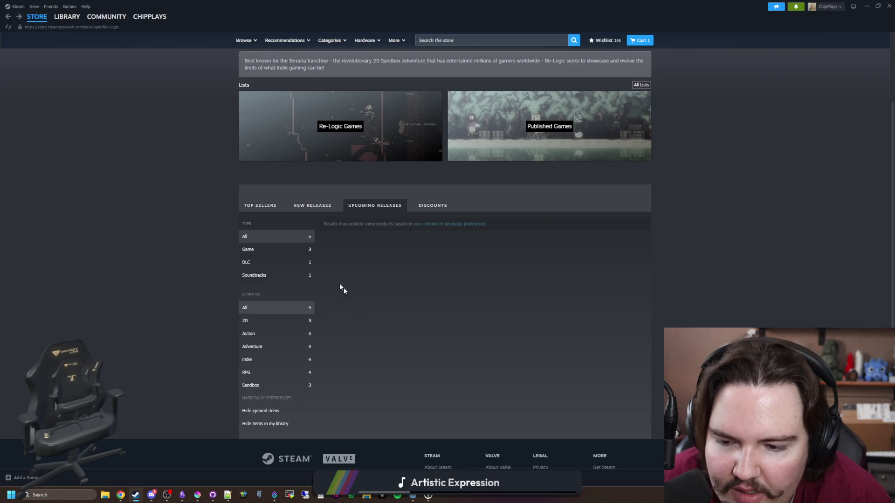
Step: Show Re-Logic's New Releases and open Terraria's store page
{"action": "left_click", "coordinate": [310, 206]}
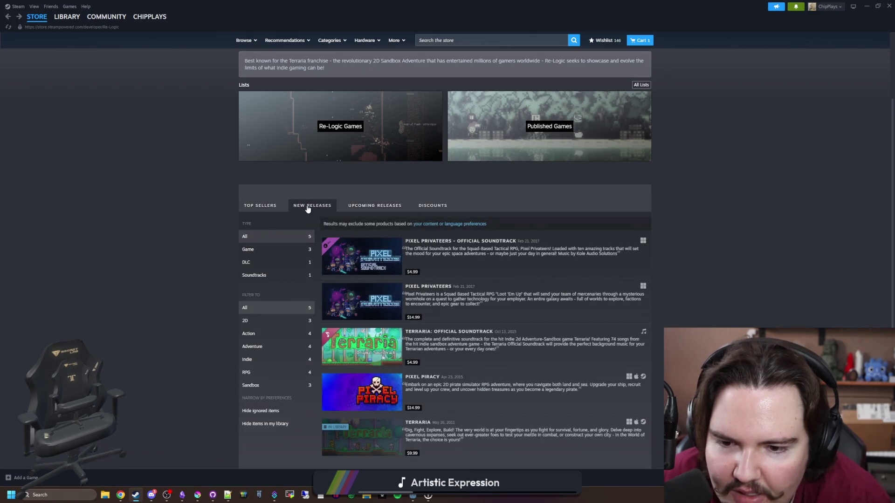
{"action": "scroll", "coordinate": [344, 362], "scroll_direction": "down", "scroll_amount": 2}
{"action": "mouse_move", "coordinate": [347, 257]}
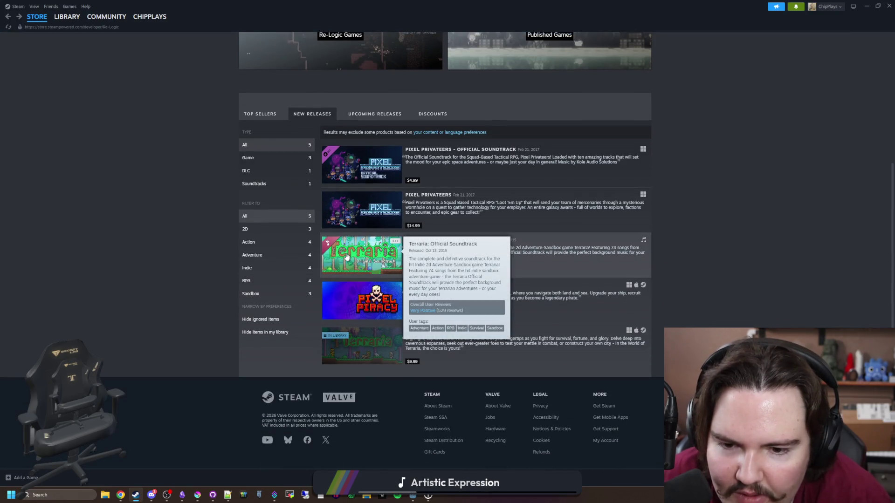
{"action": "left_click", "coordinate": [351, 351]}
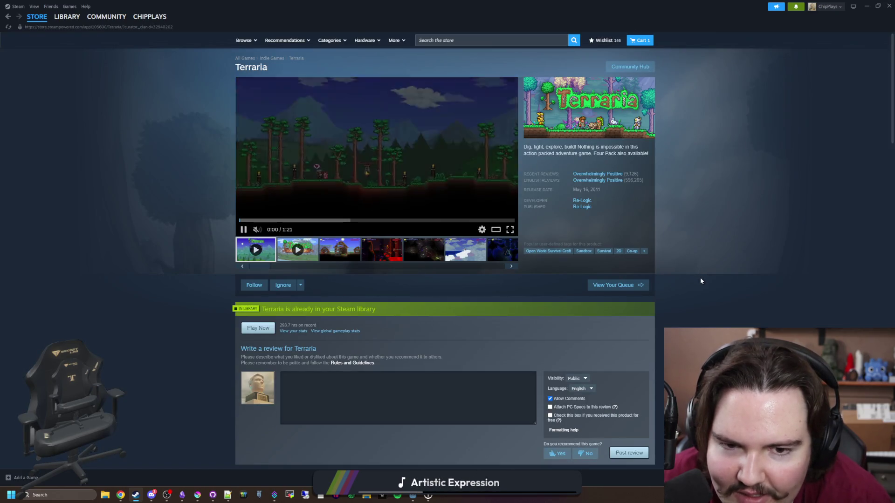
Step: Look over Terraria's purchase and about details, then play the trailer fullscreen
{"action": "scroll", "coordinate": [717, 290], "scroll_direction": "down", "scroll_amount": 8}
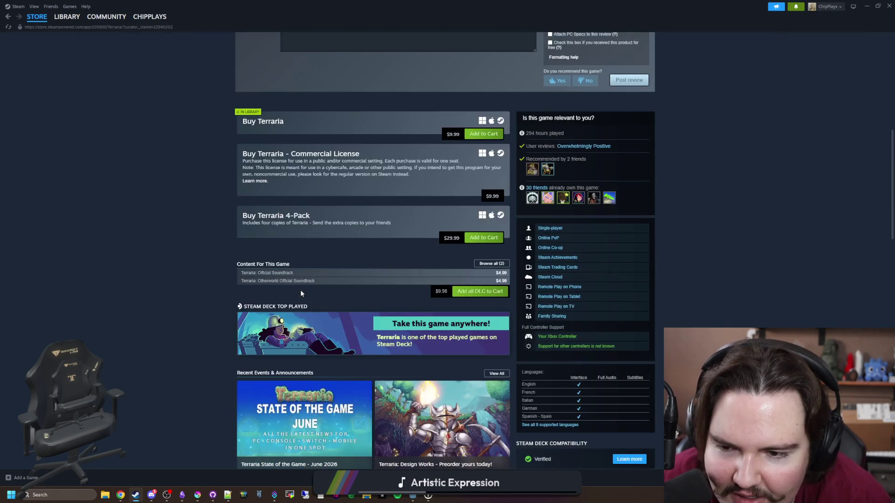
{"action": "scroll", "coordinate": [168, 237], "scroll_direction": "down", "scroll_amount": 3}
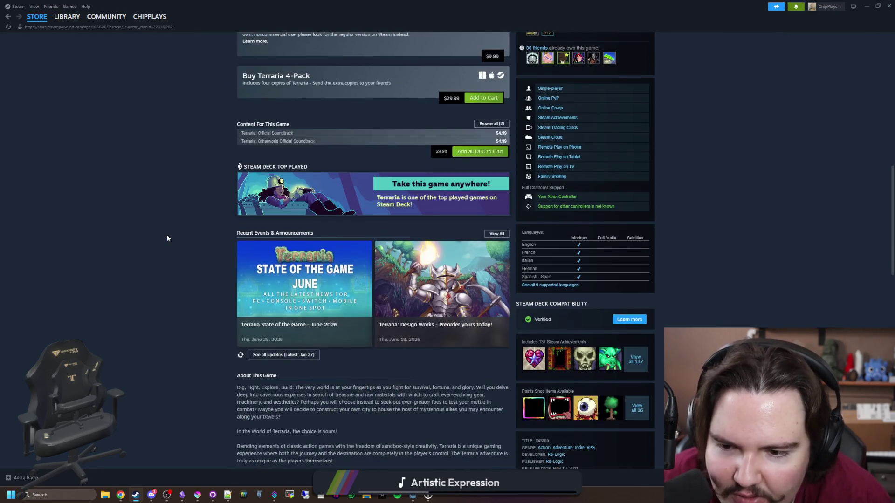
{"action": "scroll", "coordinate": [166, 234], "scroll_direction": "up", "scroll_amount": 10}
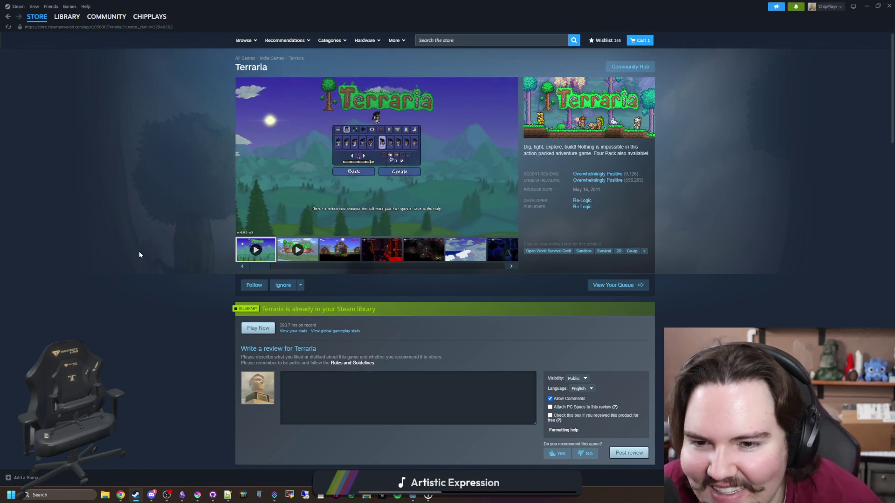
{"action": "mouse_move", "coordinate": [481, 231]}
{"action": "left_click", "coordinate": [511, 230]}
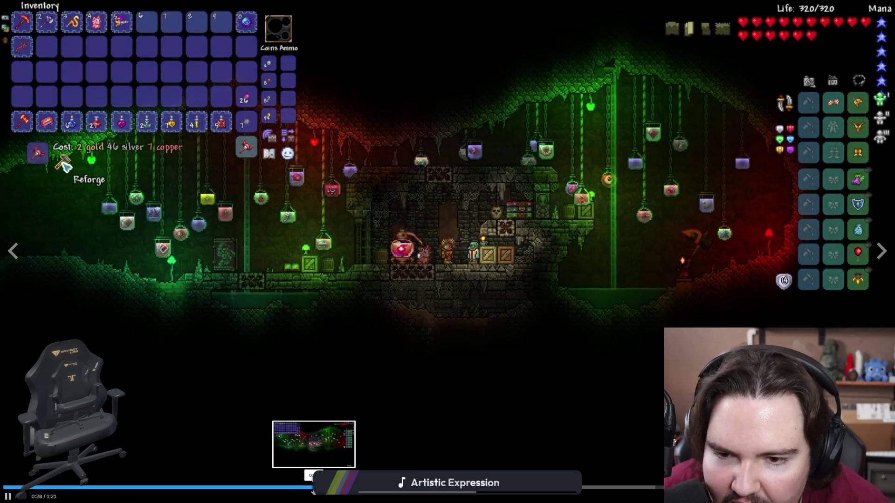
Step: Skip the Terraria trailer ahead to the fishing and sky-island scenes, then exit fullscreen
{"action": "left_click", "coordinate": [268, 487]}
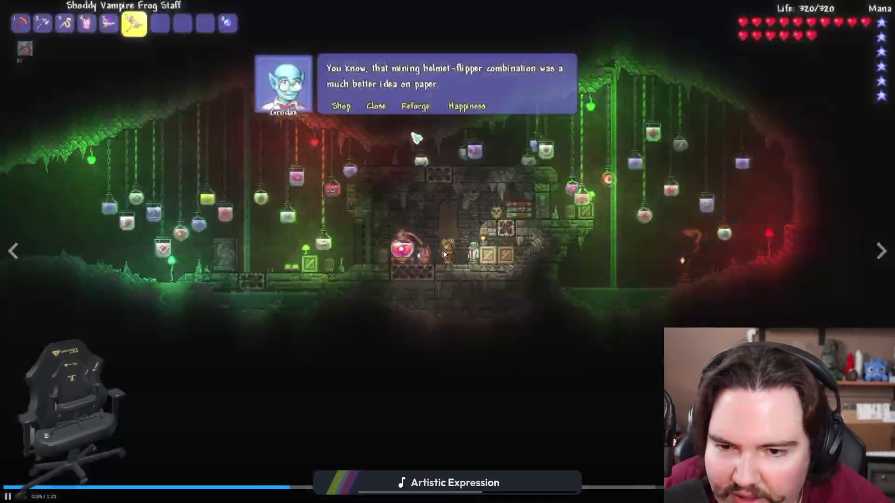
{"action": "left_click", "coordinate": [444, 255]}
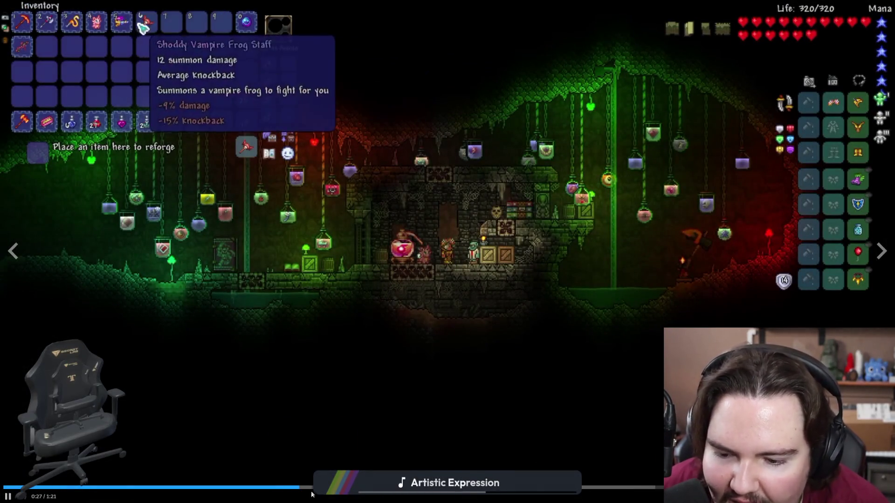
{"action": "left_click", "coordinate": [350, 487]}
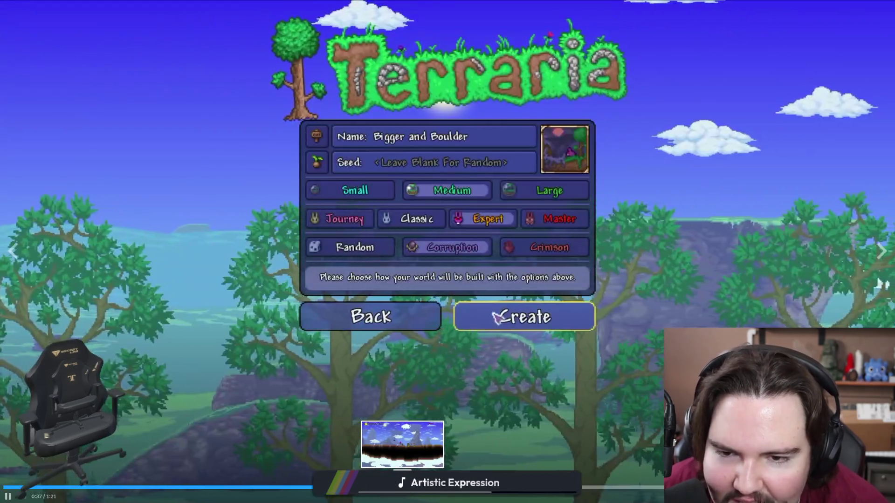
{"action": "left_click", "coordinate": [455, 487]}
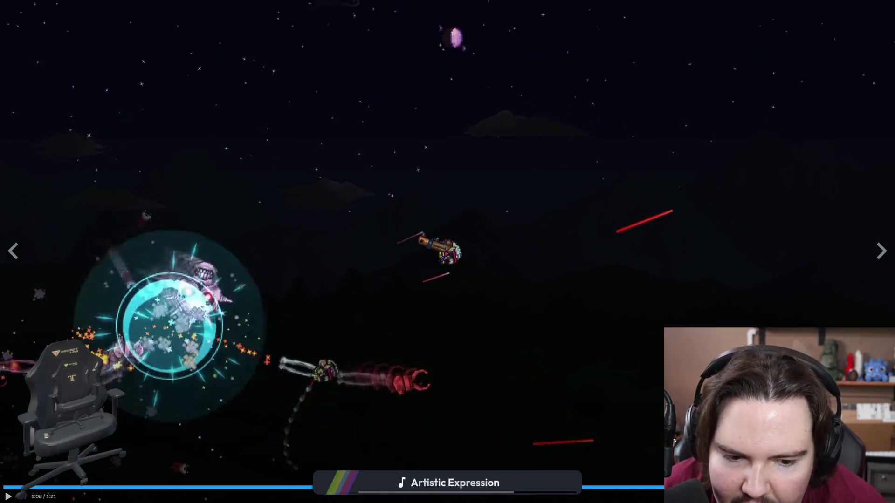
{"action": "key", "text": "space"}
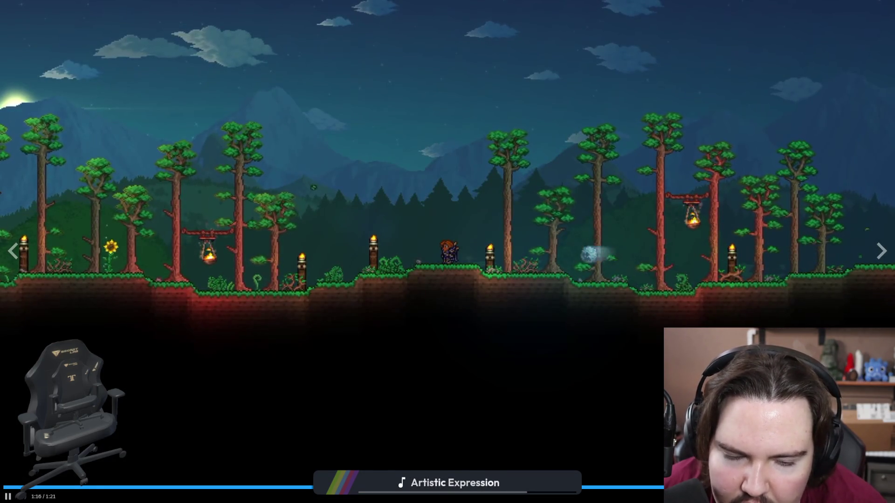
{"action": "key", "text": "Escape"}
Step: Stop the Terraria trailer, skim the store page, and restore Steam to a smaller window
{"action": "left_click", "coordinate": [243, 230]}
{"action": "scroll", "coordinate": [163, 245], "scroll_direction": "down", "scroll_amount": 10}
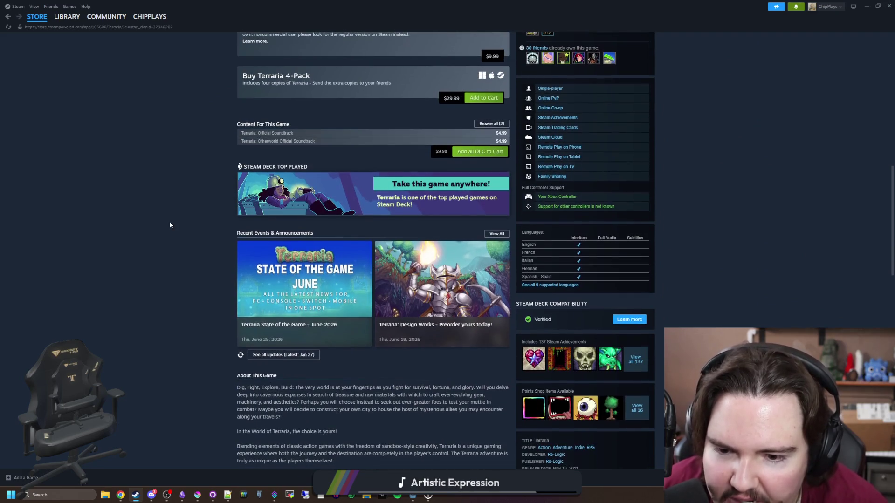
{"action": "scroll", "coordinate": [169, 223], "scroll_direction": "down", "scroll_amount": 15}
{"action": "scroll", "coordinate": [177, 280], "scroll_direction": "up", "scroll_amount": 6}
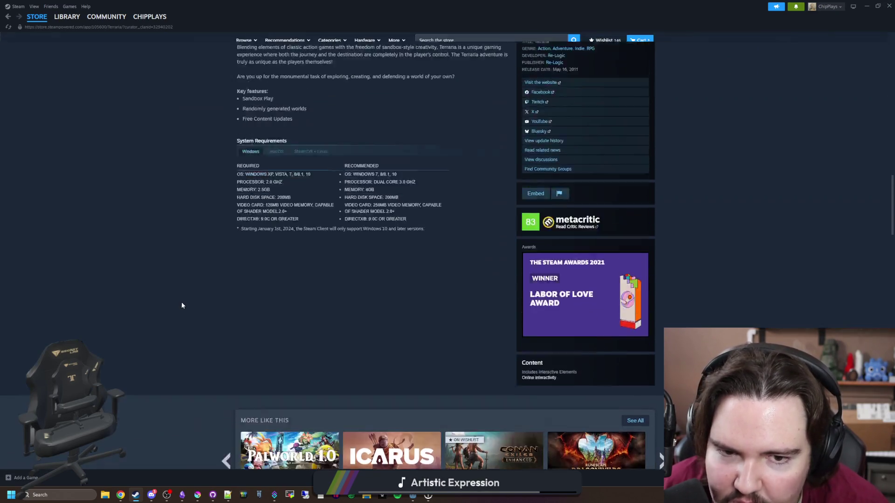
{"action": "scroll", "coordinate": [181, 303], "scroll_direction": "down", "scroll_amount": 20}
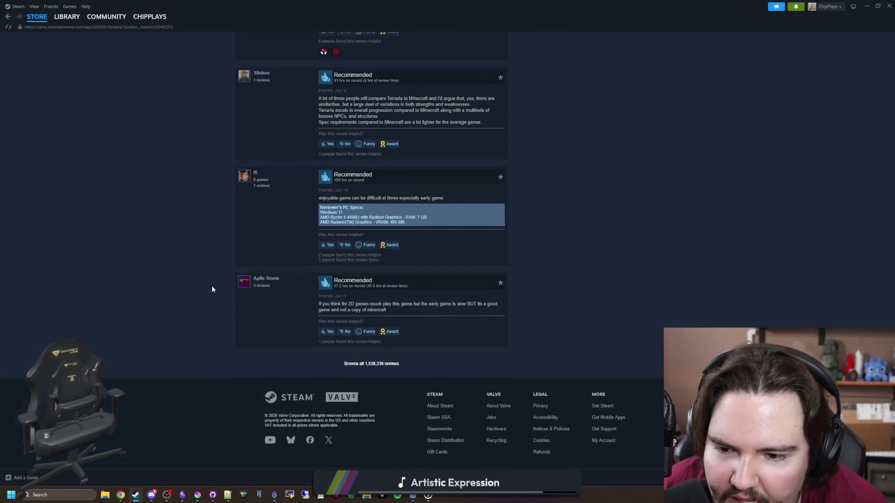
{"action": "scroll", "coordinate": [205, 280], "scroll_direction": "up", "scroll_amount": 20}
{"action": "mouse_move", "coordinate": [351, 6]}
{"action": "left_mouse_down"}
{"action": "mouse_move", "coordinate": [494, 323]}
{"action": "mouse_move", "coordinate": [336, 88]}
{"action": "mouse_move", "coordinate": [357, 56]}
{"action": "mouse_move", "coordinate": [362, 119]}
{"action": "mouse_move", "coordinate": [374, 63]}
{"action": "left_mouse_up"}
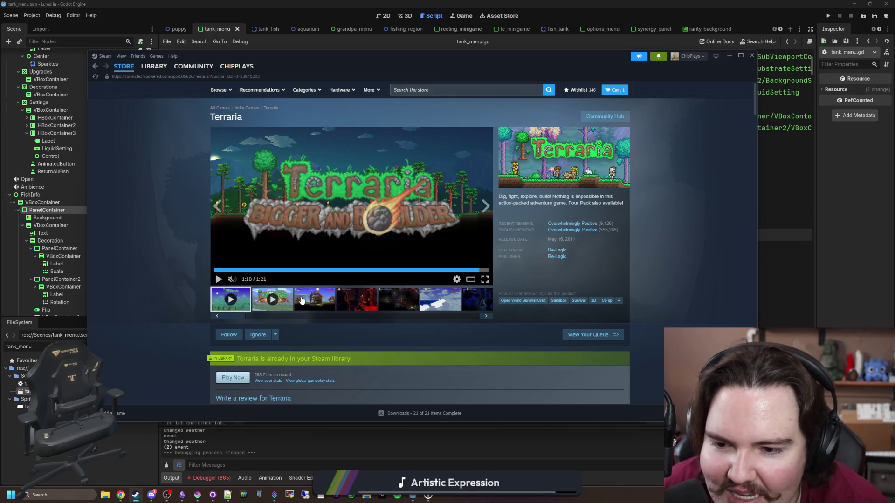
Step: Cycle through Terraria's screenshots from the house shot onward, returning to the house screenshot
{"action": "left_click", "coordinate": [356, 299]}
{"action": "left_click", "coordinate": [396, 303]}
{"action": "left_click", "coordinate": [485, 316]}
{"action": "left_click", "coordinate": [485, 317]}
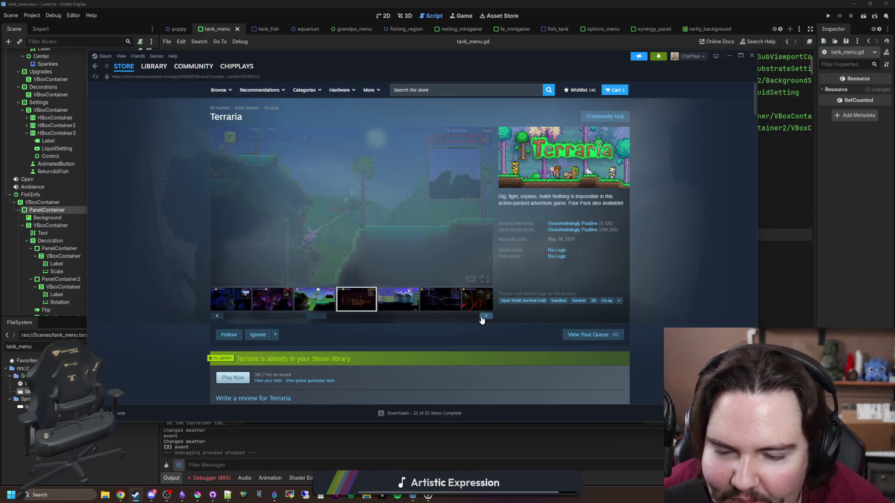
{"action": "left_click", "coordinate": [484, 316]}
{"action": "left_click", "coordinate": [482, 319]}
{"action": "left_click", "coordinate": [482, 319]}
{"action": "left_click", "coordinate": [482, 319]}
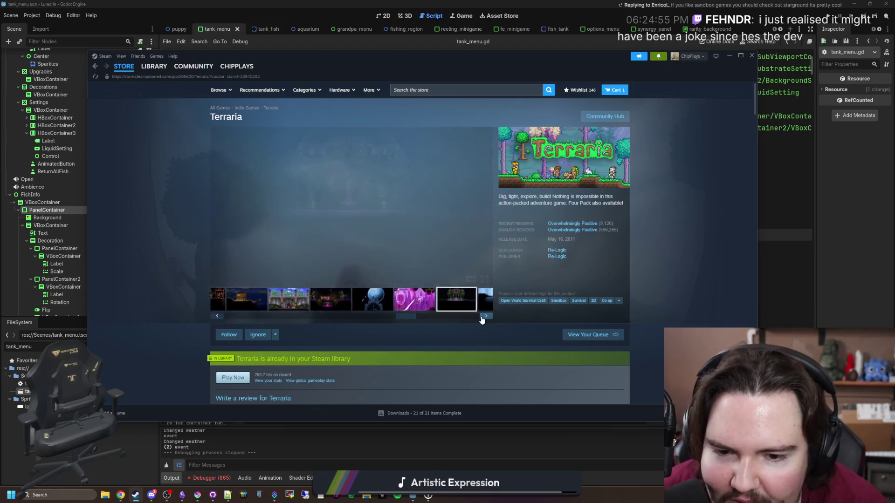
{"action": "left_click", "coordinate": [482, 319]}
{"action": "left_click_drag", "start_coordinate": [472, 317], "coordinate": [235, 317]}
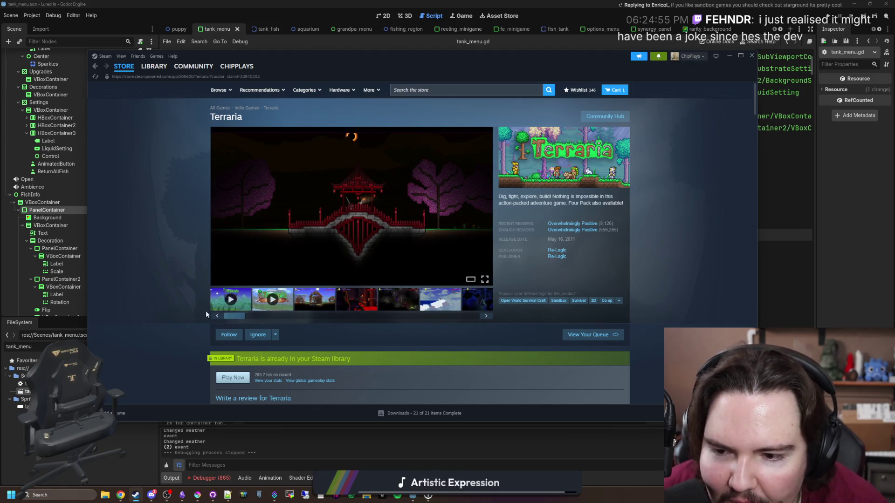
{"action": "left_click", "coordinate": [327, 298]}
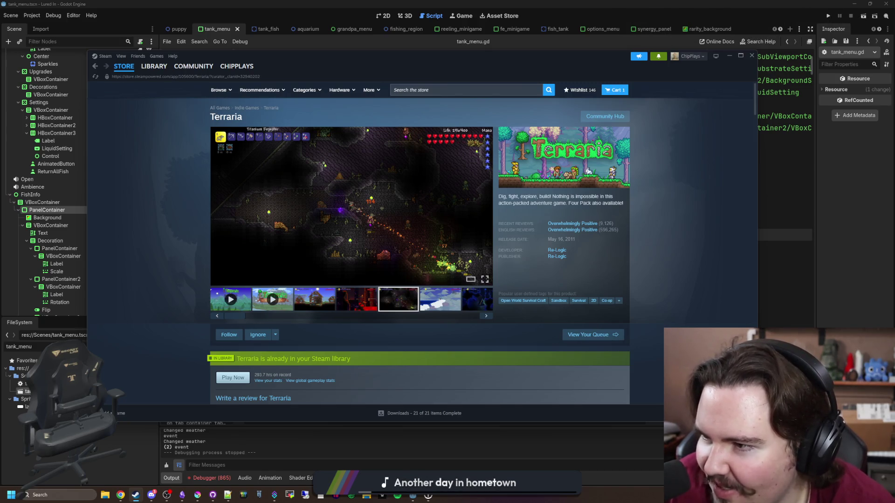
Step: Search the store for 'stargr' and open Starground's store page
{"action": "left_click", "coordinate": [526, 94]}
{"action": "type", "text": "stargr"}
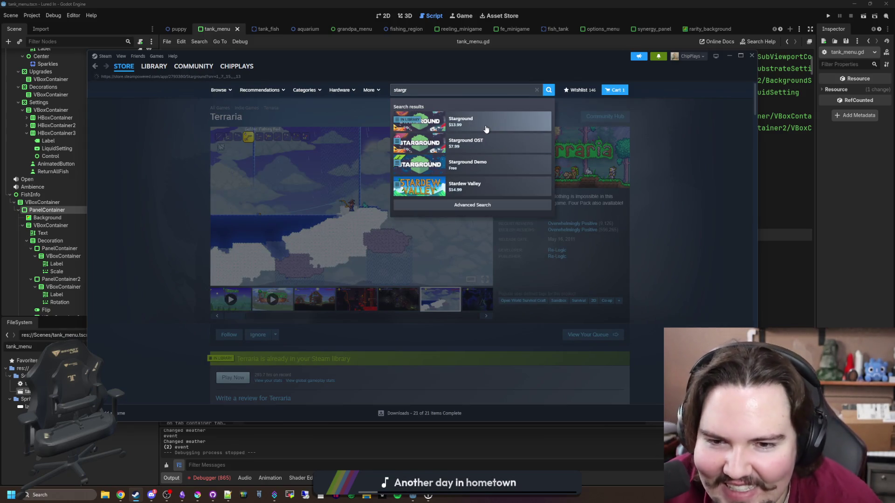
{"action": "left_click", "coordinate": [485, 129]}
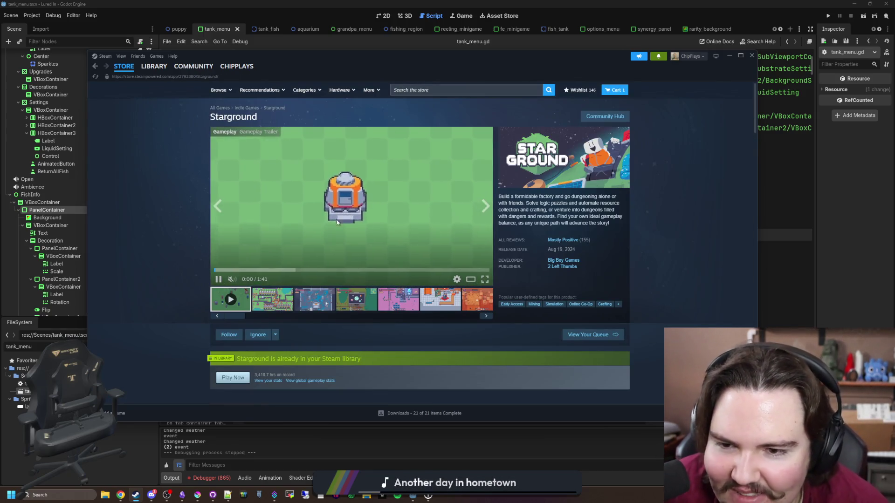
Step: Stop the Starground trailer and step through its screenshots from the fourth one
{"action": "left_click", "coordinate": [273, 300]}
{"action": "left_click", "coordinate": [371, 299]}
{"action": "left_click", "coordinate": [487, 317]}
{"action": "left_click", "coordinate": [486, 316]}
{"action": "left_click", "coordinate": [486, 316]}
{"action": "left_click", "coordinate": [486, 316]}
{"action": "left_click", "coordinate": [486, 317]}
{"action": "left_click", "coordinate": [486, 316]}
{"action": "left_click", "coordinate": [486, 316]}
{"action": "left_click", "coordinate": [487, 316]}
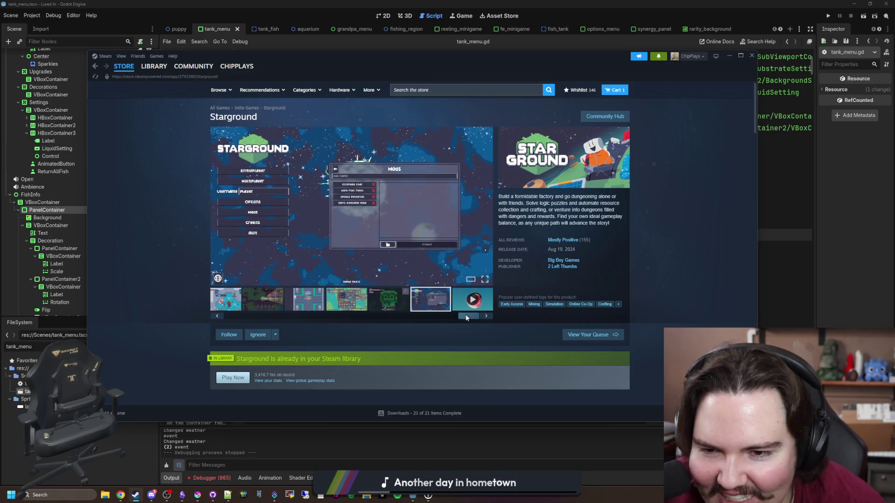
{"action": "left_click_drag", "start_coordinate": [456, 317], "coordinate": [233, 316]}
Step: Show the Starground factory screenshot and cycle the gallery back around to the trailer
{"action": "left_click", "coordinate": [273, 299]}
{"action": "left_click", "coordinate": [346, 300]}
{"action": "left_click", "coordinate": [486, 316]}
{"action": "left_click", "coordinate": [487, 316]}
{"action": "left_click", "coordinate": [486, 317]}
{"action": "left_click", "coordinate": [487, 317]}
{"action": "left_click", "coordinate": [486, 316]}
{"action": "left_click", "coordinate": [487, 316]}
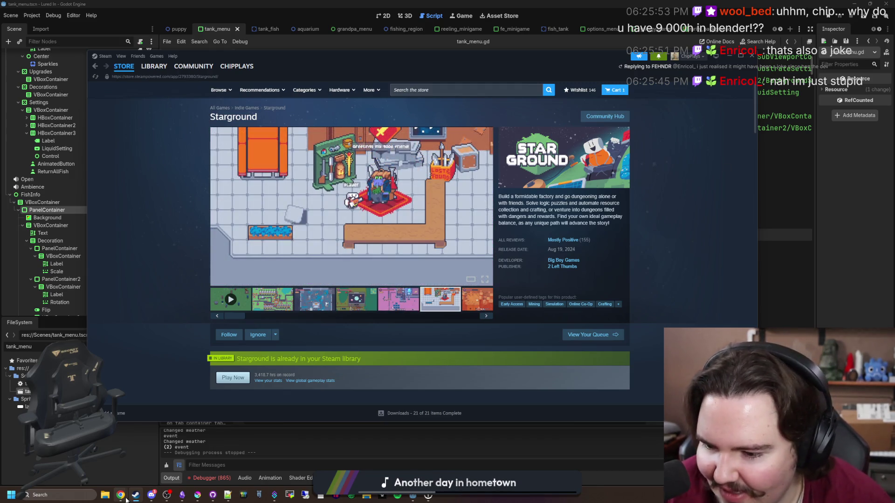
Step: Google 'pantera' in a new Chrome tab, then minimize the browser
{"action": "mouse_move", "coordinate": [125, 498]}
{"action": "left_click", "coordinate": [269, 460]}
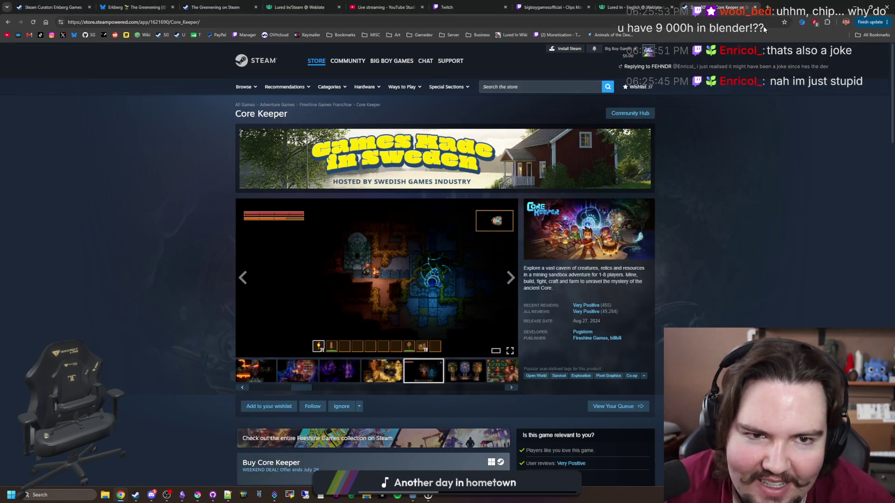
{"action": "left_click", "coordinate": [768, 7]}
{"action": "type", "text": "pantera"}
{"action": "key", "text": "Return"}
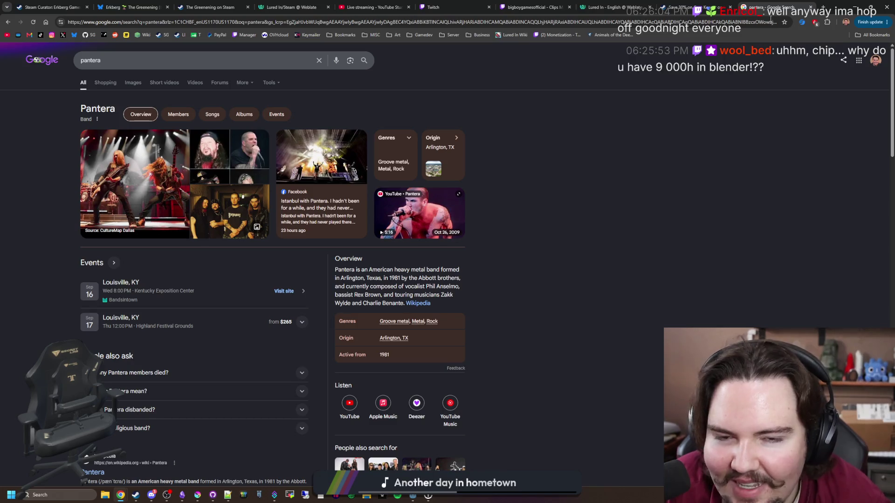
{"action": "left_click", "coordinate": [856, 7]}
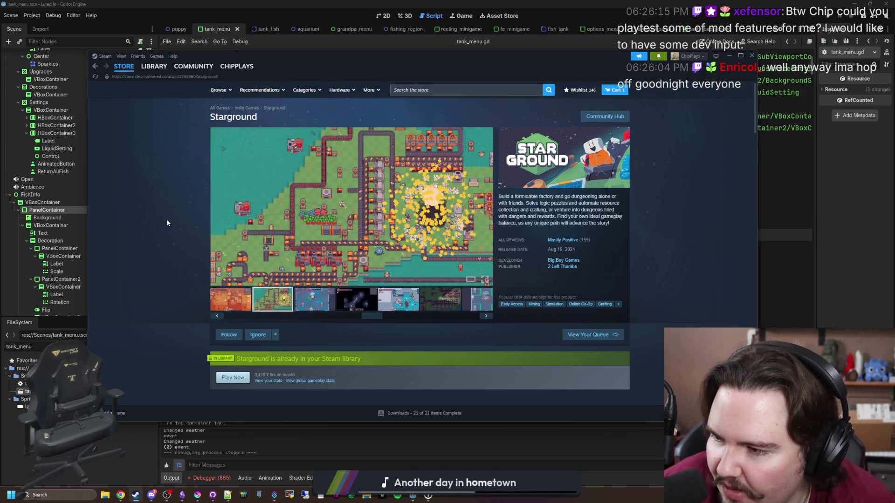
Step: Search the library for 'blend', open Blender, and scroll its update news to 2025 releases
{"action": "left_click", "coordinate": [154, 66]}
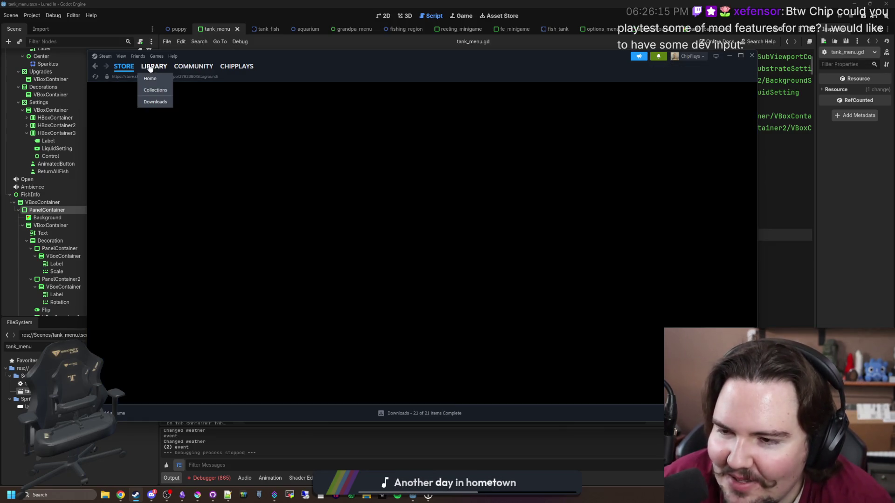
{"action": "left_click", "coordinate": [192, 114]}
{"action": "key", "text": "BackSpace"}
{"action": "key", "text": "BackSpace"}
{"action": "key", "text": "BackSpace"}
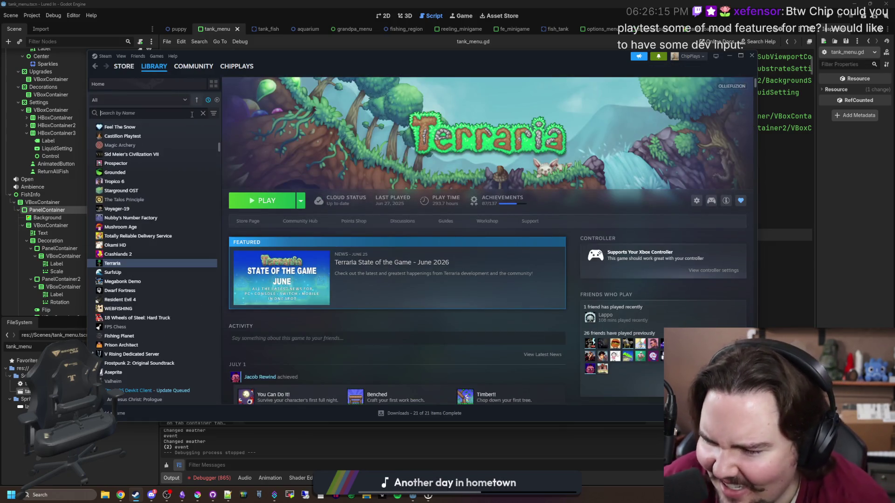
{"action": "type", "text": "blend"}
{"action": "left_click", "coordinate": [116, 135]}
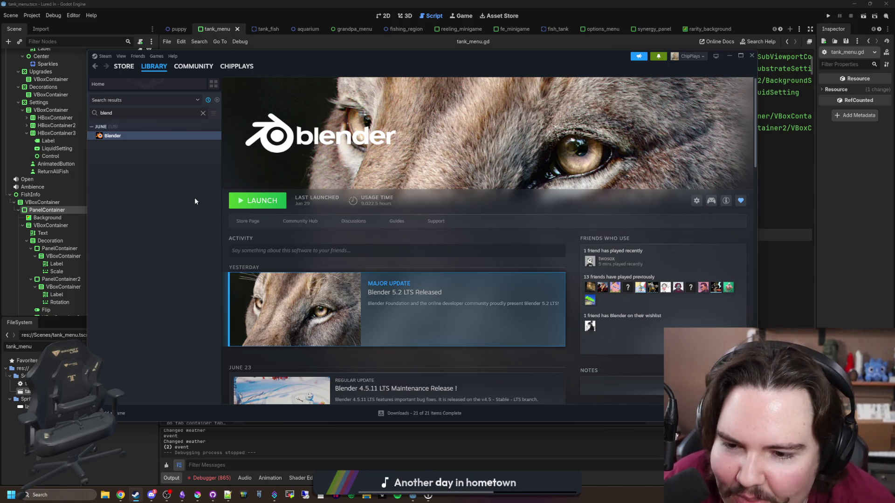
{"action": "scroll", "coordinate": [376, 260], "scroll_direction": "down", "scroll_amount": 15}
{"action": "scroll", "coordinate": [376, 260], "scroll_direction": "down", "scroll_amount": 10}
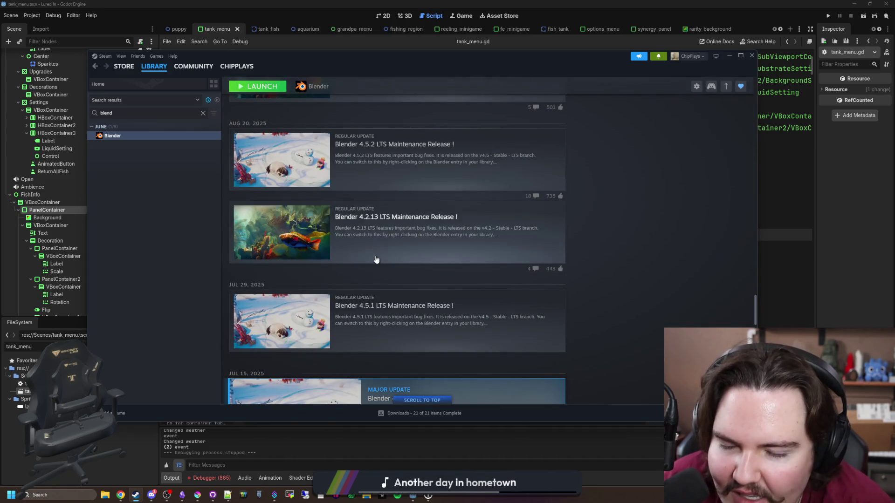
{"action": "scroll", "coordinate": [377, 260], "scroll_direction": "up", "scroll_amount": 20}
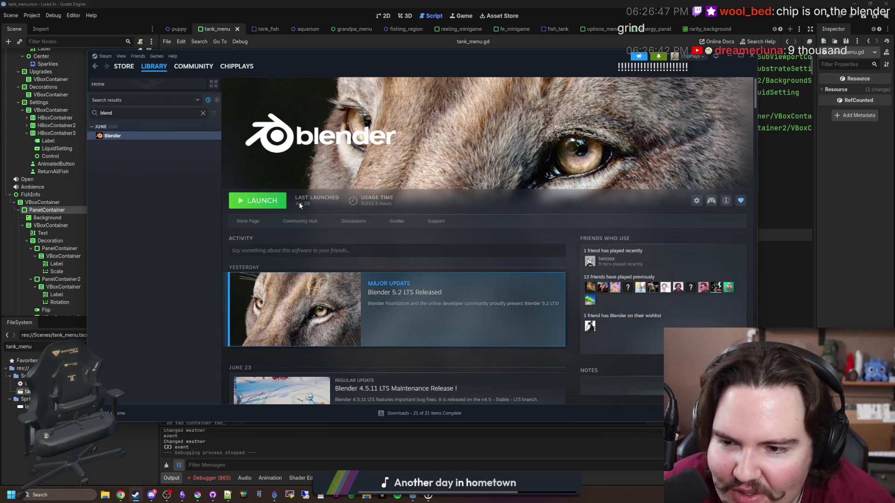
{"action": "right_click", "coordinate": [122, 135]}
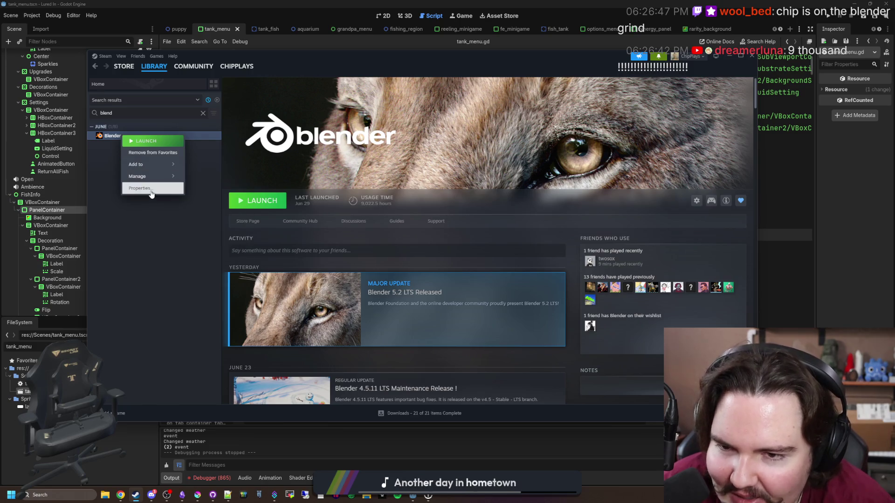
{"action": "left_click", "coordinate": [152, 191]}
{"action": "left_click", "coordinate": [314, 194]}
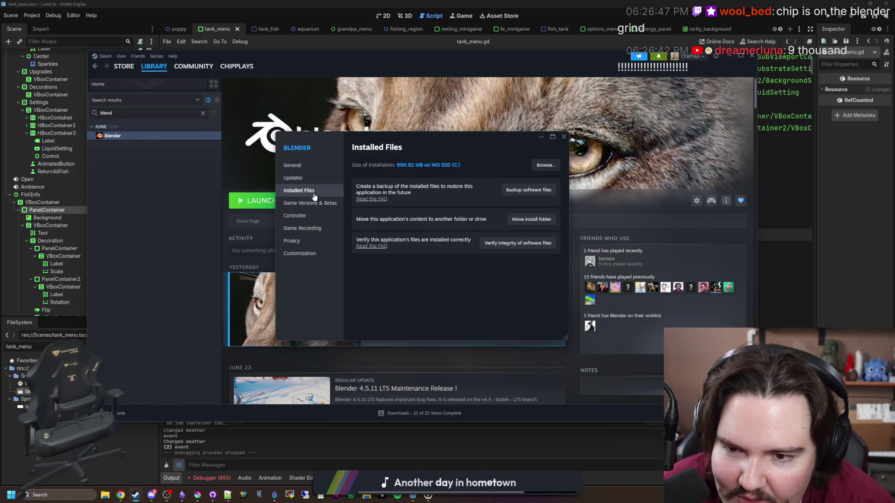
{"action": "left_click", "coordinate": [313, 203]}
{"action": "left_click", "coordinate": [309, 216]}
{"action": "left_click", "coordinate": [321, 204]}
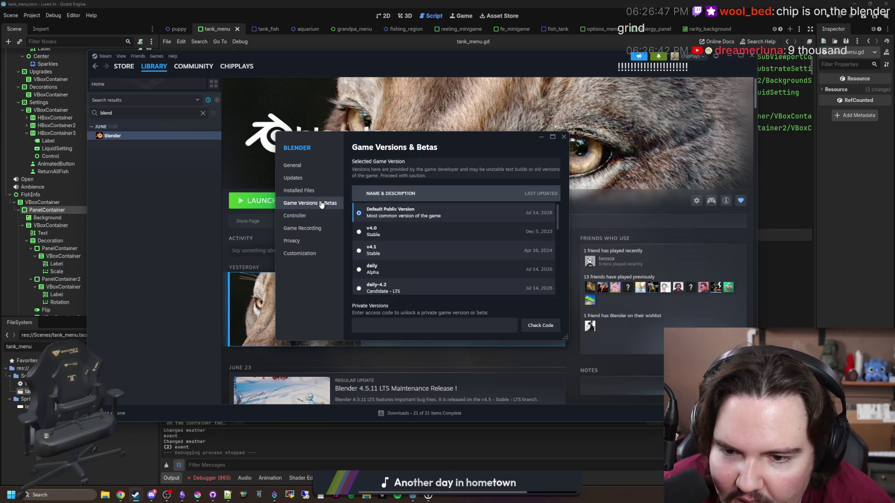
{"action": "left_click", "coordinate": [298, 178]}
{"action": "left_click", "coordinate": [307, 165]}
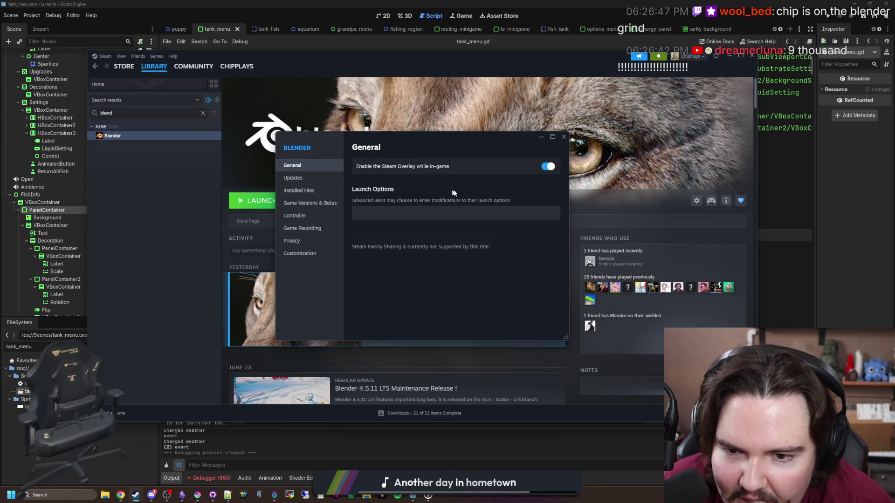
{"action": "left_click", "coordinate": [564, 137]}
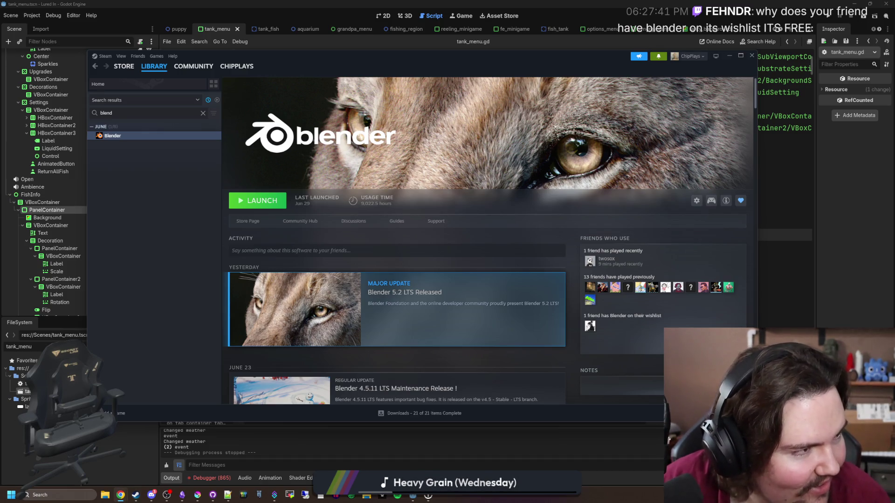
Step: Load the Steamworks partner dashboard and open Lured In's app page in a new tab
{"action": "left_click", "coordinate": [120, 495]}
{"action": "type", "text": "partner"}
{"action": "key", "text": "Return"}
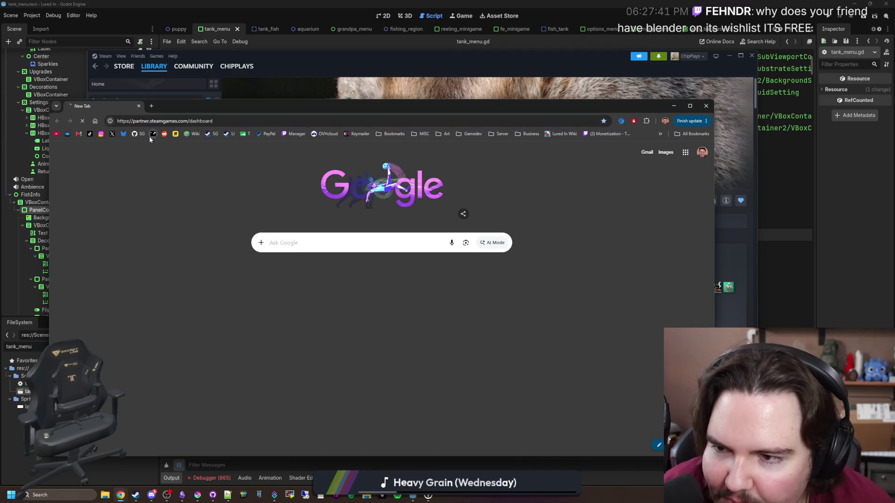
{"action": "left_click_drag", "start_coordinate": [203, 106], "coordinate": [285, 80]}
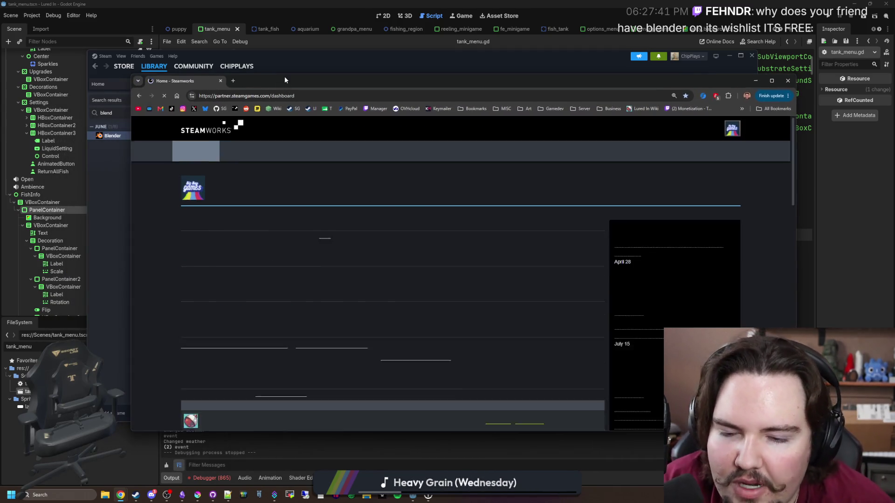
{"action": "mouse_move", "coordinate": [298, 129]}
{"action": "middle_click", "coordinate": [290, 201]}
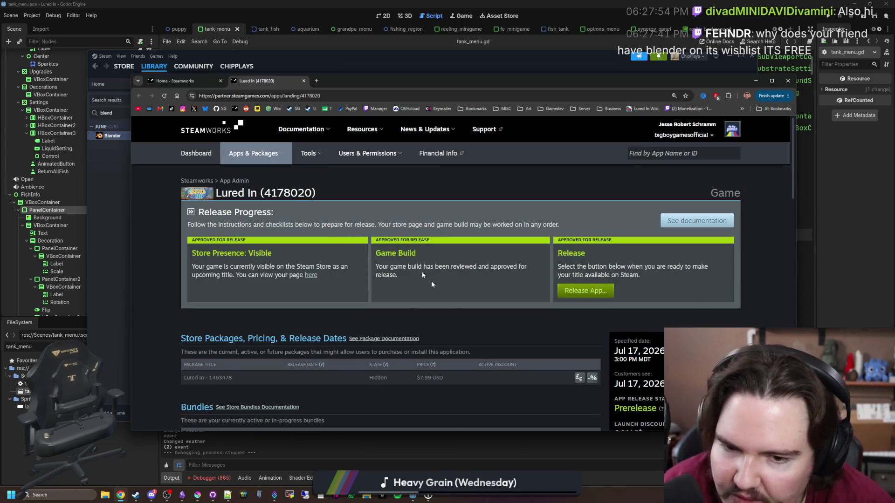
Step: Open Lured In's detailed wishlist breakdown from its app page
{"action": "scroll", "coordinate": [448, 308], "scroll_direction": "down", "scroll_amount": 5}
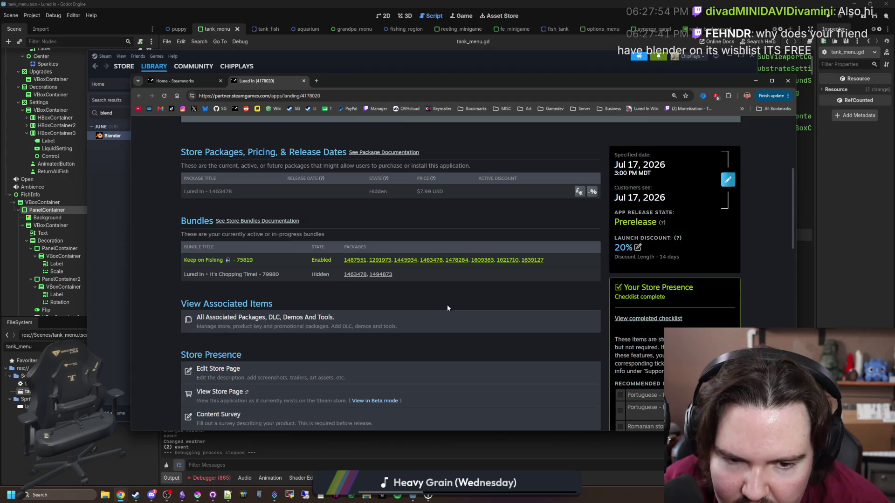
{"action": "scroll", "coordinate": [446, 308], "scroll_direction": "down", "scroll_amount": 8}
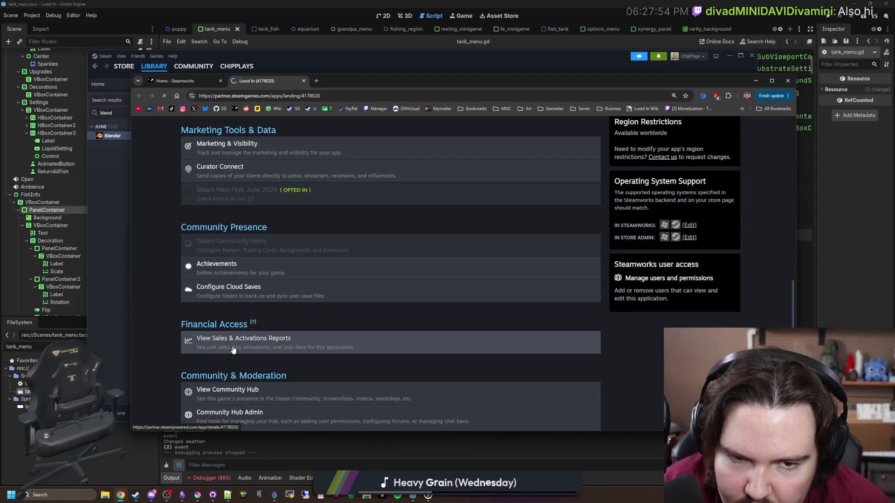
{"action": "scroll", "coordinate": [381, 306], "scroll_direction": "down", "scroll_amount": 3}
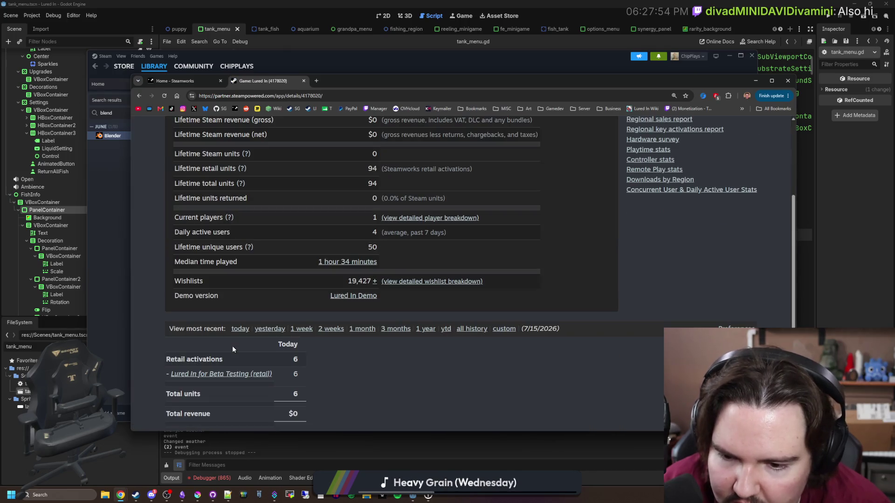
{"action": "left_click", "coordinate": [417, 287]}
Step: Switch Lured In's wishlist report to all history
{"action": "scroll", "coordinate": [358, 235], "scroll_direction": "down", "scroll_amount": 5}
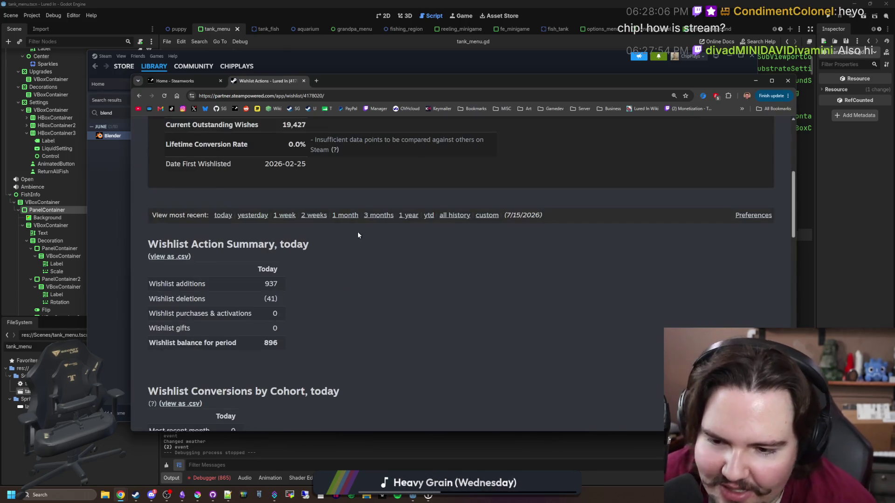
{"action": "scroll", "coordinate": [266, 344], "scroll_direction": "down", "scroll_amount": 14}
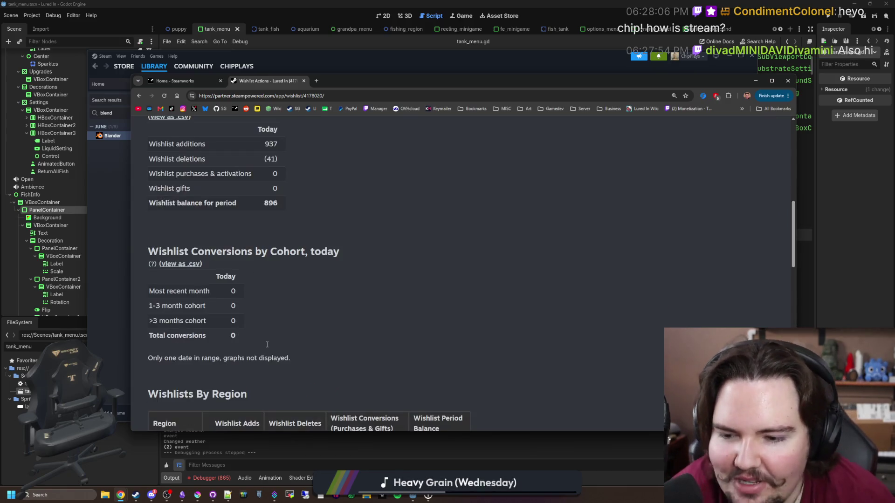
{"action": "scroll", "coordinate": [268, 344], "scroll_direction": "down", "scroll_amount": 5}
{"action": "scroll", "coordinate": [451, 228], "scroll_direction": "up", "scroll_amount": 18}
{"action": "left_click", "coordinate": [456, 215]}
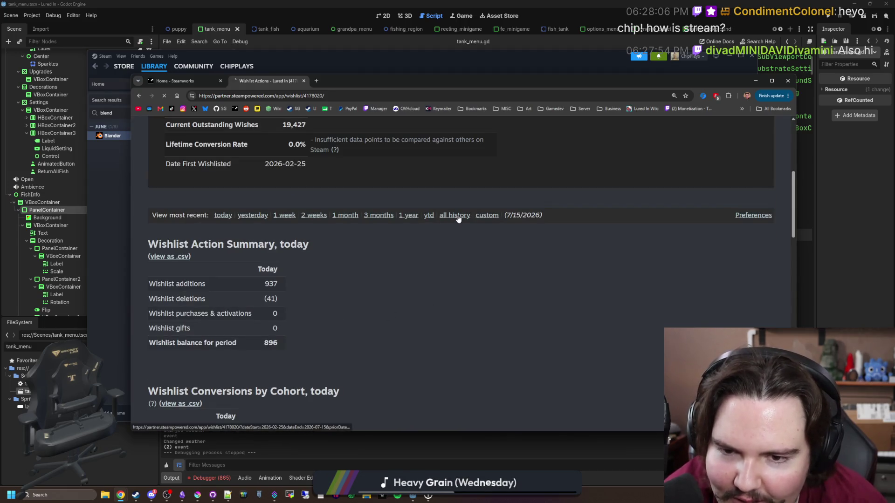
Step: Review the all-history wishlist figures, 19,427 outstanding, then return to the Home tab
{"action": "scroll", "coordinate": [442, 245], "scroll_direction": "down", "scroll_amount": 4}
{"action": "scroll", "coordinate": [441, 245], "scroll_direction": "down", "scroll_amount": 5}
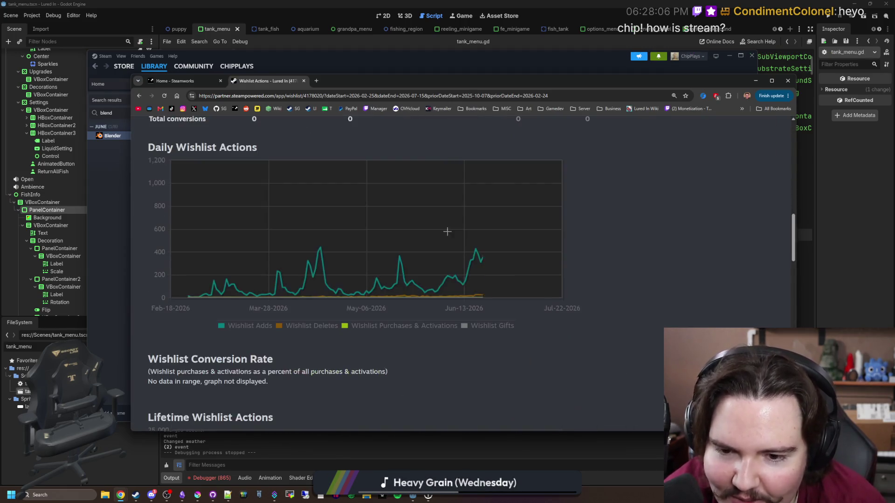
{"action": "mouse_move", "coordinate": [540, 192]}
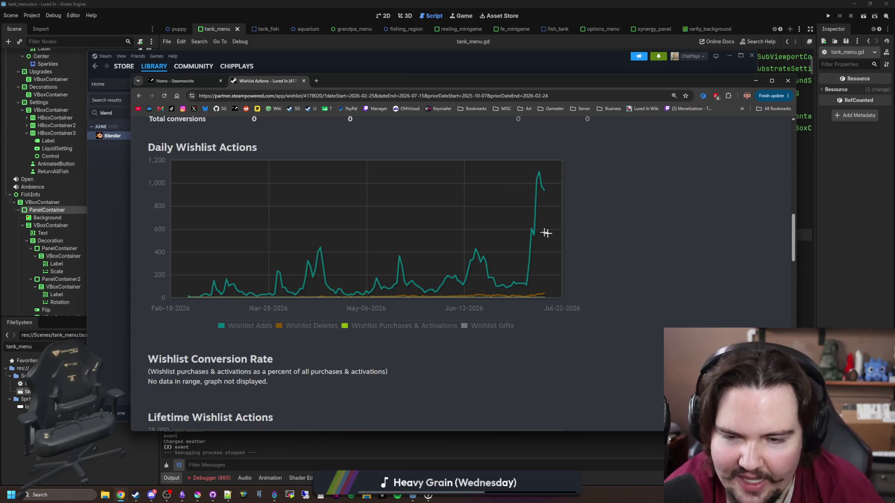
{"action": "scroll", "coordinate": [552, 284], "scroll_direction": "down", "scroll_amount": 3}
{"action": "scroll", "coordinate": [553, 286], "scroll_direction": "down", "scroll_amount": 2}
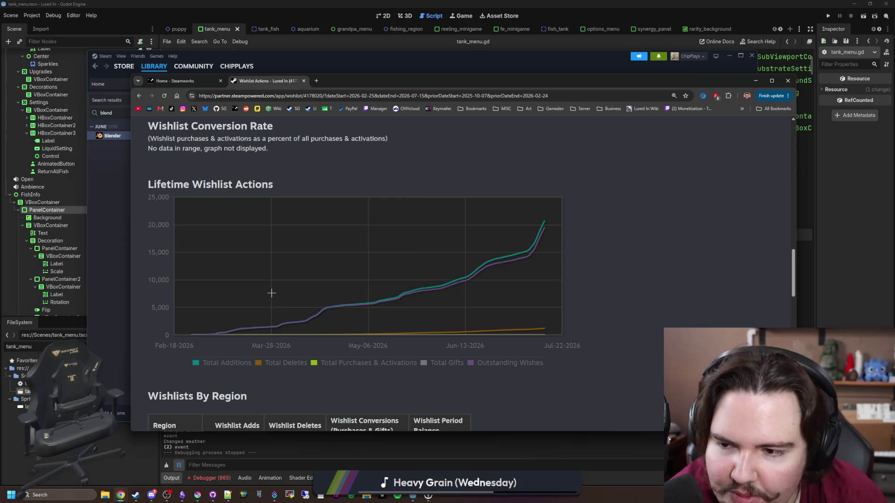
{"action": "mouse_move", "coordinate": [544, 229]}
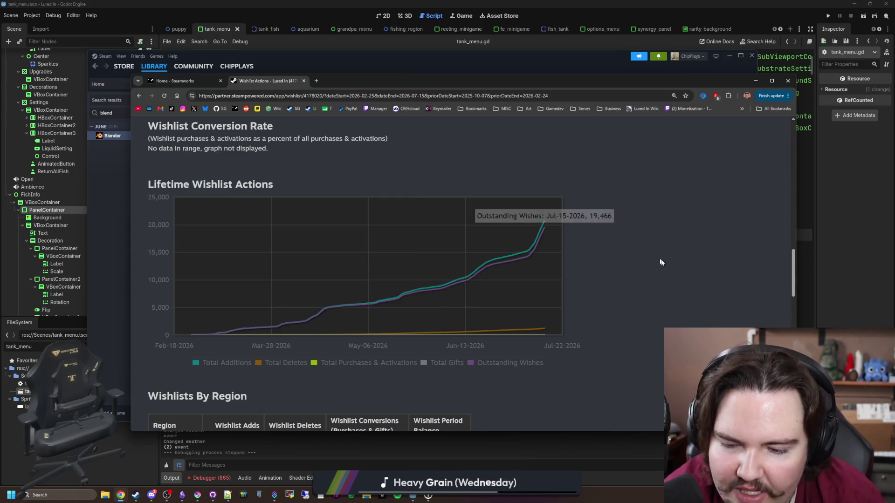
{"action": "scroll", "coordinate": [661, 261], "scroll_direction": "down", "scroll_amount": 15}
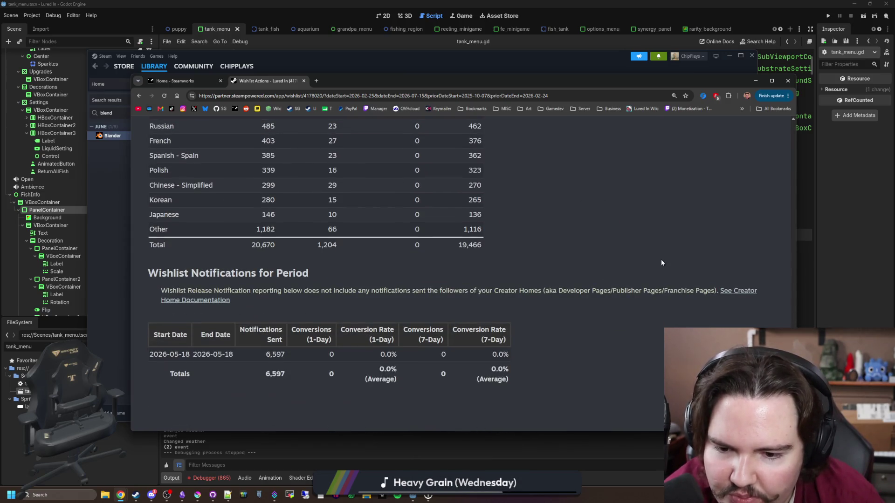
{"action": "scroll", "coordinate": [242, 282], "scroll_direction": "up", "scroll_amount": 15}
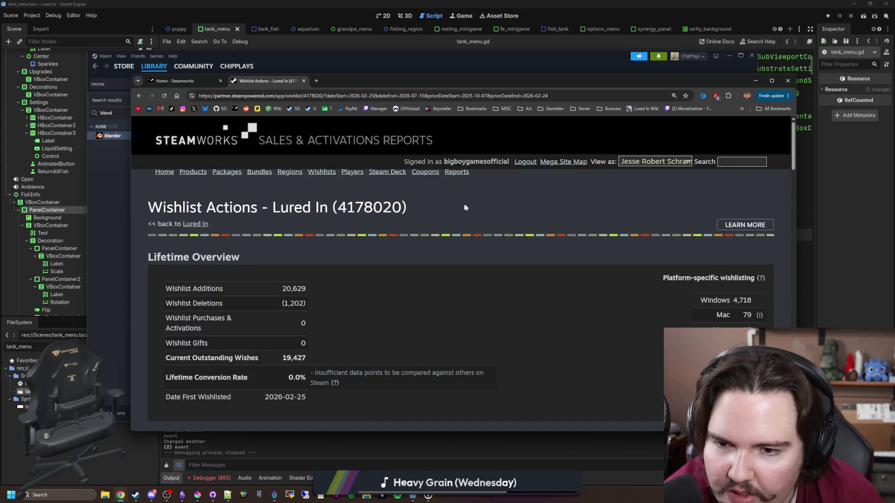
{"action": "left_click", "coordinate": [177, 78]}
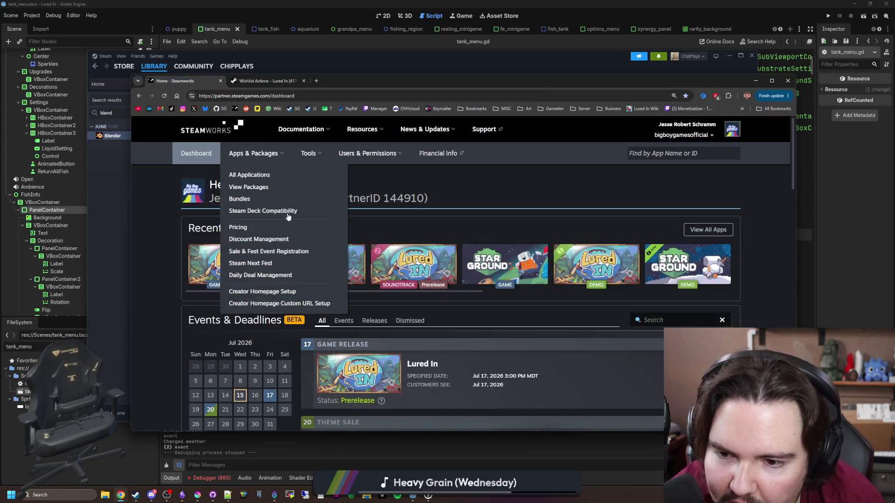
Step: Open Starground in a new tab and show its detailed wishlist breakdown for all history
{"action": "middle_click", "coordinate": [502, 273]}
{"action": "left_click", "coordinate": [350, 83]}
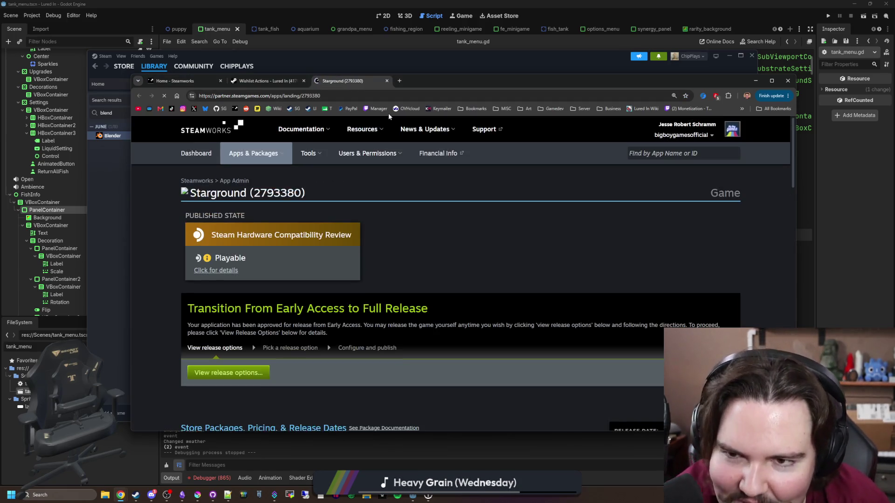
{"action": "scroll", "coordinate": [273, 335], "scroll_direction": "down", "scroll_amount": 15}
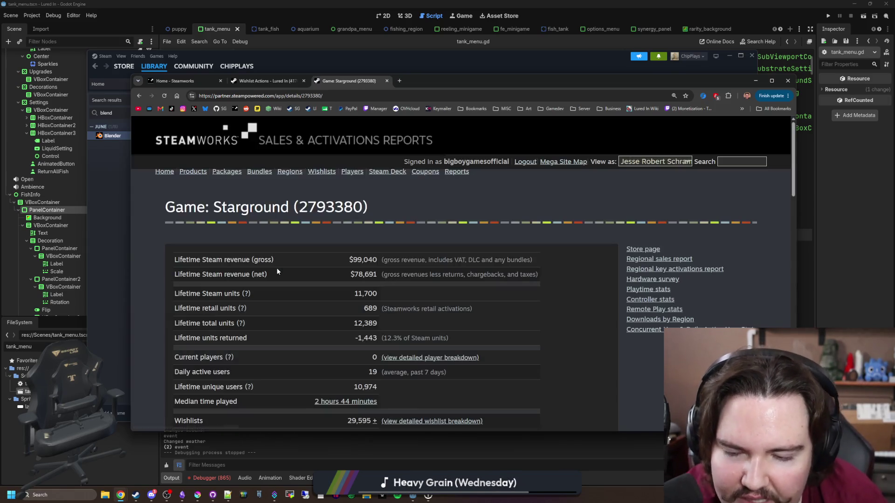
{"action": "scroll", "coordinate": [276, 268], "scroll_direction": "down", "scroll_amount": 3}
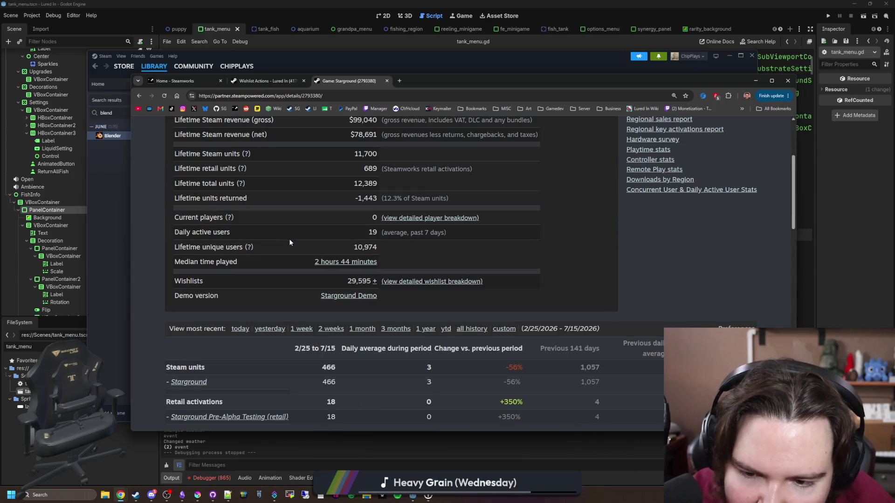
{"action": "left_click", "coordinate": [404, 287]}
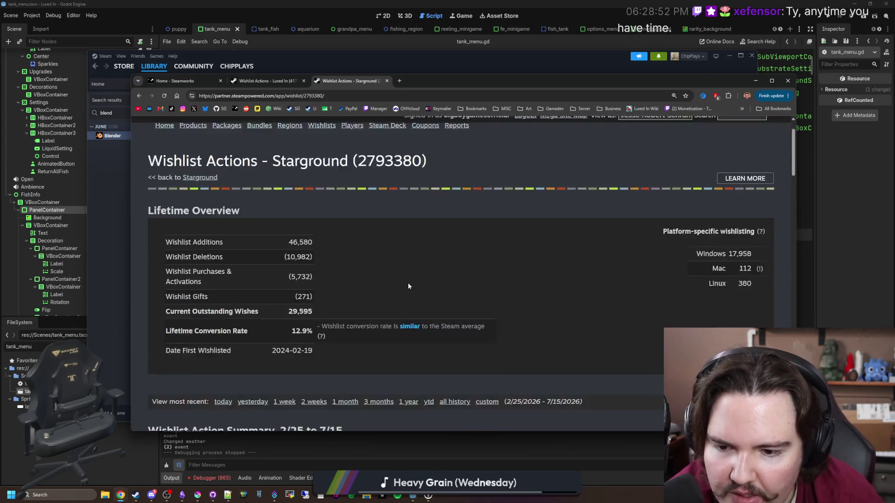
{"action": "scroll", "coordinate": [408, 286], "scroll_direction": "down", "scroll_amount": 3}
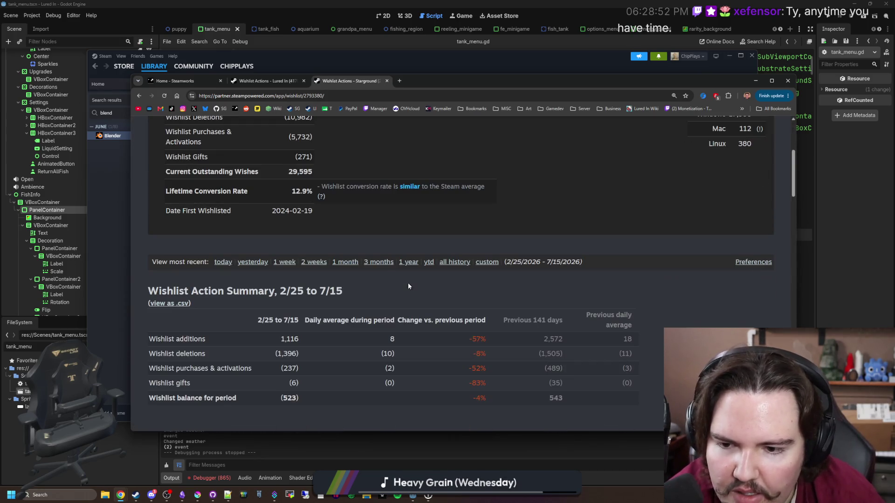
{"action": "left_click", "coordinate": [458, 263]}
Step: Review Starground's wishlist figures (29,595 outstanding wishes, 12.9% conversion), then close its tab
{"action": "scroll", "coordinate": [452, 262], "scroll_direction": "down", "scroll_amount": 13}
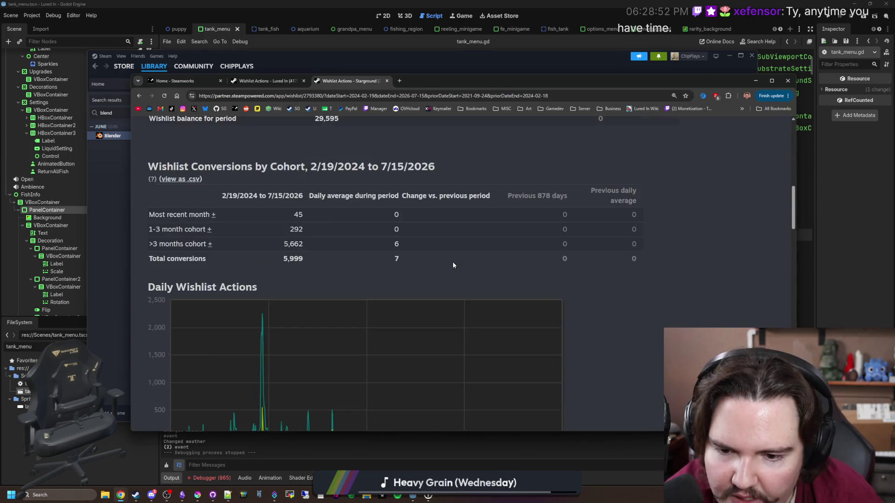
{"action": "scroll", "coordinate": [266, 272], "scroll_direction": "down", "scroll_amount": 4}
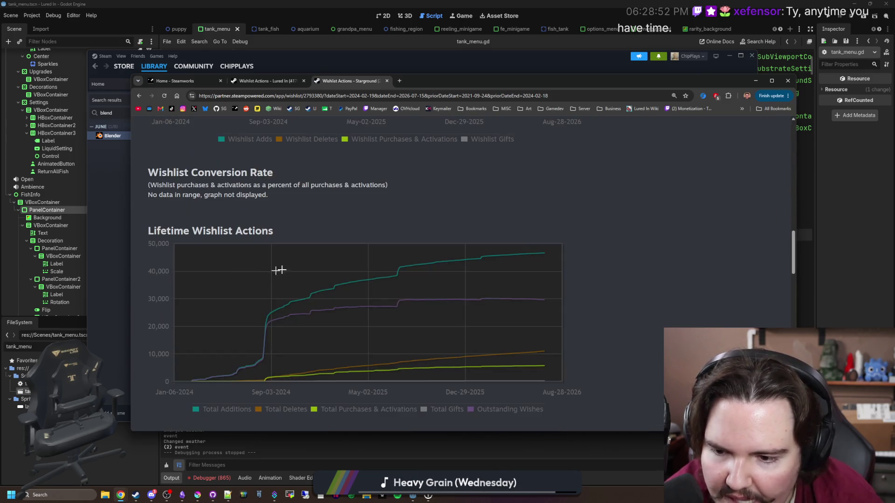
{"action": "mouse_move", "coordinate": [267, 320]}
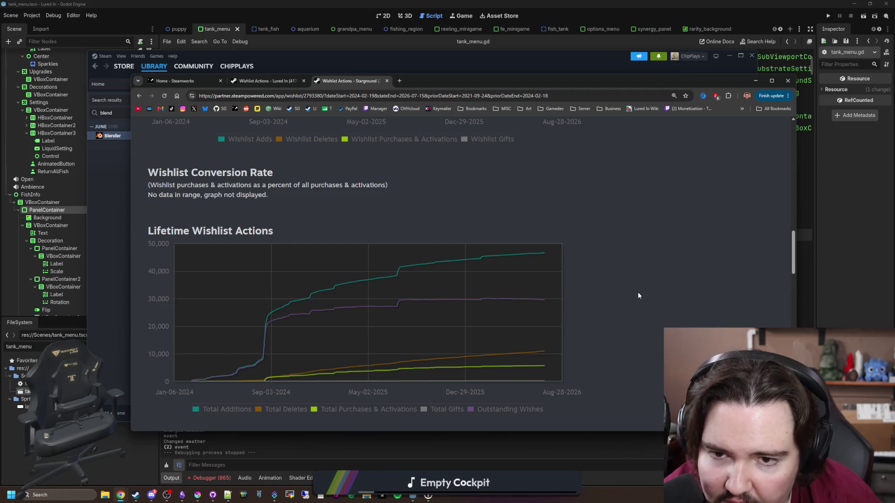
{"action": "scroll", "coordinate": [639, 296], "scroll_direction": "down", "scroll_amount": 15}
{"action": "scroll", "coordinate": [540, 303], "scroll_direction": "up", "scroll_amount": 8}
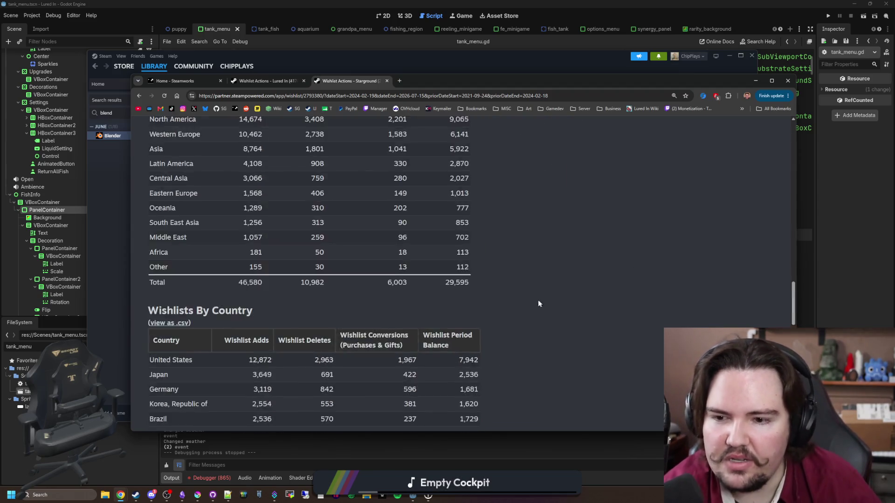
{"action": "scroll", "coordinate": [540, 303], "scroll_direction": "up", "scroll_amount": 8}
{"action": "scroll", "coordinate": [266, 311], "scroll_direction": "up", "scroll_amount": 2}
{"action": "scroll", "coordinate": [414, 194], "scroll_direction": "up", "scroll_amount": 10}
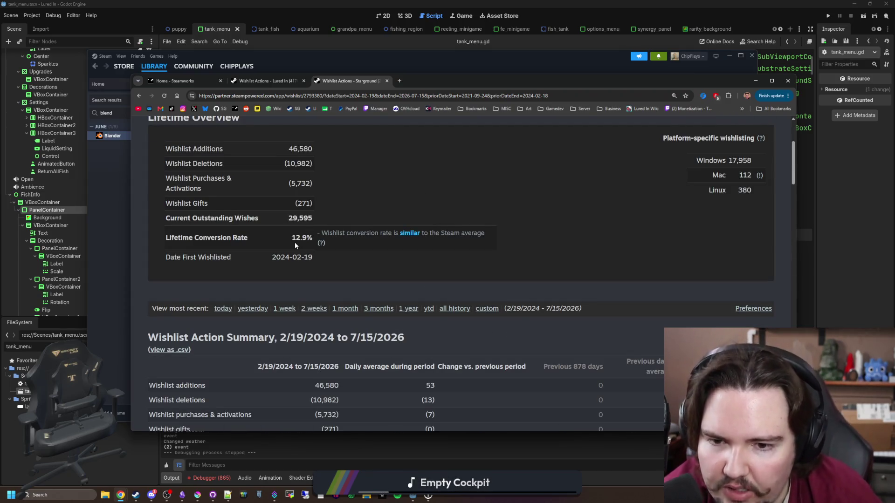
{"action": "mouse_move", "coordinate": [321, 246]}
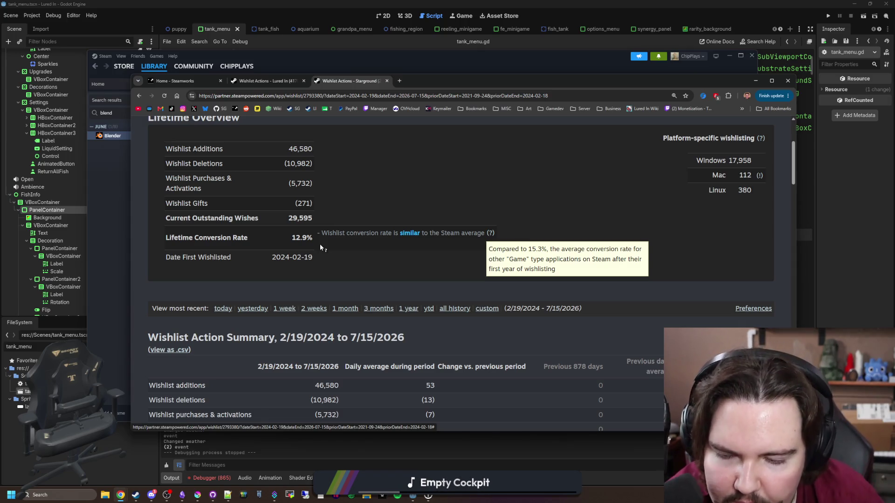
{"action": "scroll", "coordinate": [355, 275], "scroll_direction": "up", "scroll_amount": 2}
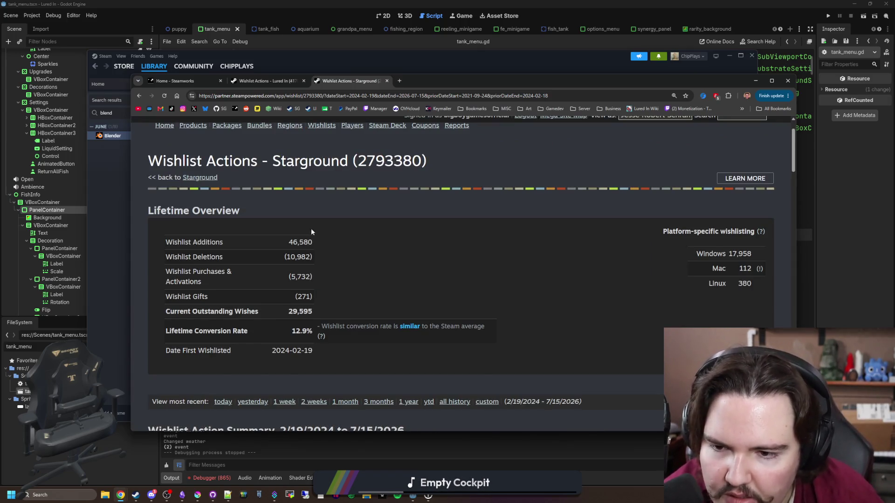
{"action": "left_click", "coordinate": [387, 81]}
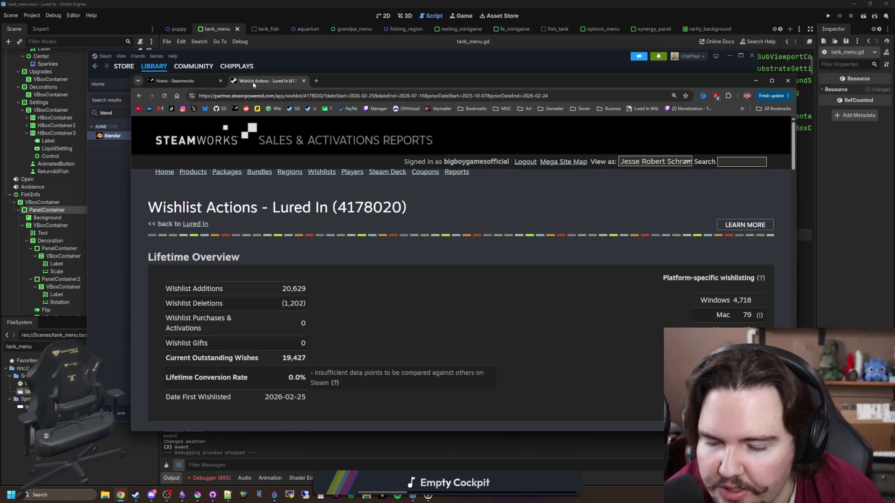
Step: Close the Lured In wishlist tab and the last Steamworks tab
{"action": "left_click", "coordinate": [304, 81]}
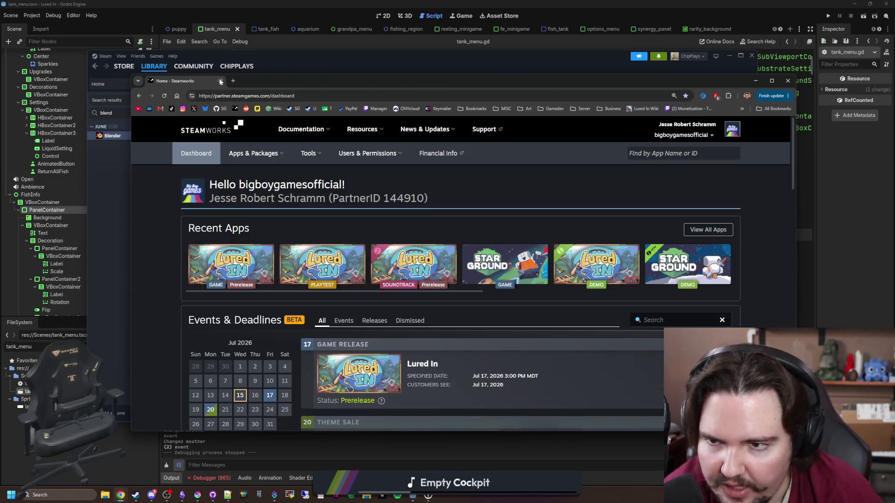
{"action": "left_click", "coordinate": [221, 81]}
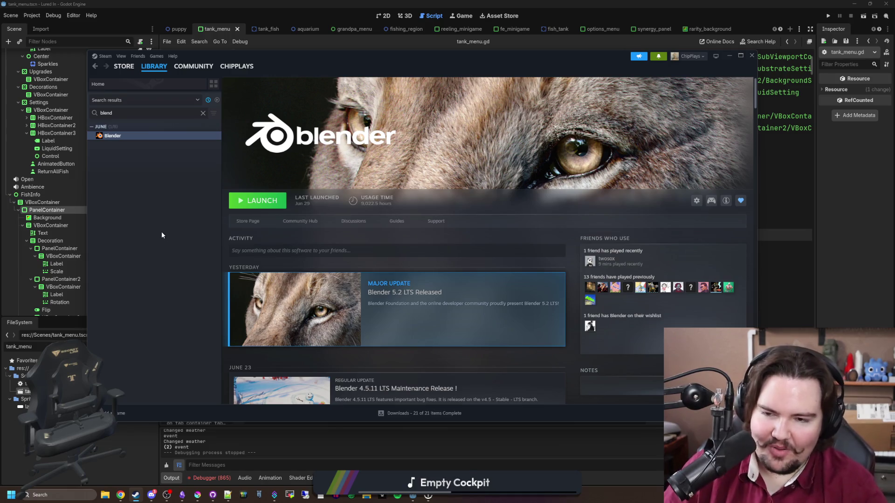
Step: In a new Chrome window, search YouTube for 'kane' and open the Kane Pixels channel's video list
{"action": "left_click", "coordinate": [121, 496]}
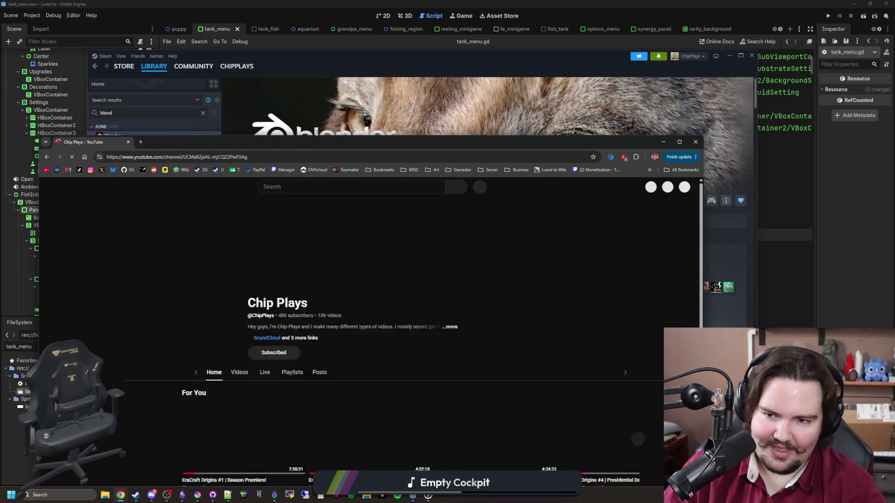
{"action": "left_click_drag", "start_coordinate": [269, 142], "coordinate": [303, 112]}
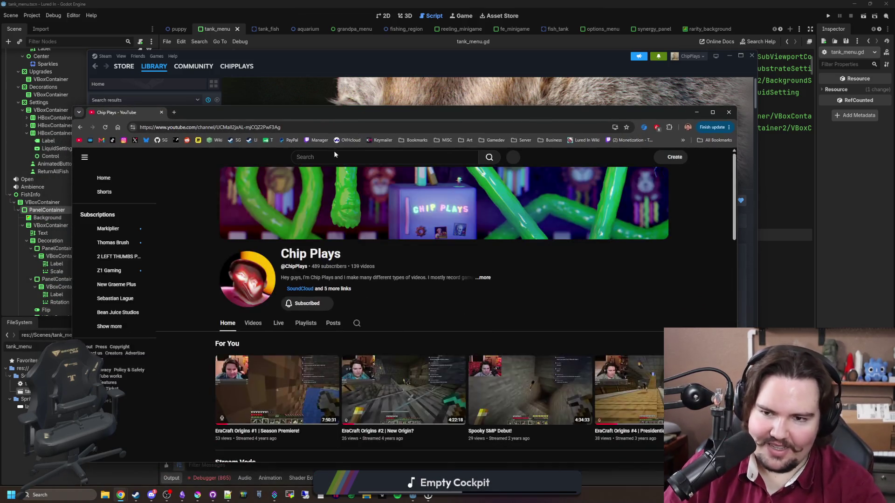
{"action": "left_click", "coordinate": [333, 156]}
{"action": "type", "text": "kane"}
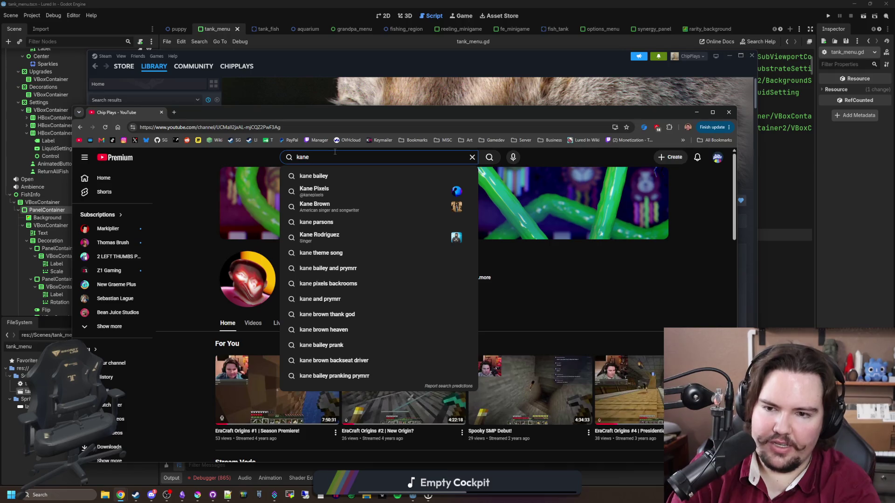
{"action": "left_click", "coordinate": [357, 187]}
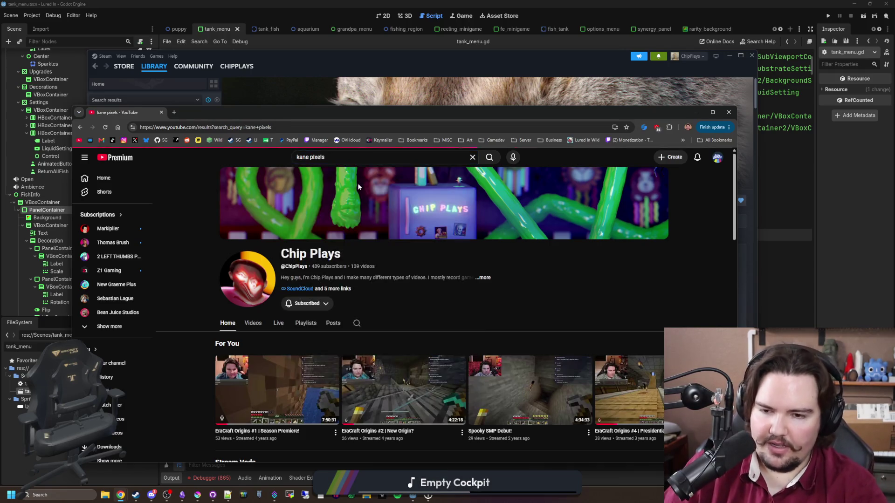
{"action": "left_click", "coordinate": [249, 268]}
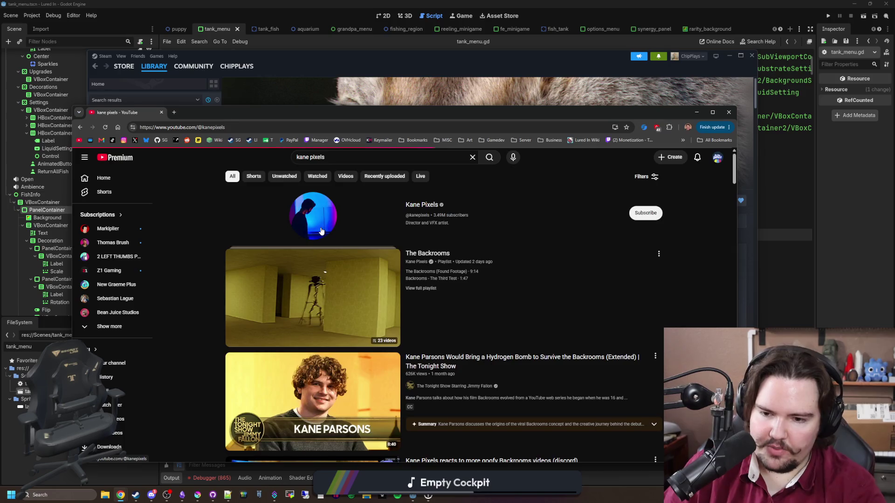
{"action": "left_click", "coordinate": [261, 323]}
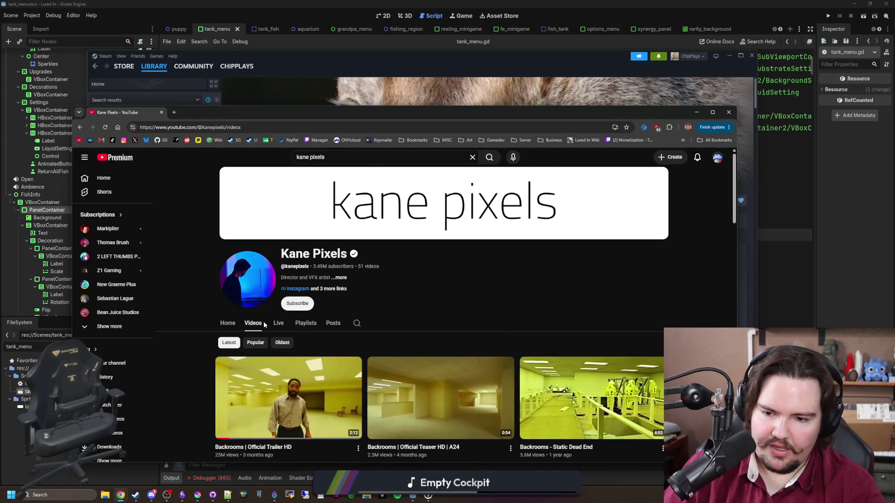
Step: Open Backrooms - Found Footage #3 and seek playback to about 8:28
{"action": "scroll", "coordinate": [373, 257], "scroll_direction": "down", "scroll_amount": 3}
{"action": "mouse_move", "coordinate": [374, 257]}
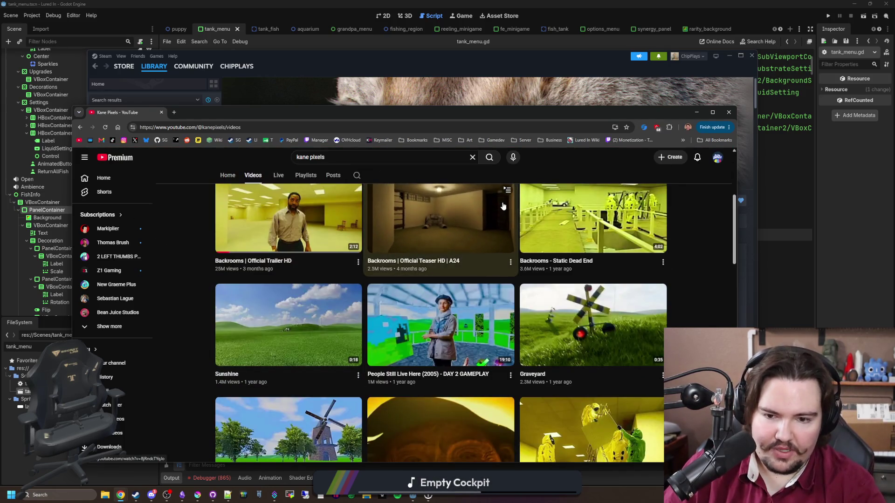
{"action": "scroll", "coordinate": [503, 206], "scroll_direction": "down", "scroll_amount": 2}
{"action": "scroll", "coordinate": [477, 244], "scroll_direction": "down", "scroll_amount": 2}
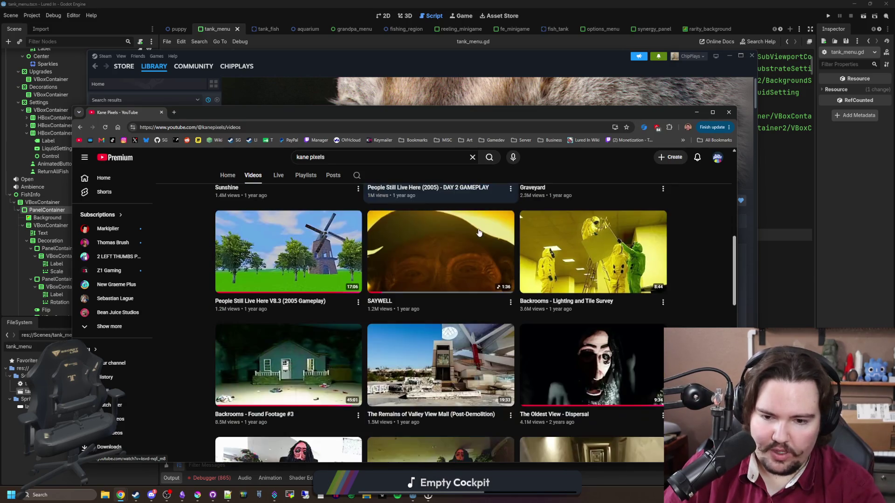
{"action": "left_click", "coordinate": [294, 364]}
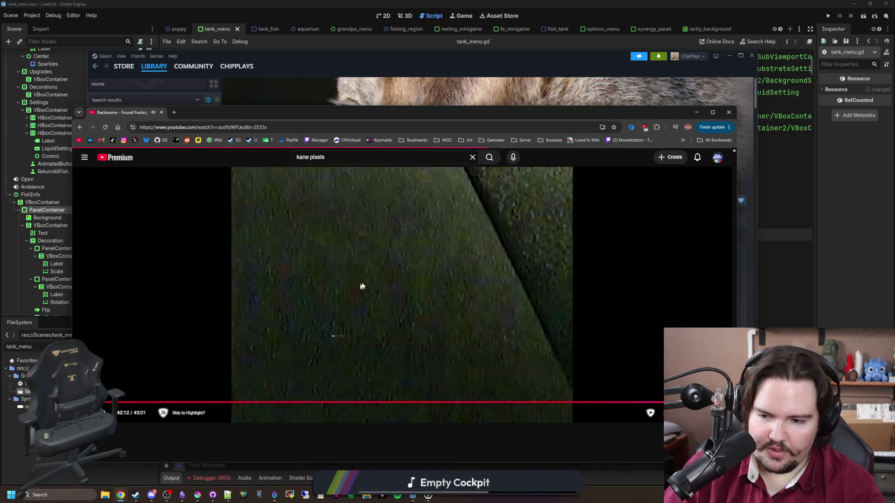
{"action": "left_click", "coordinate": [103, 399]}
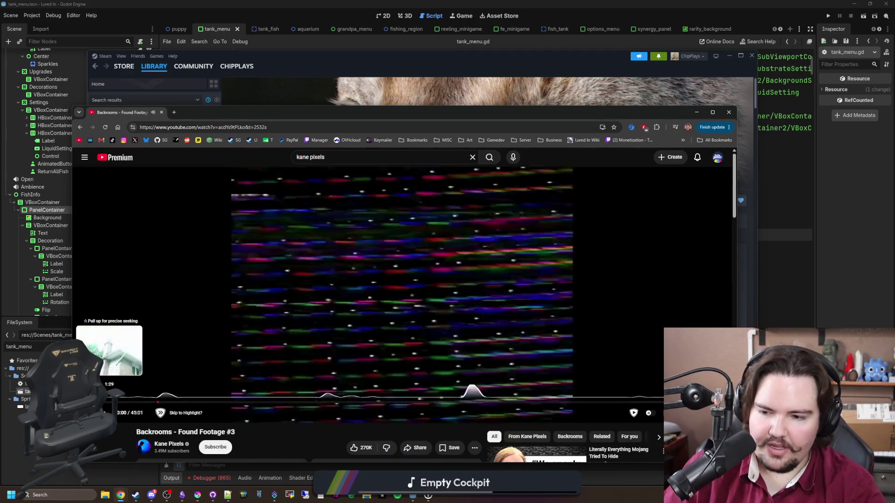
{"action": "left_click_drag", "start_coordinate": [109, 399], "coordinate": [177, 404]}
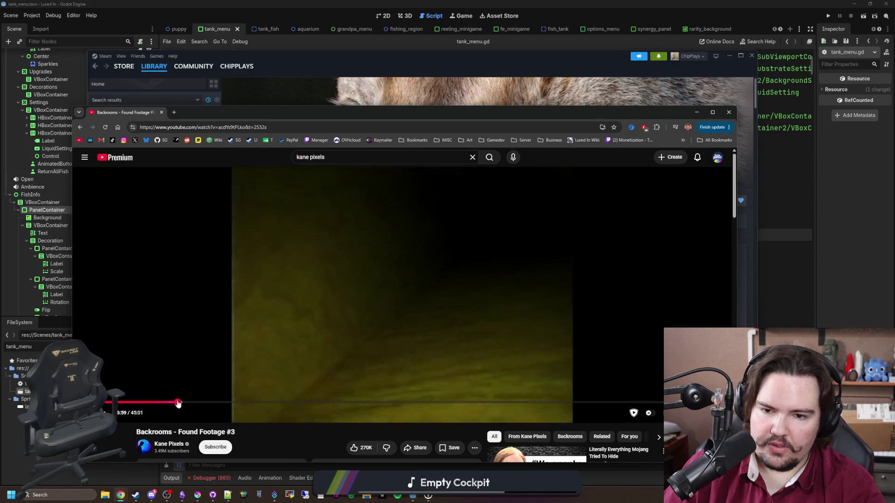
{"action": "left_click", "coordinate": [199, 403]}
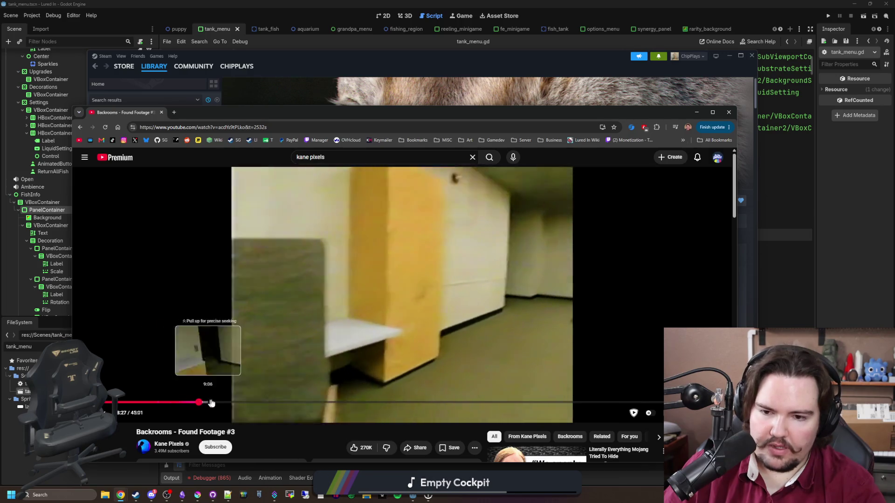
Step: Play the video full screen and skip ahead through it to about 20:40
{"action": "key", "text": "f"}
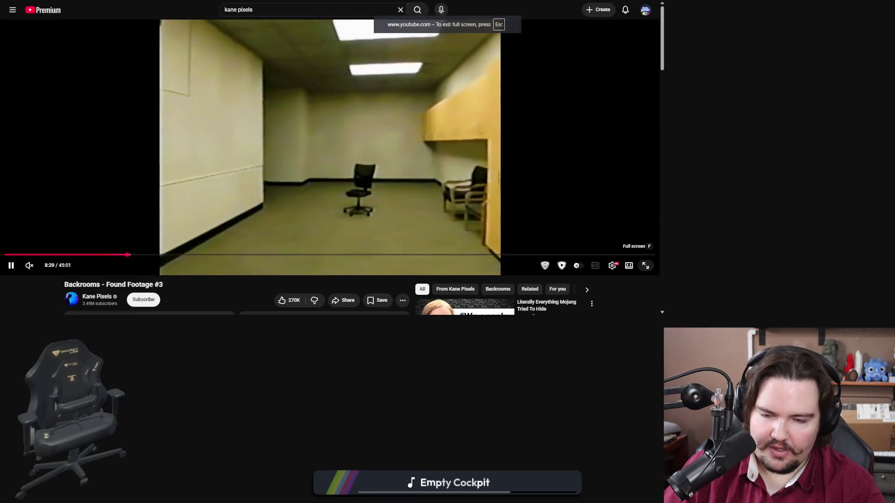
{"action": "left_click_drag", "start_coordinate": [180, 482], "coordinate": [283, 485]}
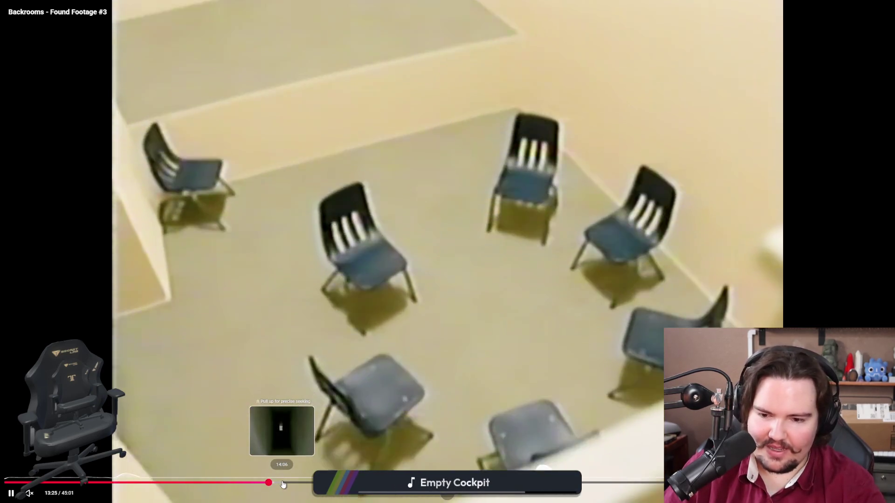
{"action": "left_click", "coordinate": [283, 486]}
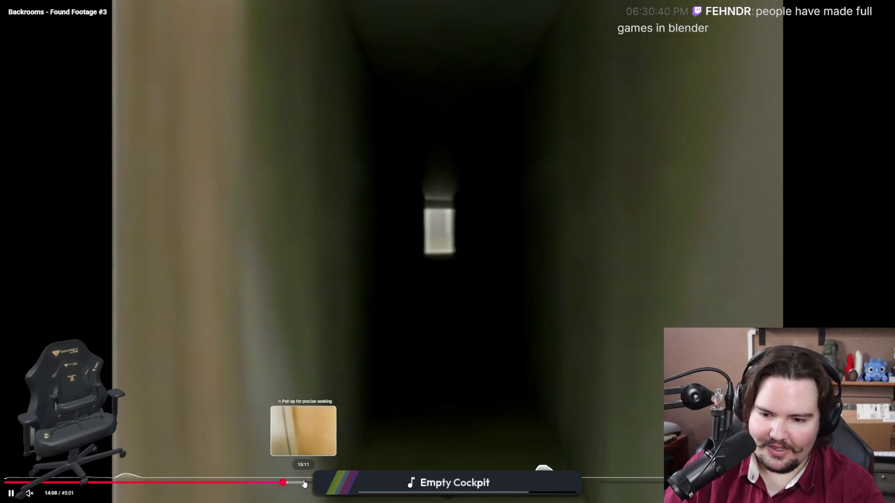
{"action": "left_click", "coordinate": [303, 484]}
{"action": "left_click", "coordinate": [332, 484]}
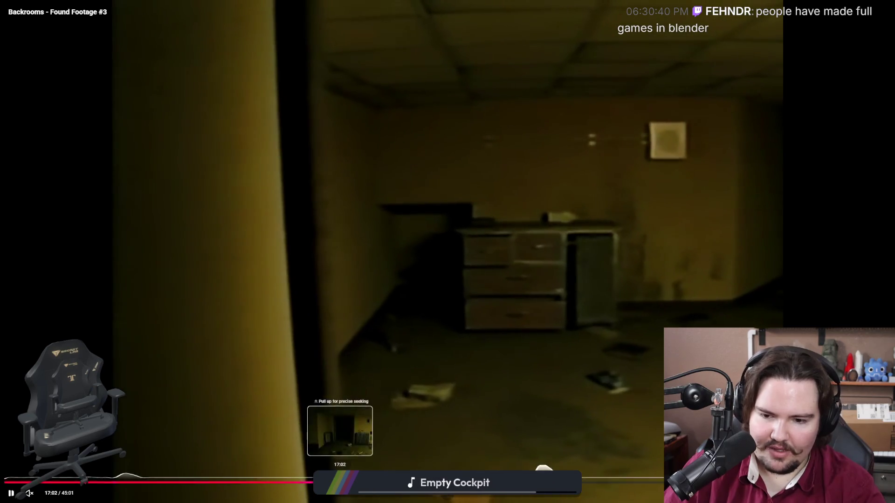
{"action": "left_click_drag", "start_coordinate": [340, 483], "coordinate": [387, 484]}
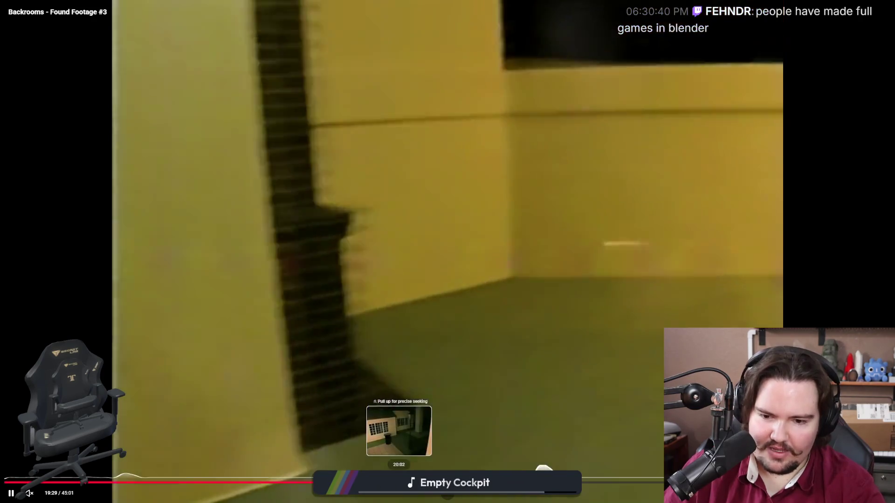
{"action": "left_click_drag", "start_coordinate": [399, 483], "coordinate": [477, 483]}
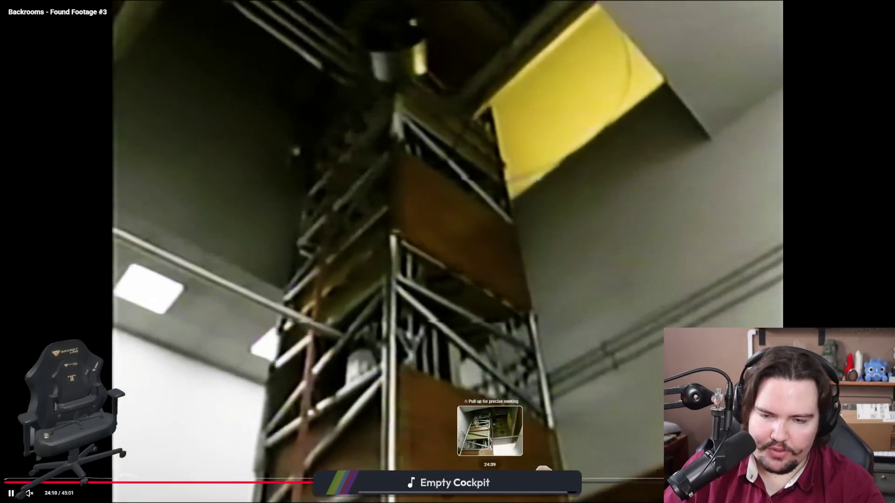
Step: Skip further ahead past 28:29 and 31:41 to around 33:32, then leave full screen and switch to Steam
{"action": "left_click_drag", "start_coordinate": [480, 483], "coordinate": [489, 484]}
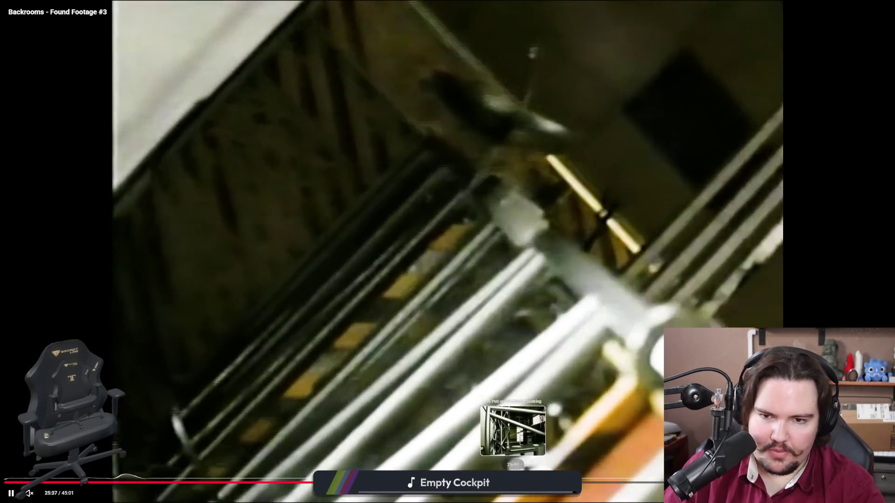
{"action": "left_click_drag", "start_coordinate": [513, 484], "coordinate": [527, 484]}
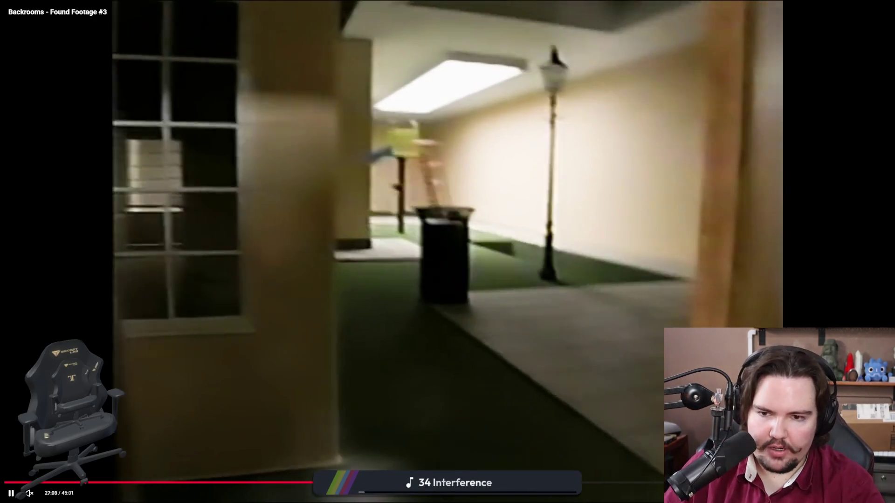
{"action": "left_click_drag", "start_coordinate": [565, 481], "coordinate": [613, 483]}
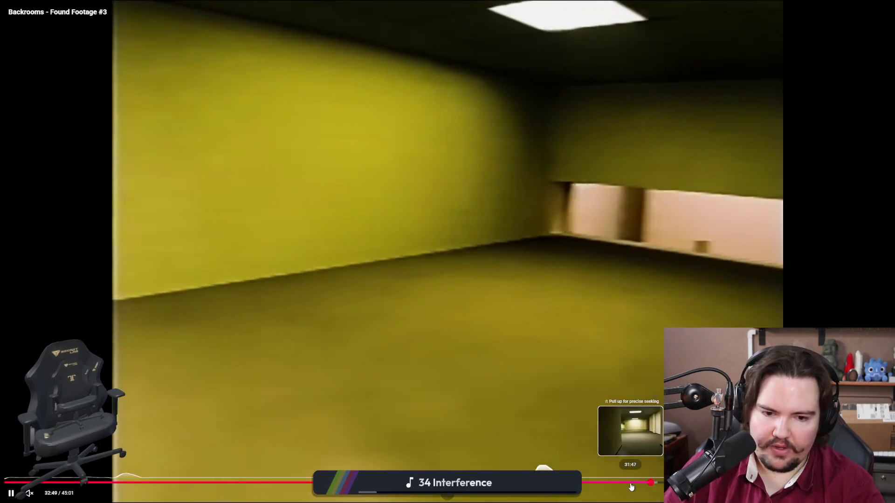
{"action": "left_click", "coordinate": [627, 483]}
{"action": "key", "text": "Left"}
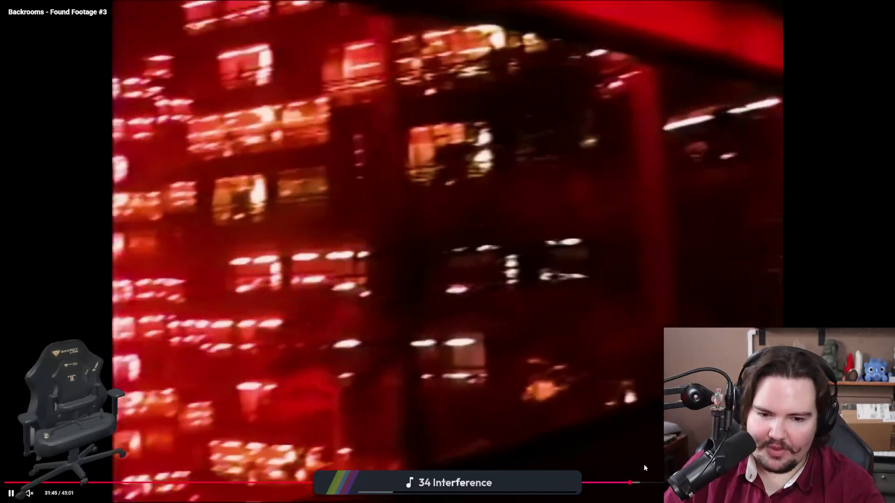
{"action": "left_click_drag", "start_coordinate": [645, 481], "coordinate": [860, 482]}
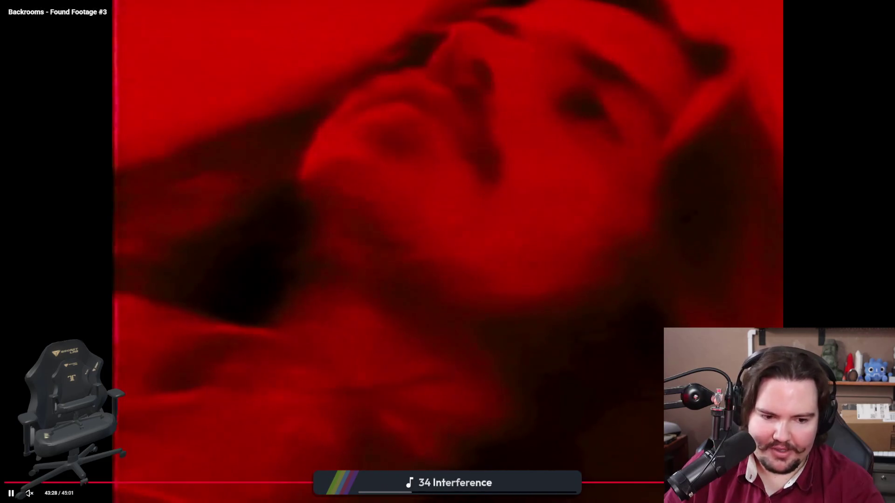
{"action": "key", "text": "Escape"}
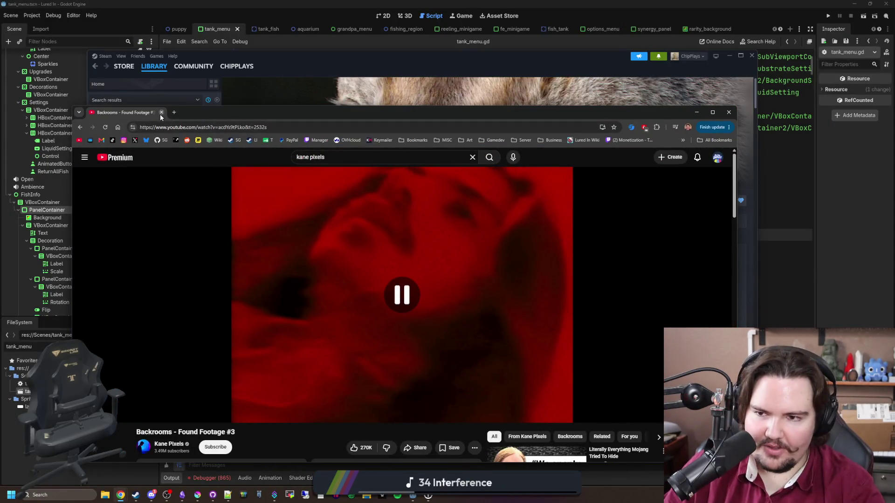
{"action": "key", "text": "alt+Tab"}
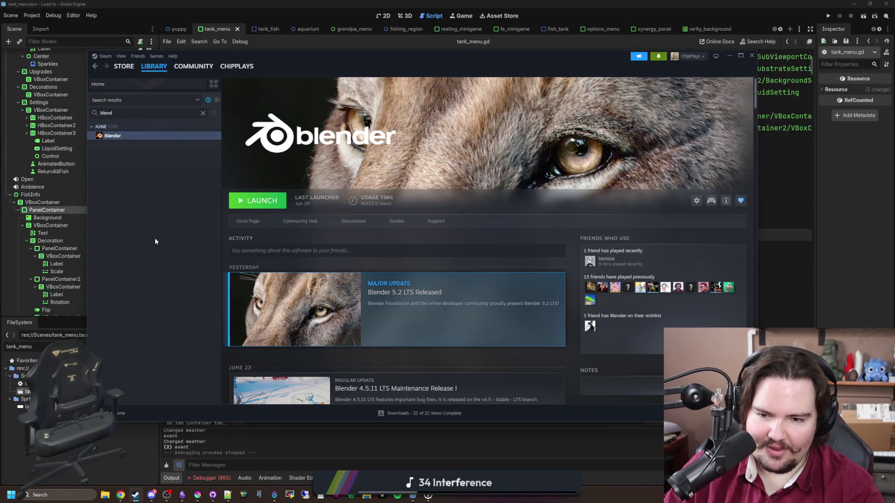
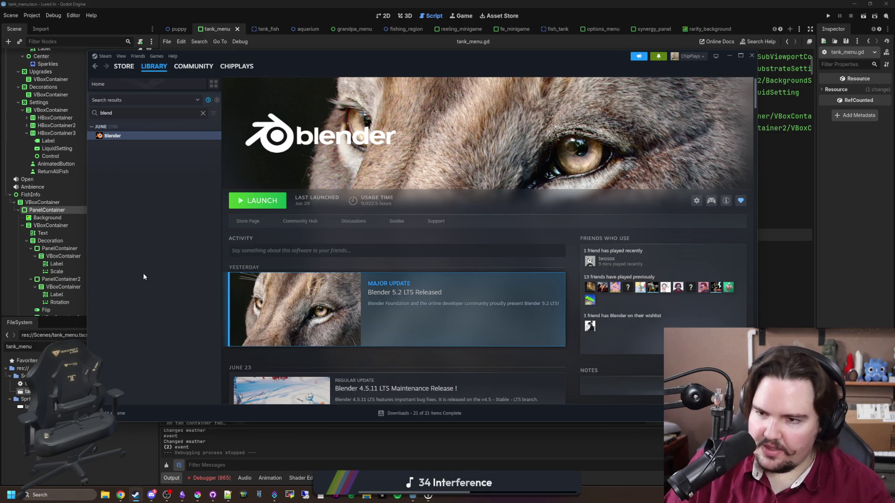
Step: Open Blender's Properties from its Steam library context menu
{"action": "right_click", "coordinate": [135, 130]}
{"action": "left_click", "coordinate": [119, 136]}
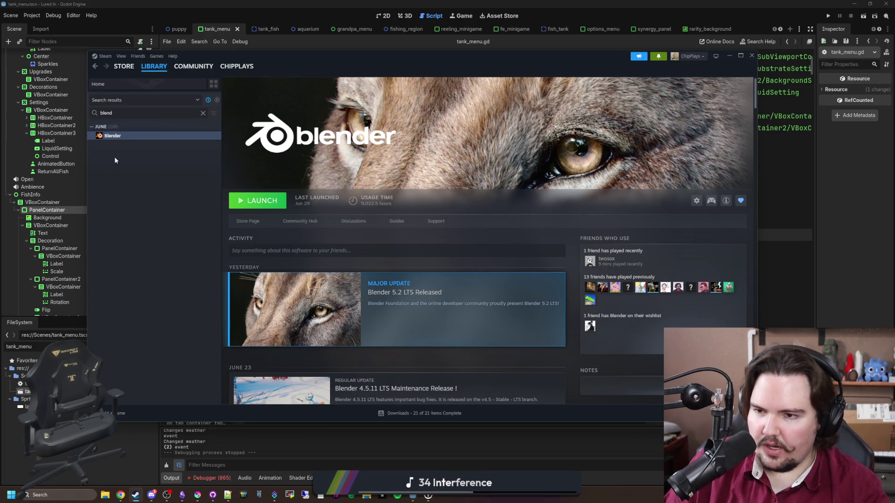
{"action": "right_click", "coordinate": [119, 136]}
{"action": "left_click", "coordinate": [144, 190]}
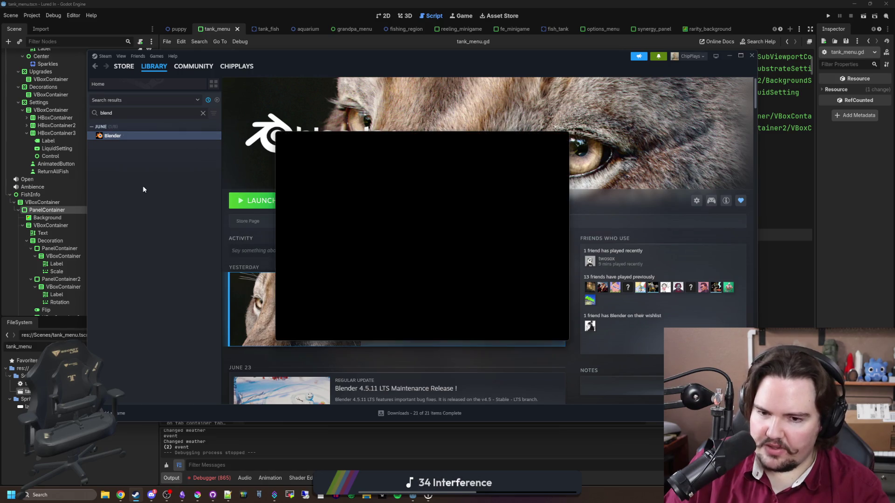
Step: Review Blender's installed files and betas, try v4.0, revert to the public version, and close
{"action": "left_click", "coordinate": [319, 189]}
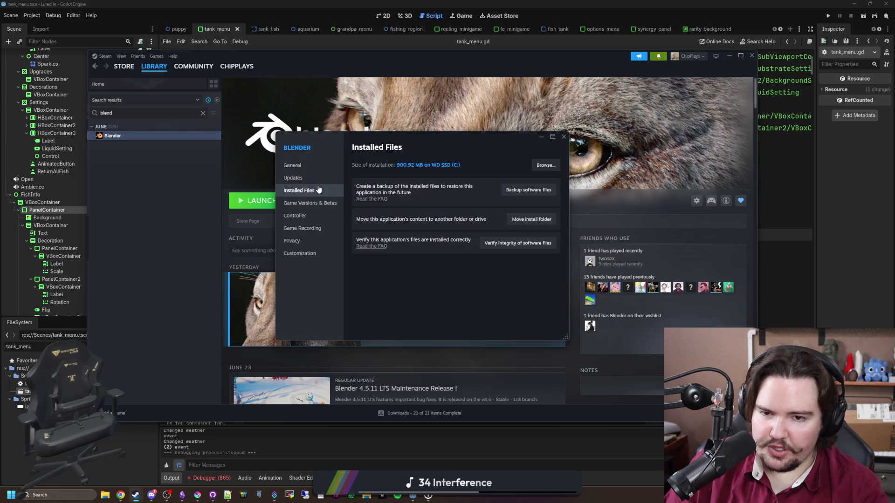
{"action": "left_click", "coordinate": [313, 205]}
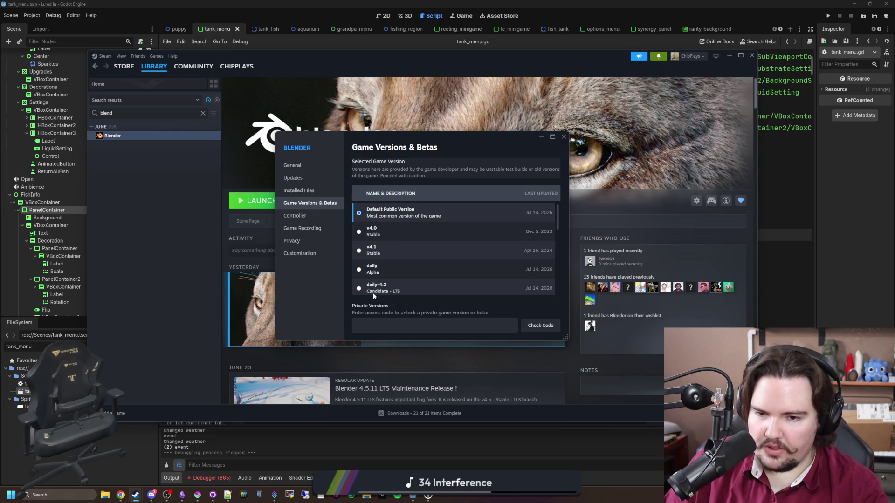
{"action": "left_click", "coordinate": [359, 232]}
{"action": "left_click", "coordinate": [360, 213]}
{"action": "scroll", "coordinate": [379, 228], "scroll_direction": "down", "scroll_amount": 5}
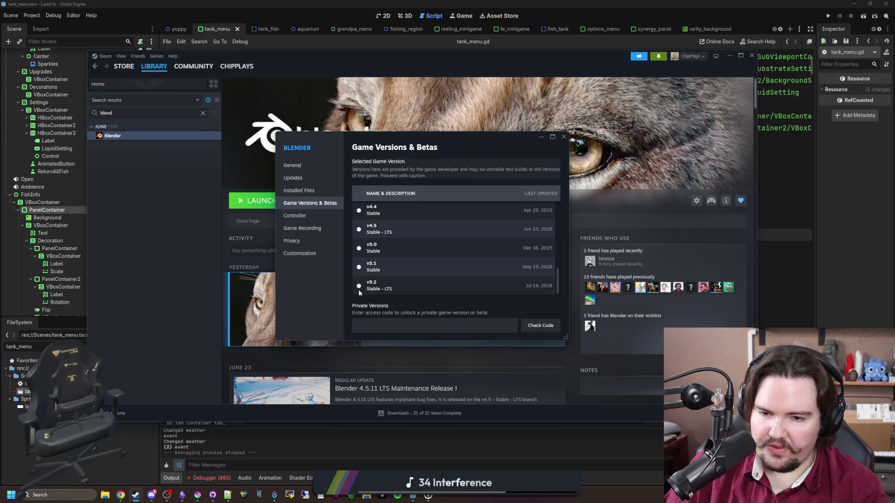
{"action": "left_click", "coordinate": [563, 137]}
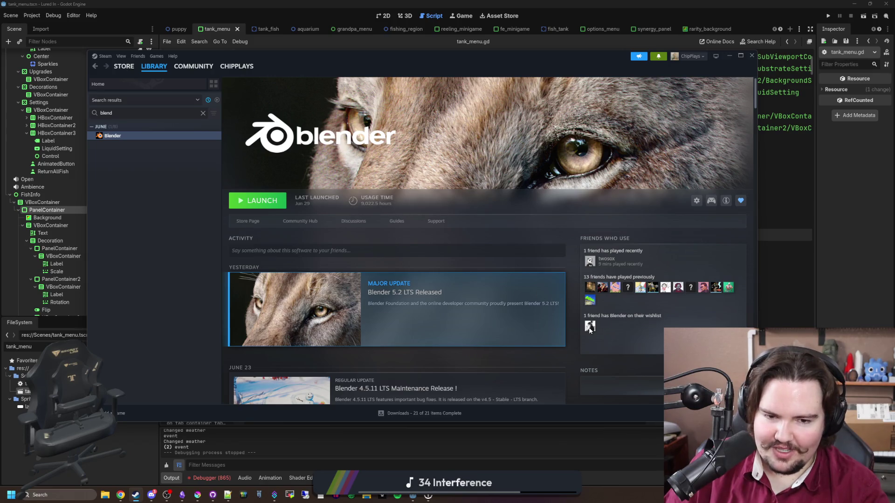
Step: Minimize Steam, place the caret on line 28 of tank_menu.gd, and bring up Discord
{"action": "mouse_move", "coordinate": [590, 329]}
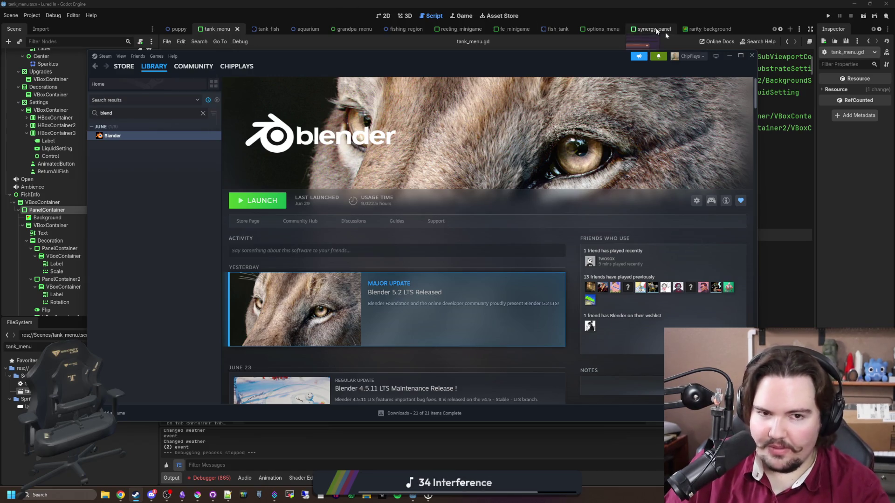
{"action": "left_click", "coordinate": [728, 56]}
{"action": "left_click", "coordinate": [379, 242]}
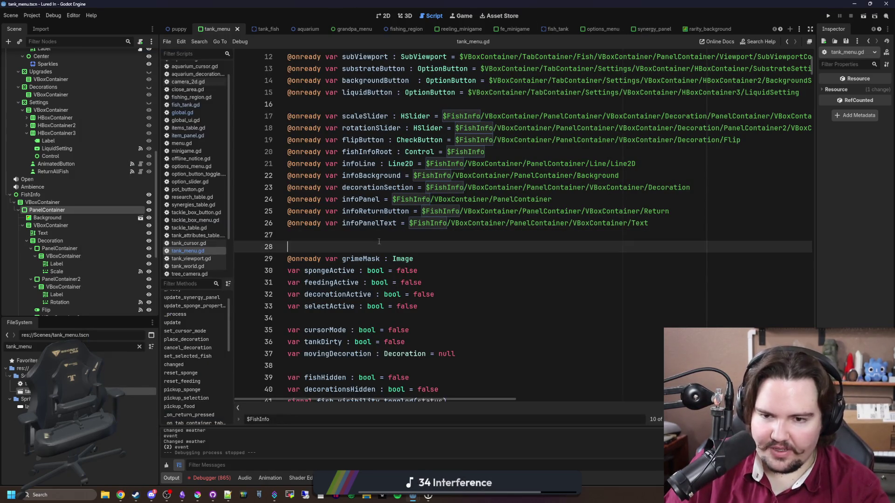
{"action": "mouse_move", "coordinate": [158, 502]}
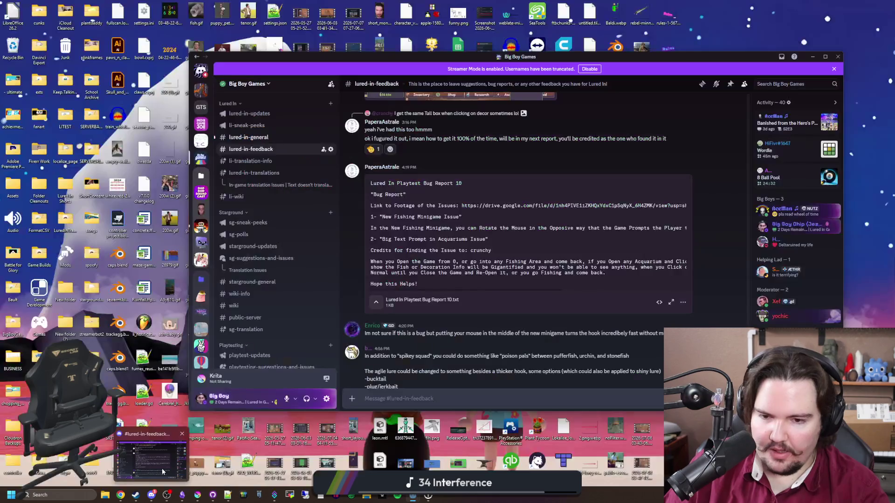
{"action": "left_click", "coordinate": [161, 469]}
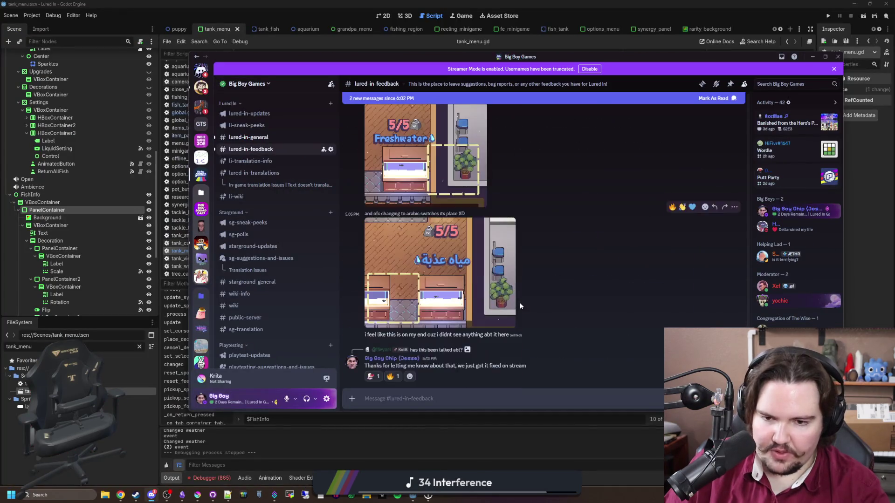
Step: Scroll through the #lured-in-feedback reports and switch to the Beyond Sol server
{"action": "scroll", "coordinate": [519, 303], "scroll_direction": "down", "scroll_amount": 7}
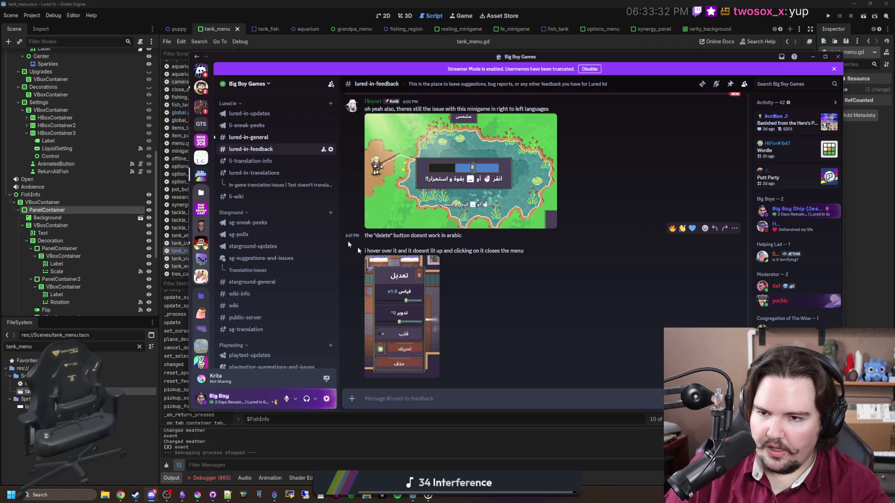
{"action": "left_click", "coordinate": [202, 111]}
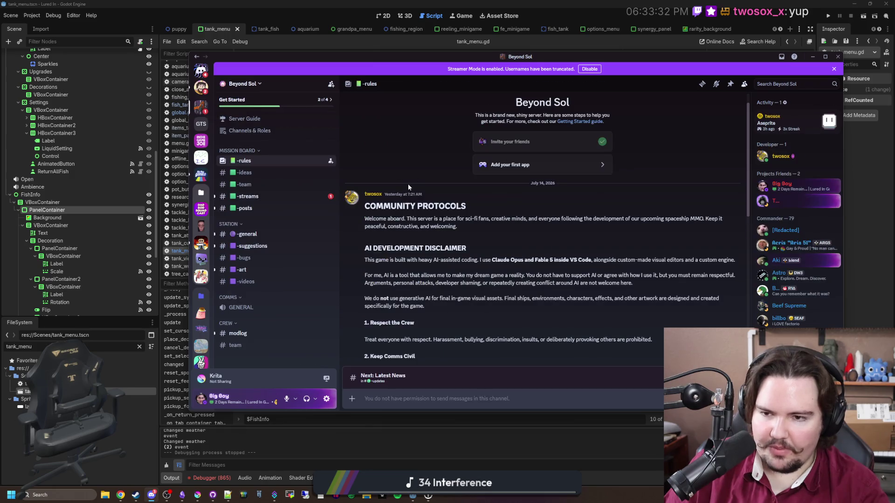
Step: Add a blue-heart reaction to the Big Boy Games Twitch post in -streams
{"action": "left_click", "coordinate": [276, 233]}
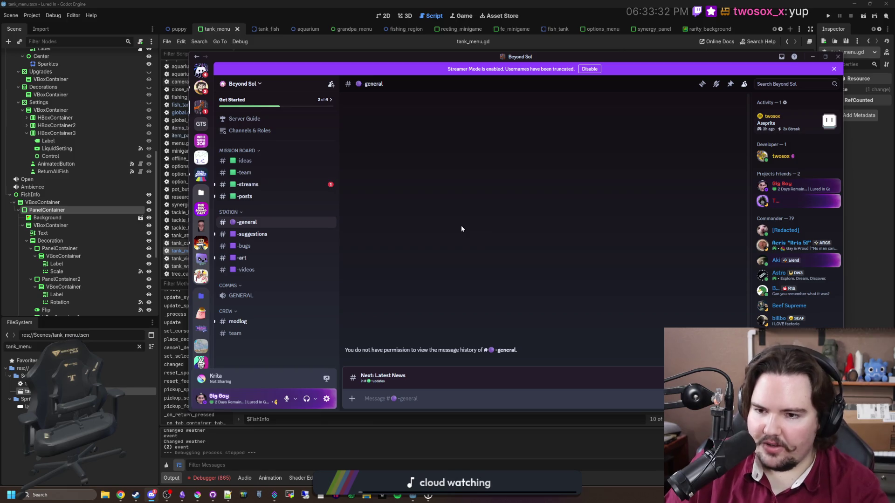
{"action": "left_click", "coordinate": [321, 186]}
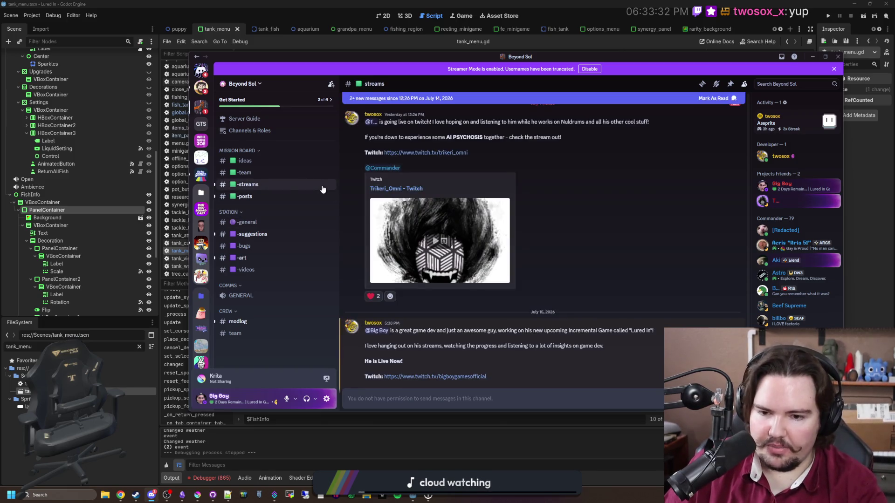
{"action": "scroll", "coordinate": [480, 259], "scroll_direction": "down", "scroll_amount": 3}
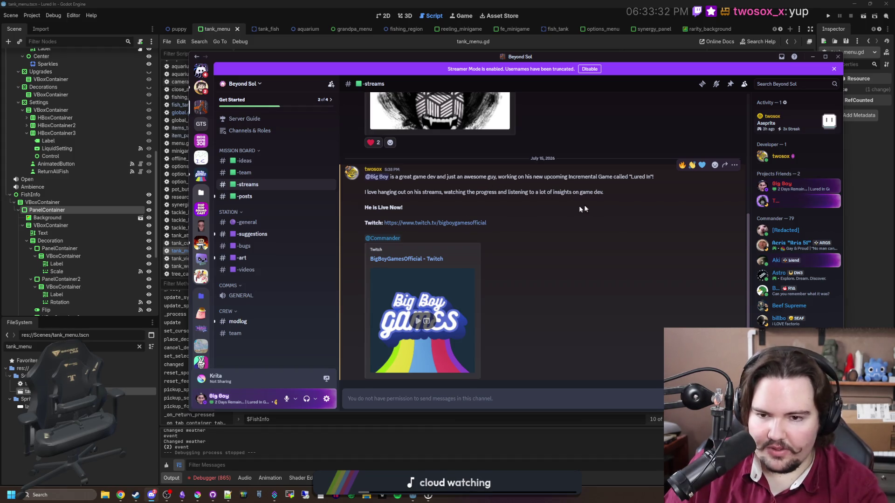
{"action": "left_click", "coordinate": [702, 165]}
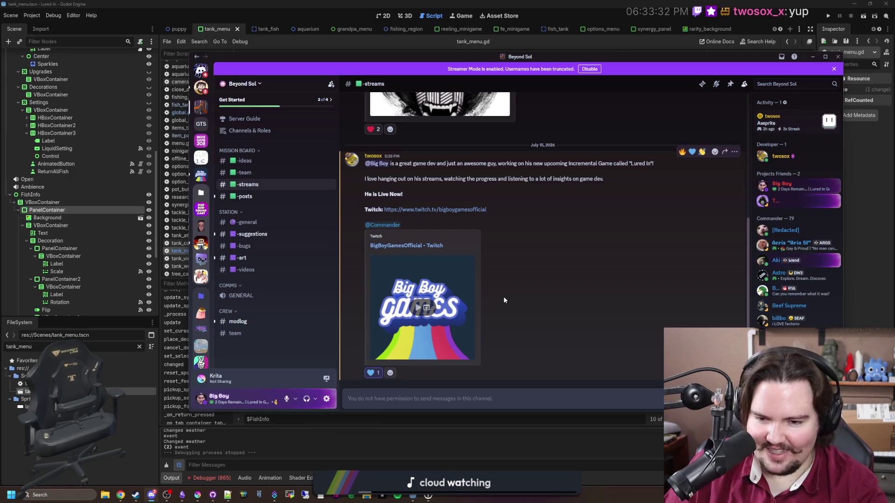
Step: Browse Beyond Sol's -general, -suggestions, -bugs, -art, -videos and -posts channels
{"action": "left_click", "coordinate": [289, 226]}
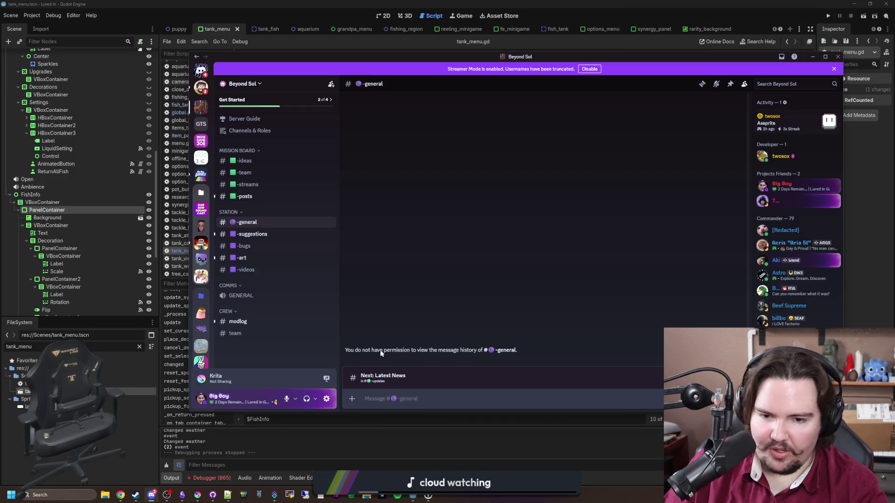
{"action": "left_click", "coordinate": [276, 234]}
{"action": "left_click", "coordinate": [279, 246]}
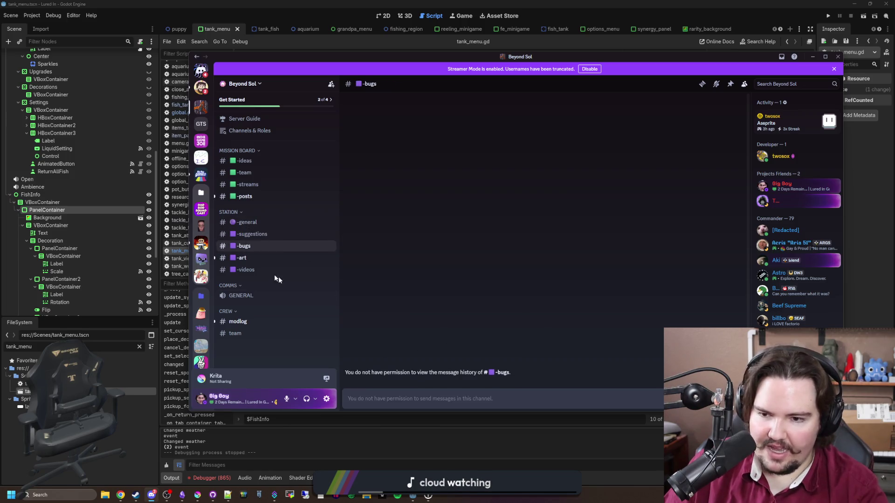
{"action": "left_click", "coordinate": [279, 258]}
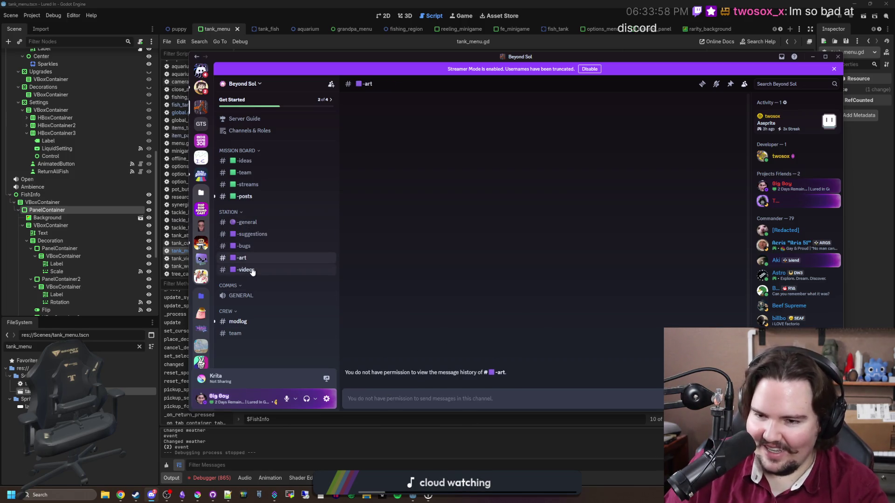
{"action": "left_click", "coordinate": [252, 270]}
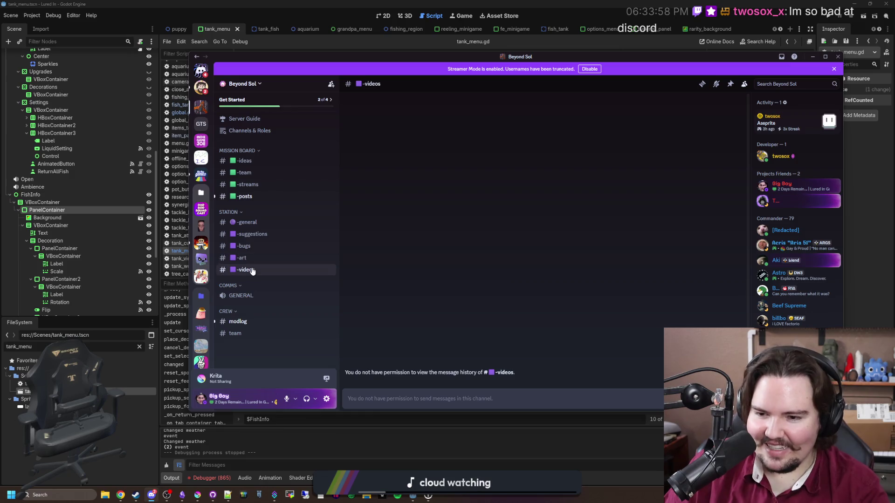
{"action": "left_click", "coordinate": [254, 196]}
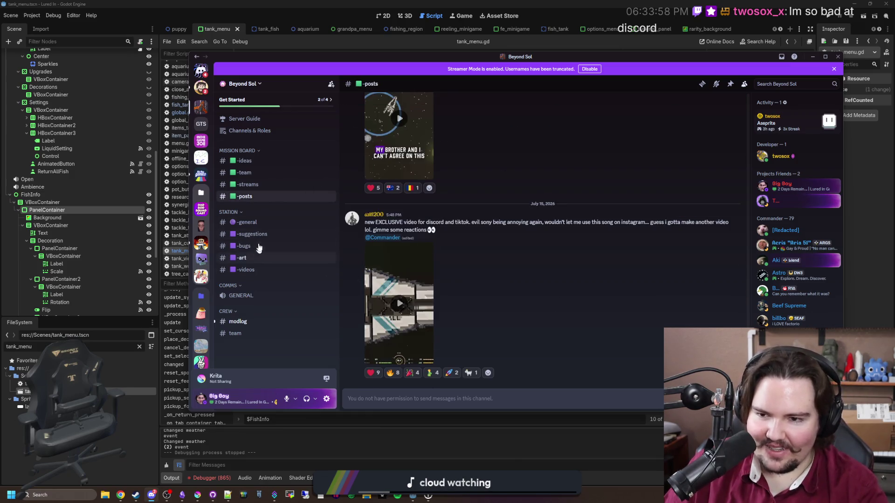
{"action": "left_click", "coordinate": [256, 225]}
{"action": "left_click", "coordinate": [254, 235]}
{"action": "left_click", "coordinate": [252, 258]}
{"action": "left_click", "coordinate": [252, 271]}
{"action": "left_click", "coordinate": [252, 227]}
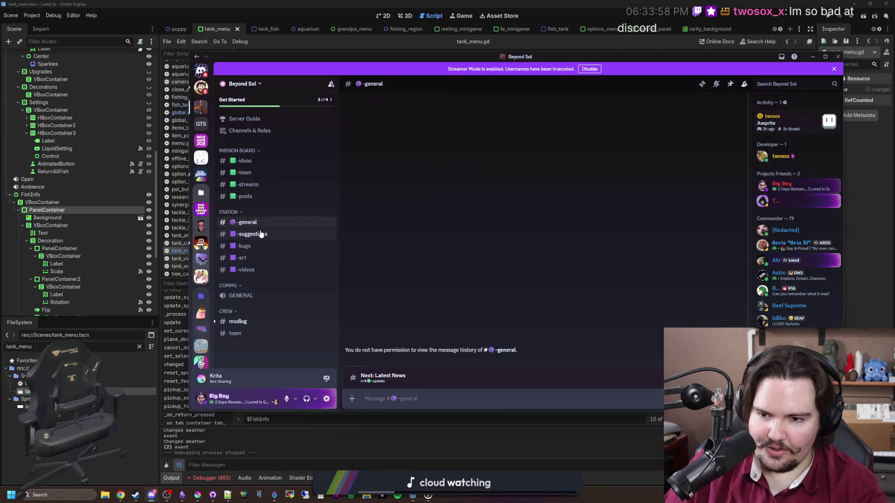
{"action": "left_click", "coordinate": [256, 234]}
{"action": "left_click", "coordinate": [252, 259]}
{"action": "left_click", "coordinate": [247, 269]}
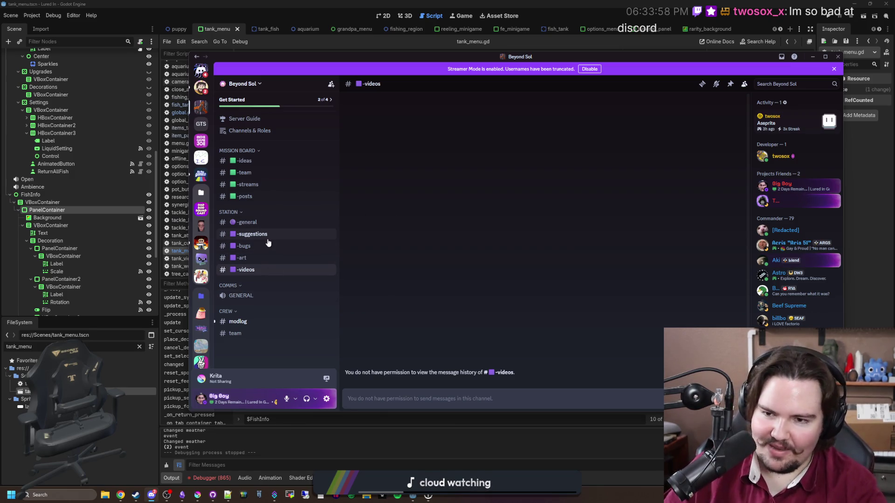
Step: Revisit -general, -ideas and -streams, then open the Channels & Roles page
{"action": "left_click", "coordinate": [275, 225]}
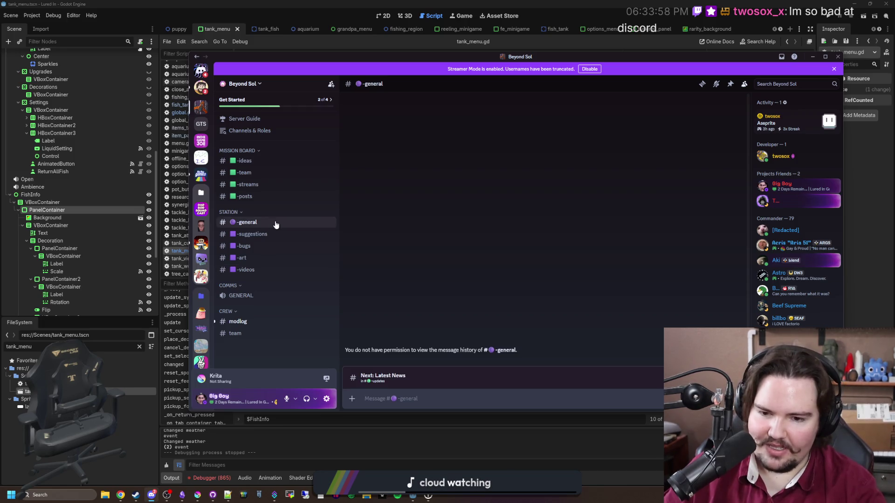
{"action": "left_click", "coordinate": [262, 174]}
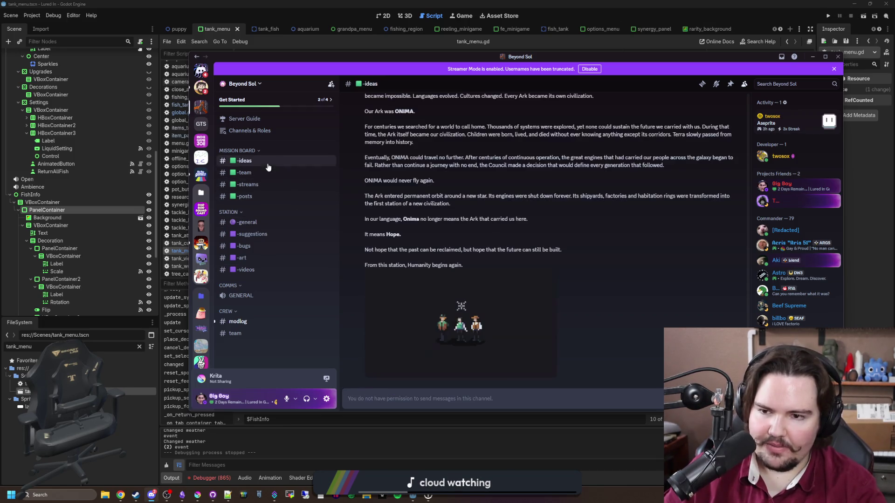
{"action": "left_click", "coordinate": [247, 185]}
{"action": "scroll", "coordinate": [460, 217], "scroll_direction": "up", "scroll_amount": 4}
{"action": "scroll", "coordinate": [475, 232], "scroll_direction": "up", "scroll_amount": 1}
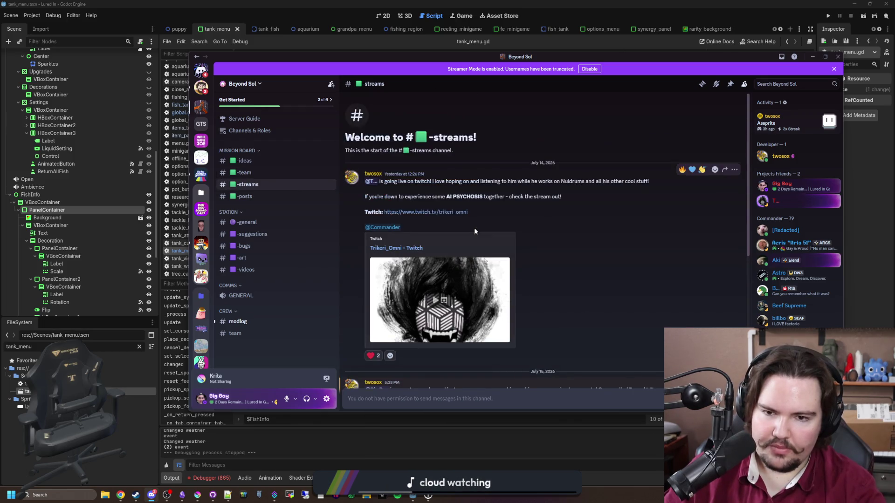
{"action": "scroll", "coordinate": [475, 231], "scroll_direction": "down", "scroll_amount": 5}
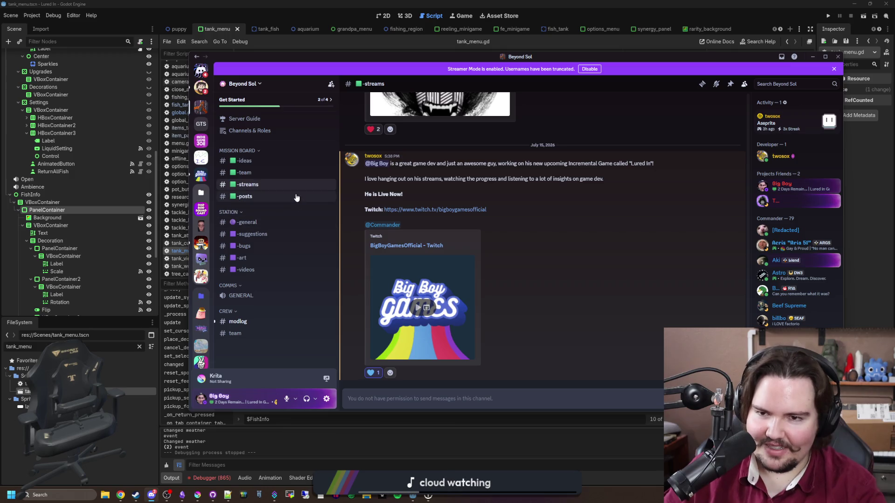
{"action": "left_click", "coordinate": [250, 132]}
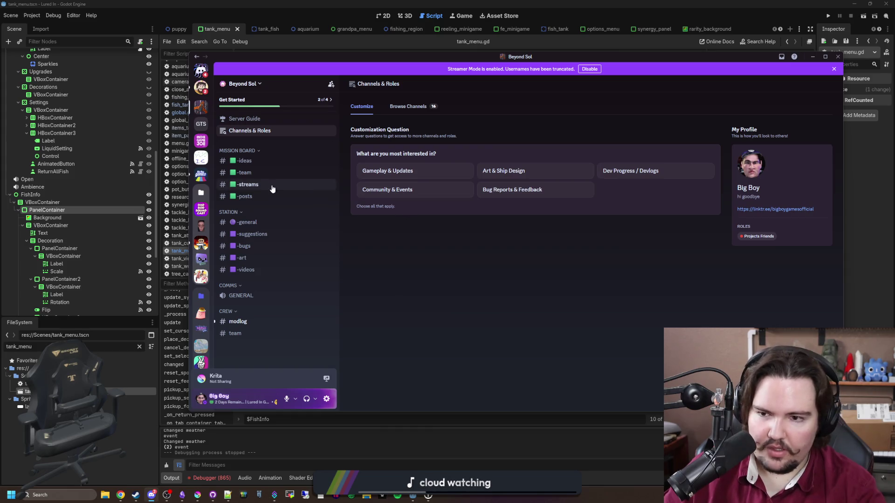
Step: Browse Beyond Sol's -general, -bugs, -art, -videos and -posts channels
{"action": "left_click", "coordinate": [247, 224]}
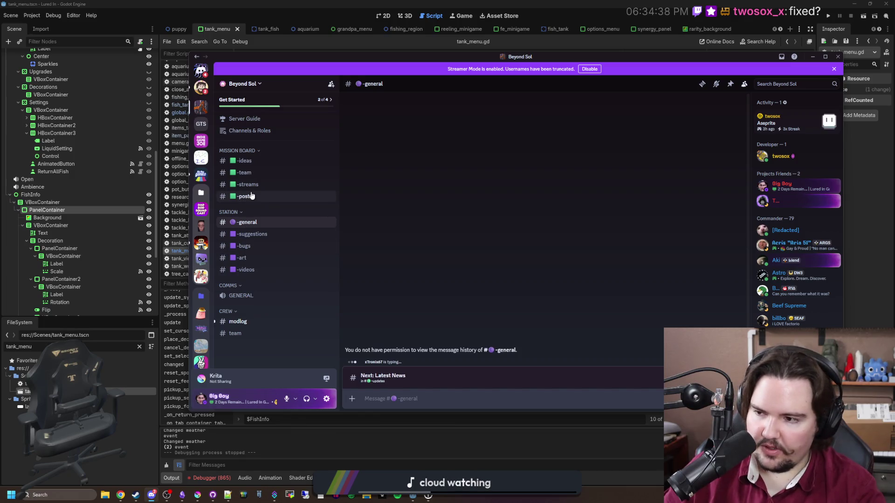
{"action": "left_click", "coordinate": [262, 251]}
{"action": "left_click", "coordinate": [256, 224]}
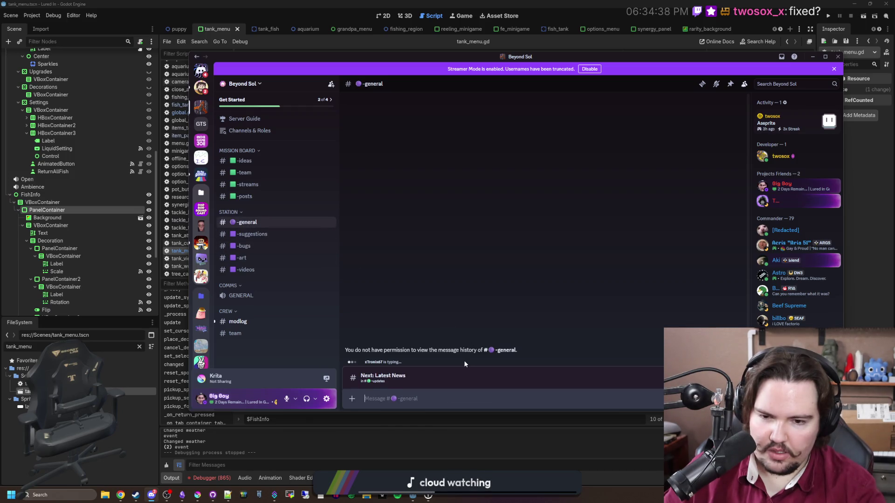
{"action": "left_click", "coordinate": [237, 258]}
{"action": "left_click", "coordinate": [243, 270]}
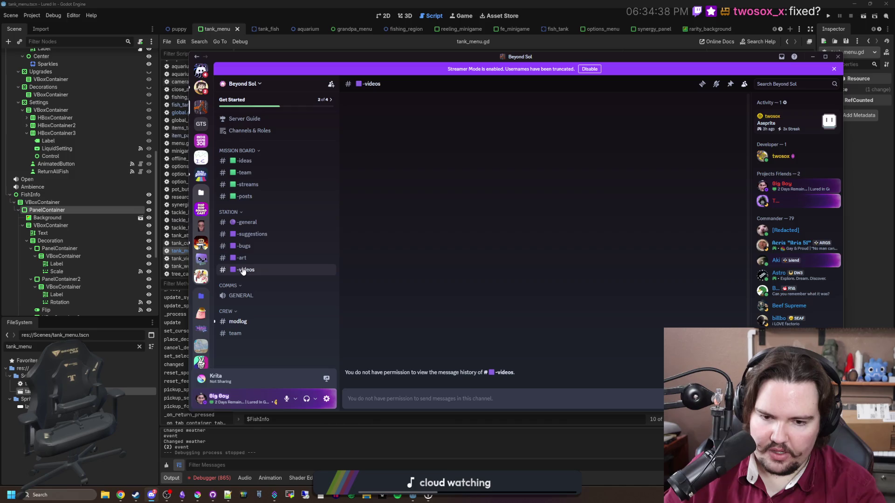
{"action": "left_click", "coordinate": [251, 223]}
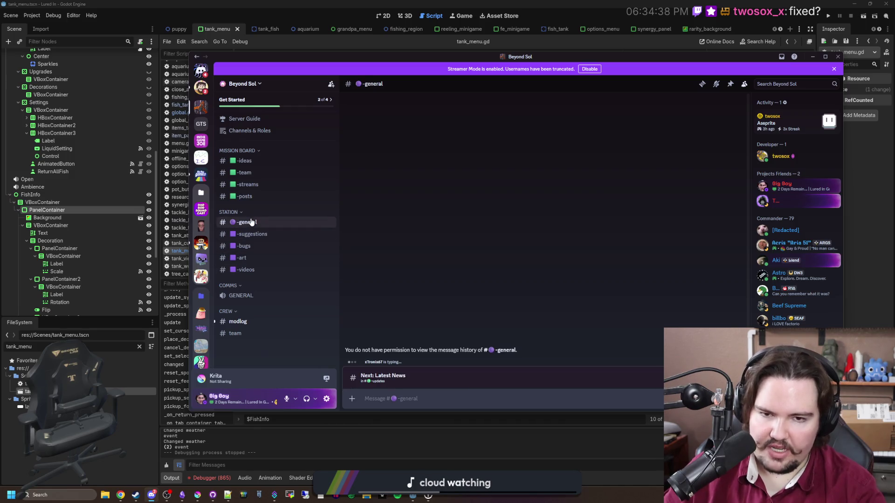
{"action": "left_click", "coordinate": [247, 197]}
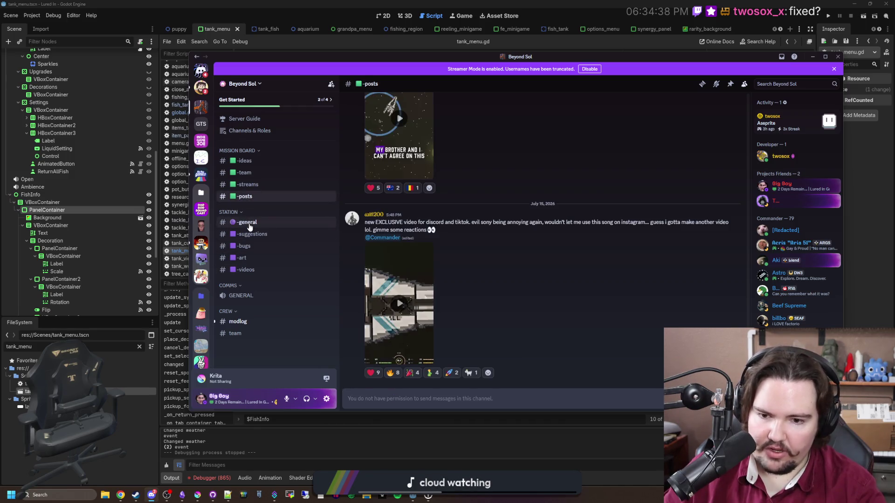
{"action": "left_click", "coordinate": [248, 223]}
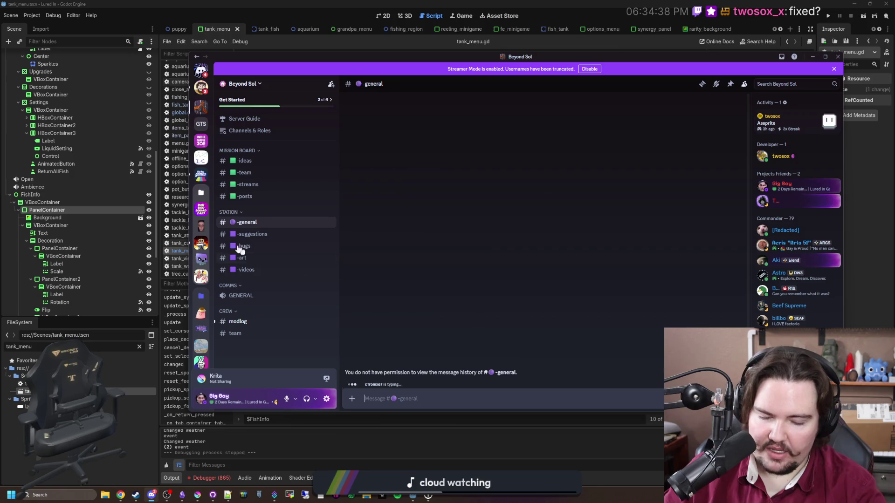
Step: View Beyond Sol's suggestions, art and videos, then open the Big Boy Games server menu
{"action": "left_click", "coordinate": [202, 178]}
{"action": "left_click", "coordinate": [202, 177]}
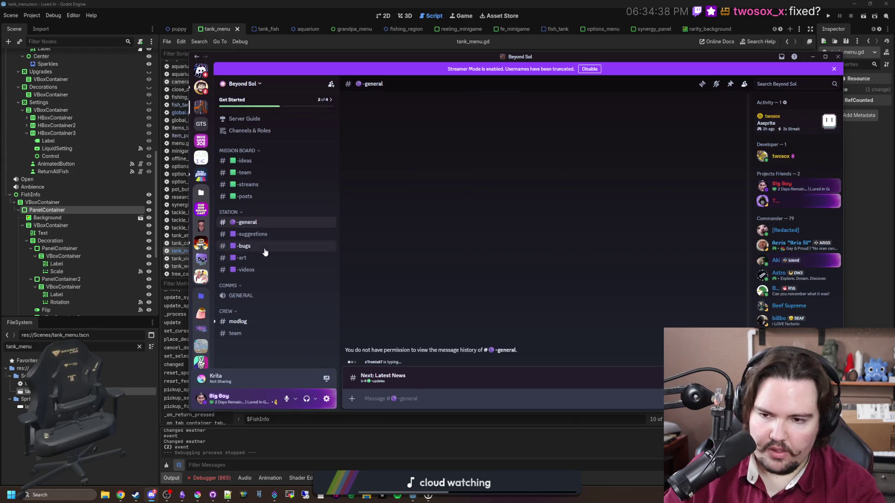
{"action": "left_click", "coordinate": [268, 234]}
{"action": "left_click", "coordinate": [261, 258]}
{"action": "left_click", "coordinate": [259, 271]}
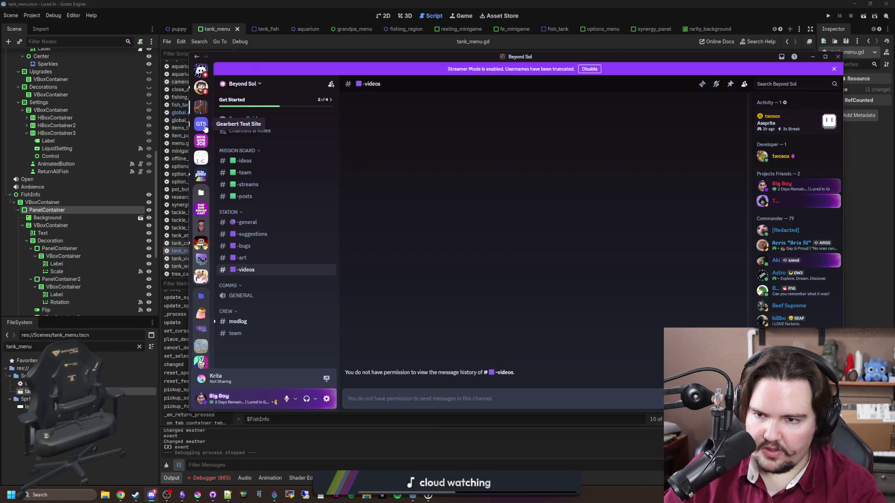
{"action": "left_click", "coordinate": [201, 175]}
{"action": "left_click", "coordinate": [247, 83]}
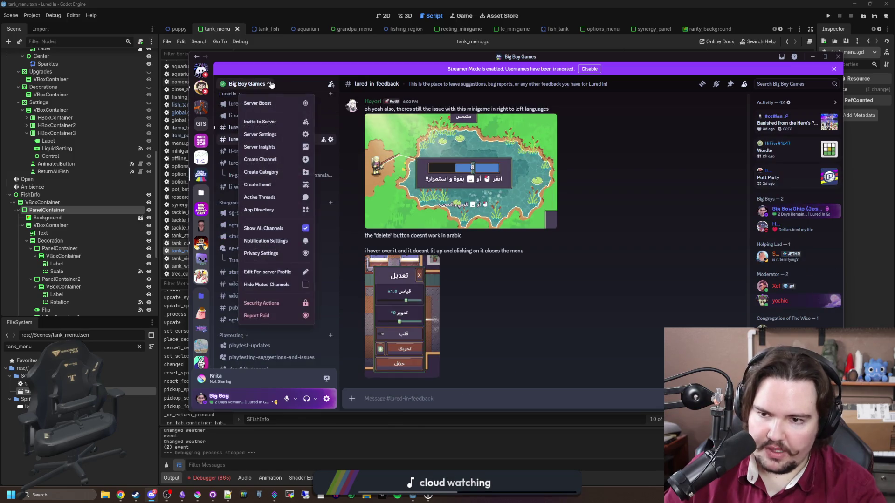
{"action": "left_click", "coordinate": [277, 135]}
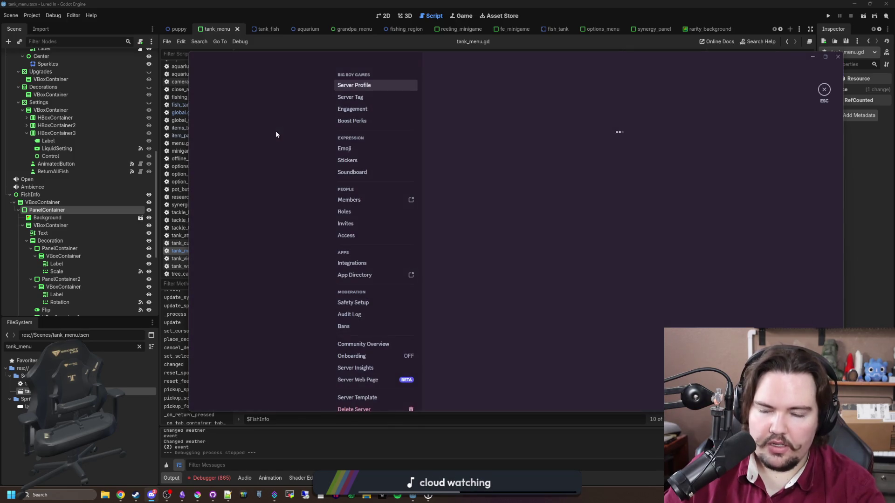
{"action": "left_click", "coordinate": [381, 210]}
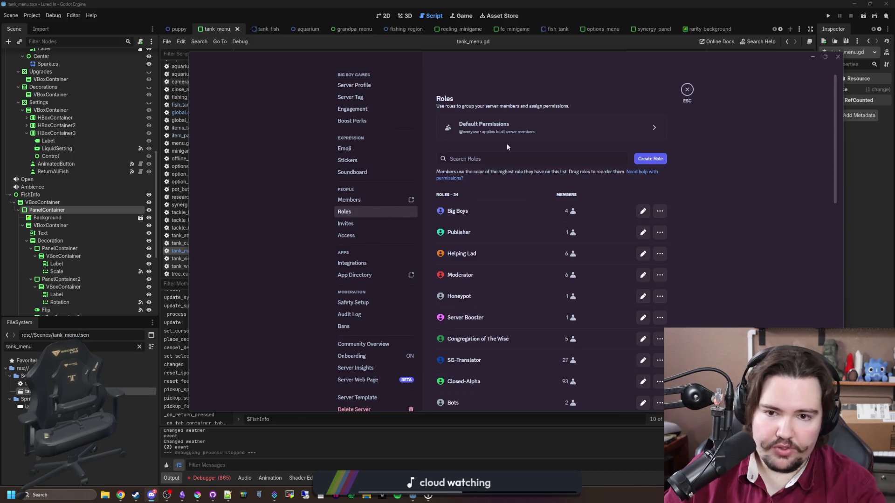
{"action": "left_click", "coordinate": [575, 131]}
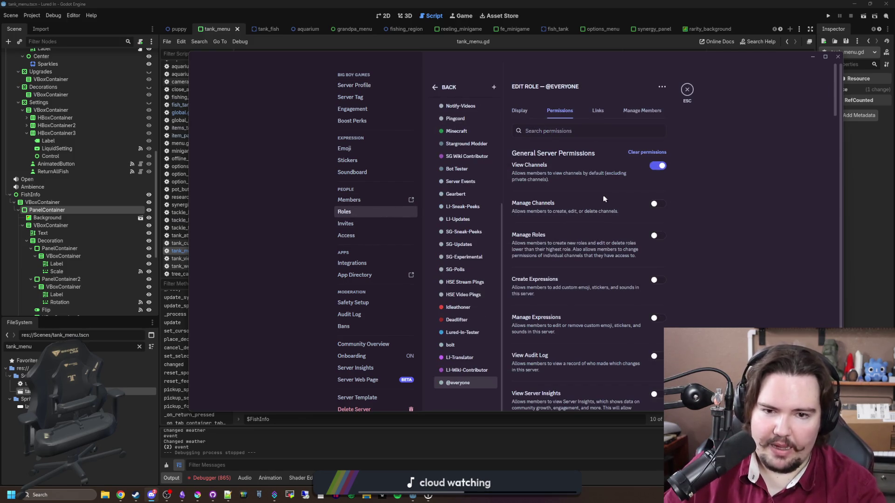
{"action": "scroll", "coordinate": [603, 195], "scroll_direction": "down", "scroll_amount": 4}
{"action": "scroll", "coordinate": [572, 235], "scroll_direction": "down", "scroll_amount": 7}
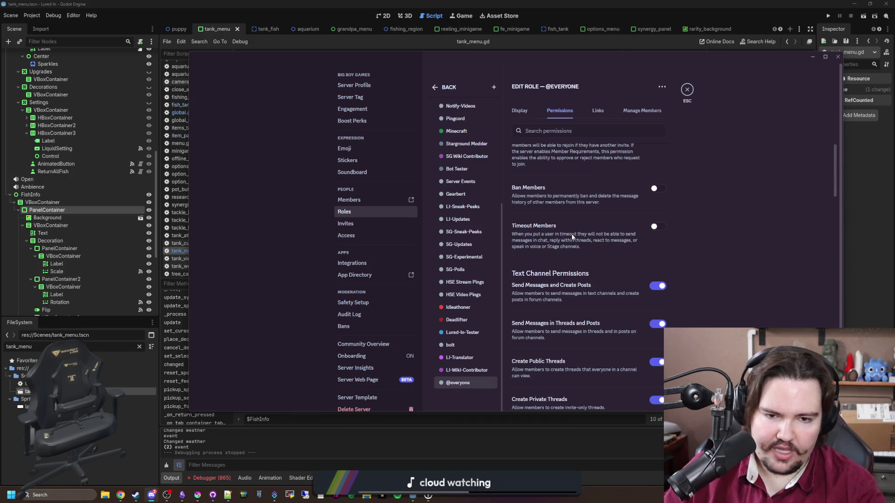
{"action": "scroll", "coordinate": [573, 236], "scroll_direction": "down", "scroll_amount": 8}
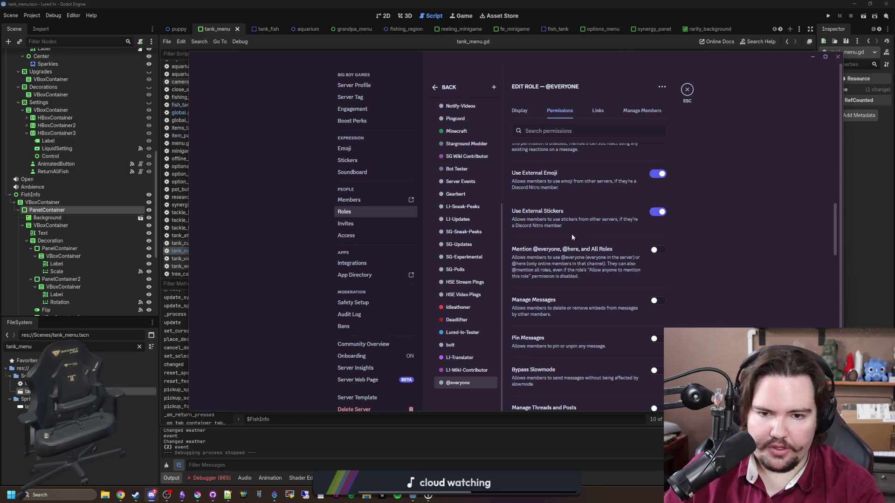
{"action": "scroll", "coordinate": [573, 237], "scroll_direction": "down", "scroll_amount": 2}
{"action": "scroll", "coordinate": [573, 237], "scroll_direction": "down", "scroll_amount": 1}
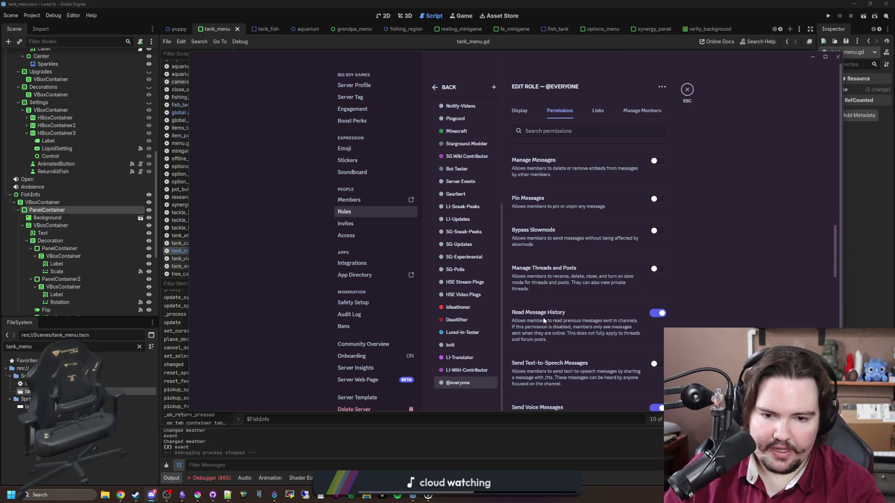
{"action": "scroll", "coordinate": [533, 315], "scroll_direction": "up", "scroll_amount": 15}
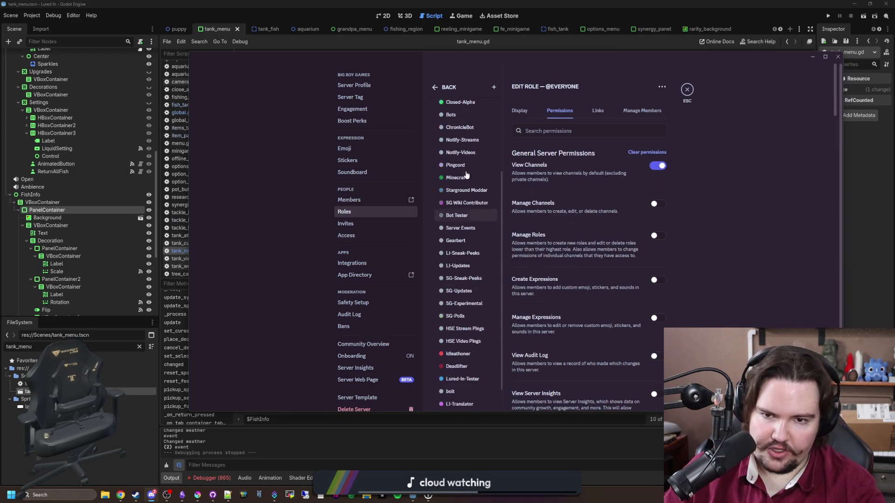
{"action": "scroll", "coordinate": [605, 320], "scroll_direction": "down", "scroll_amount": 10}
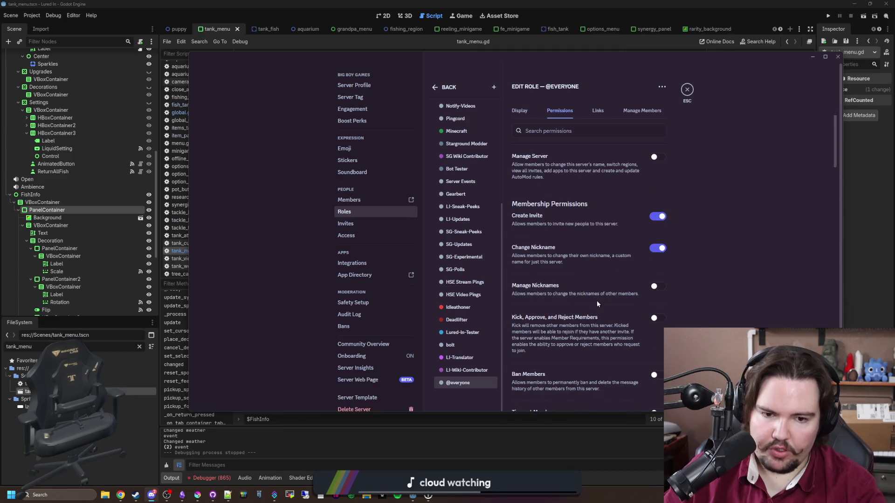
{"action": "scroll", "coordinate": [600, 230], "scroll_direction": "down", "scroll_amount": 5}
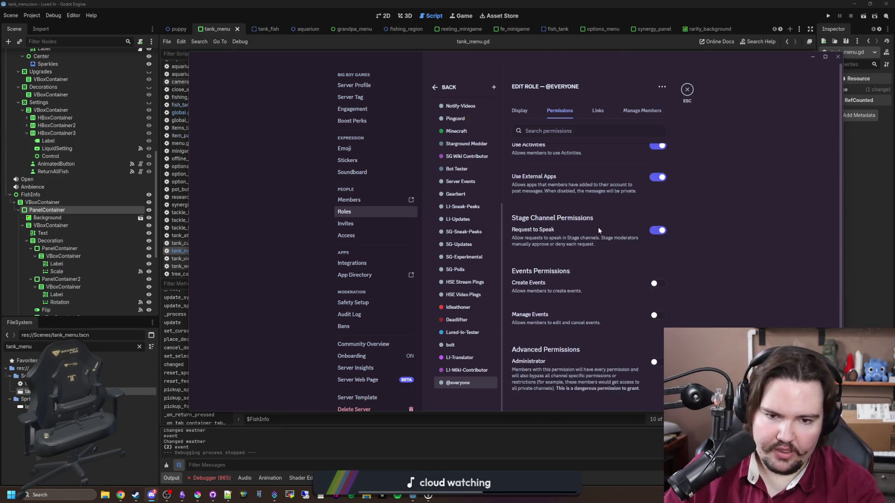
{"action": "left_click", "coordinate": [687, 89]}
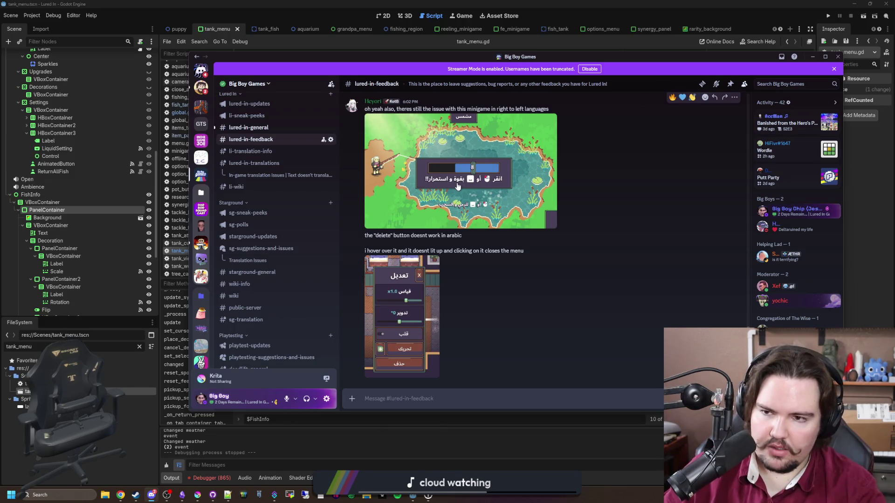
{"action": "left_click", "coordinate": [201, 107]}
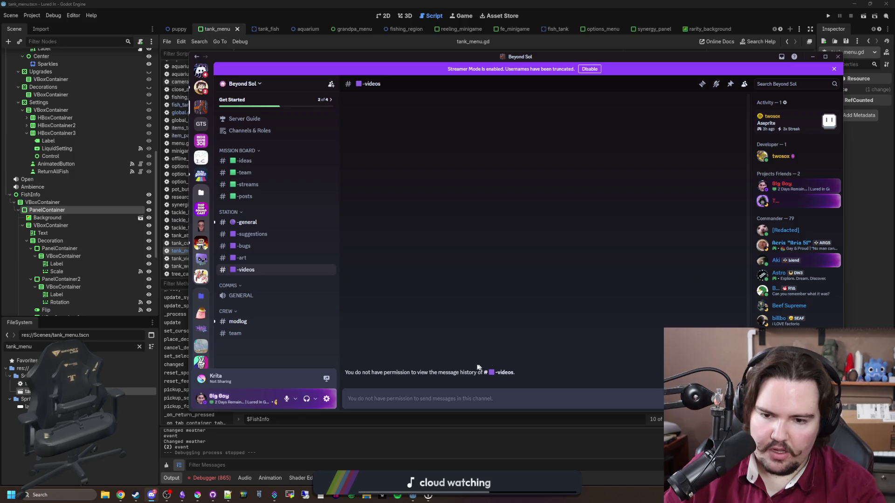
Step: Glance at Beyond Sol's -general and -suggestions channels
{"action": "left_click", "coordinate": [256, 224]}
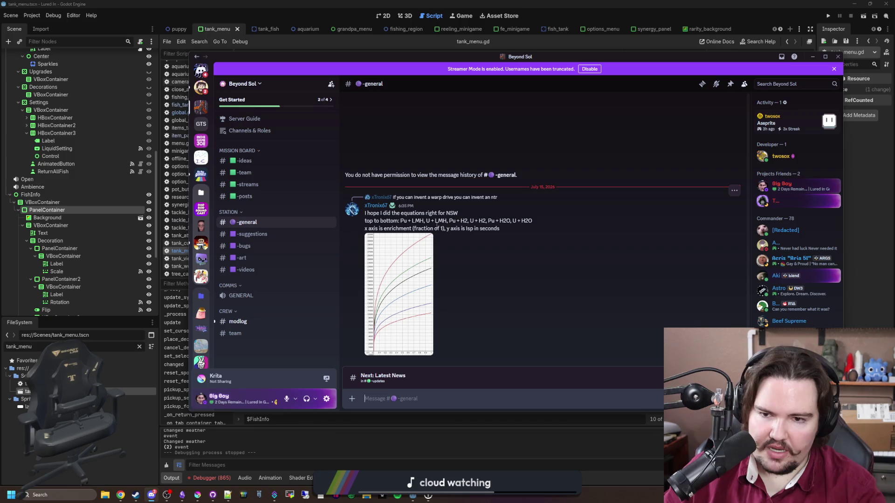
{"action": "left_click", "coordinate": [261, 234]}
{"action": "left_click", "coordinate": [252, 223]}
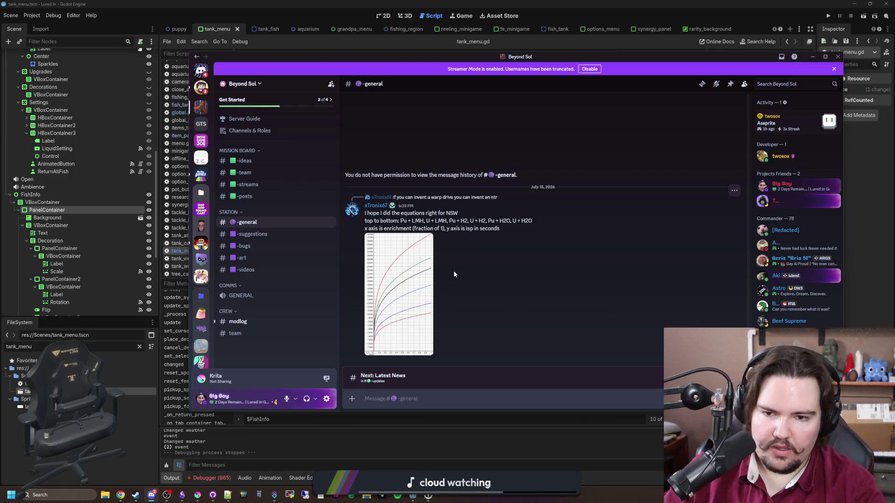
Step: Scroll up in -posts to the July 12 post and open its instagram.com reel link
{"action": "left_click", "coordinate": [246, 197]}
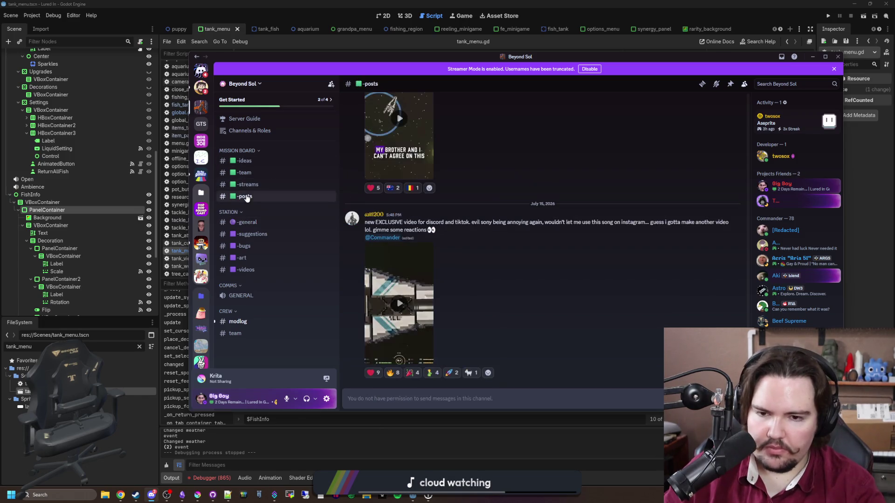
{"action": "scroll", "coordinate": [436, 277], "scroll_direction": "up", "scroll_amount": 3}
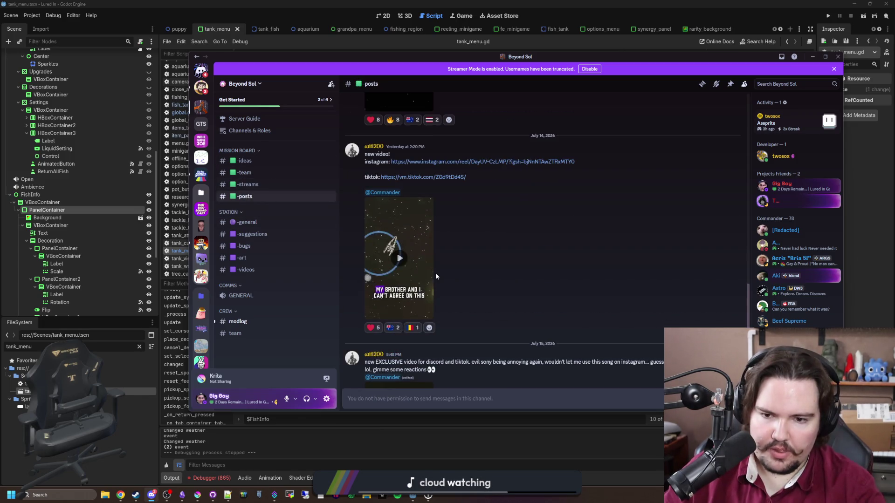
{"action": "scroll", "coordinate": [408, 259], "scroll_direction": "up", "scroll_amount": 4}
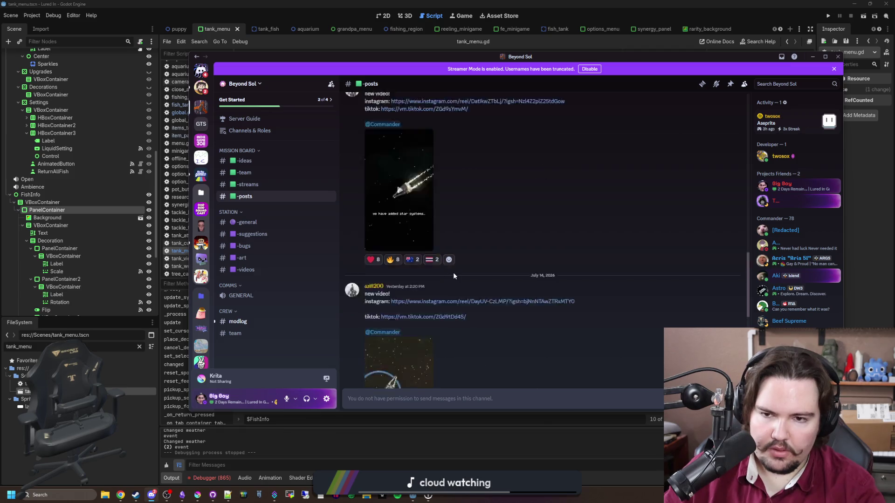
{"action": "scroll", "coordinate": [420, 275], "scroll_direction": "up", "scroll_amount": 3}
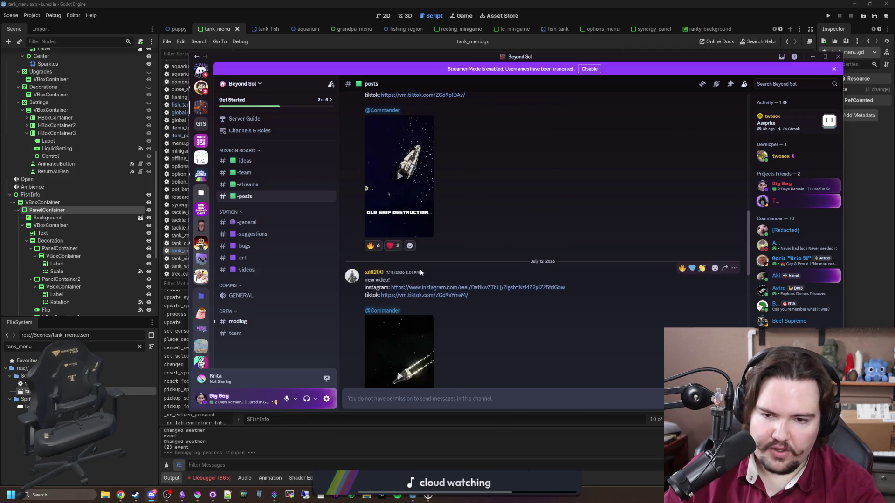
{"action": "left_click", "coordinate": [443, 288]}
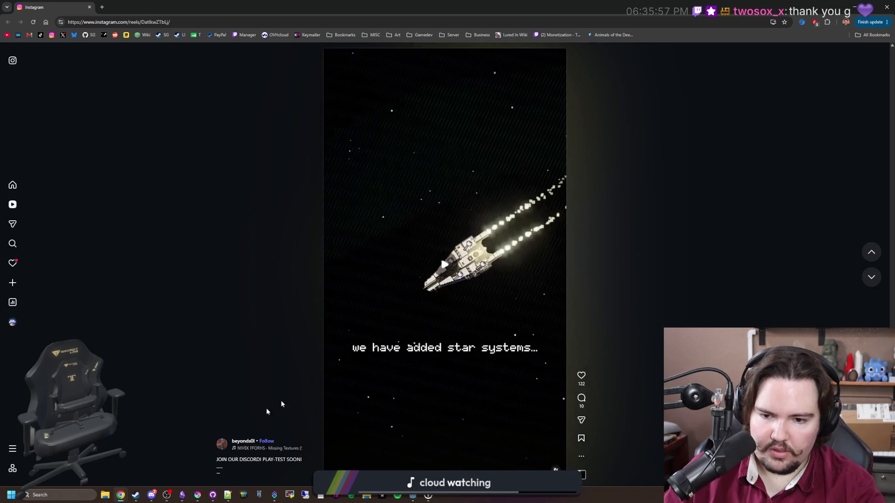
Step: Open the reel poster's Instagram profile and follow the Beyond Sol account
{"action": "left_click", "coordinate": [240, 441]}
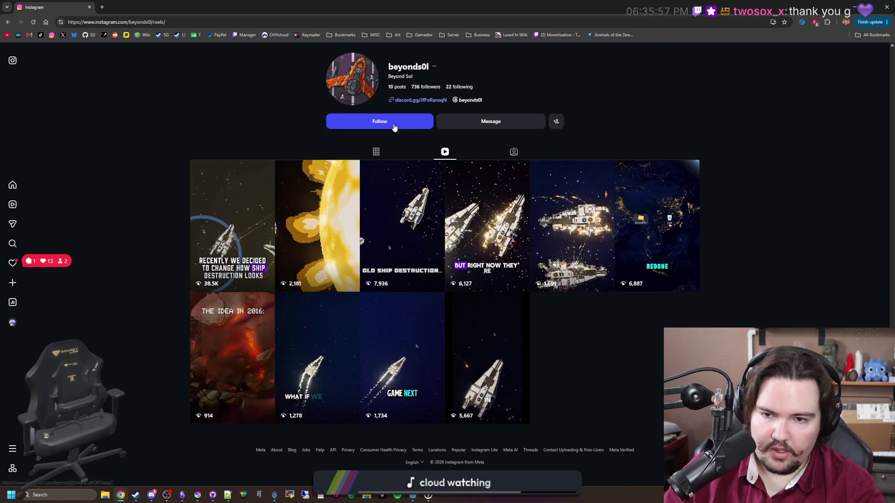
{"action": "left_click", "coordinate": [395, 127]}
{"action": "scroll", "coordinate": [394, 233], "scroll_direction": "down", "scroll_amount": 3}
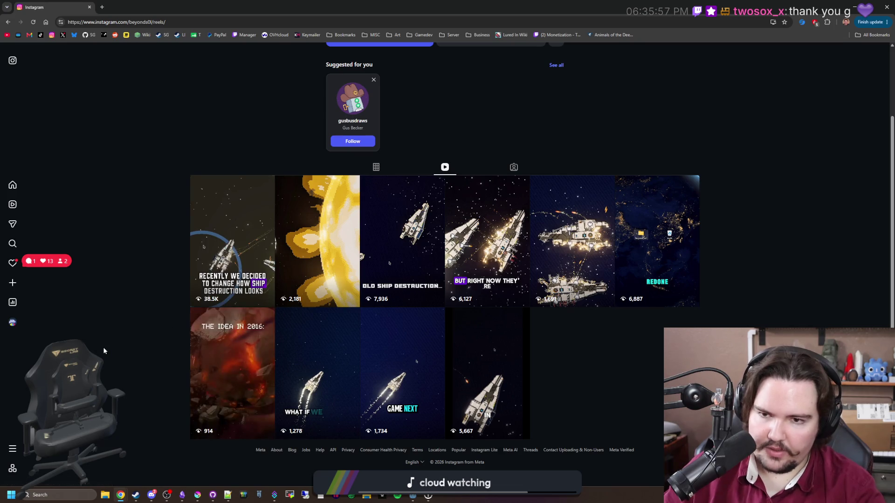
{"action": "scroll", "coordinate": [61, 336], "scroll_direction": "up", "scroll_amount": 3}
Step: Browse the bigboygamesofficial profile's Reels tab, then return to Discord
{"action": "left_click", "coordinate": [15, 321]}
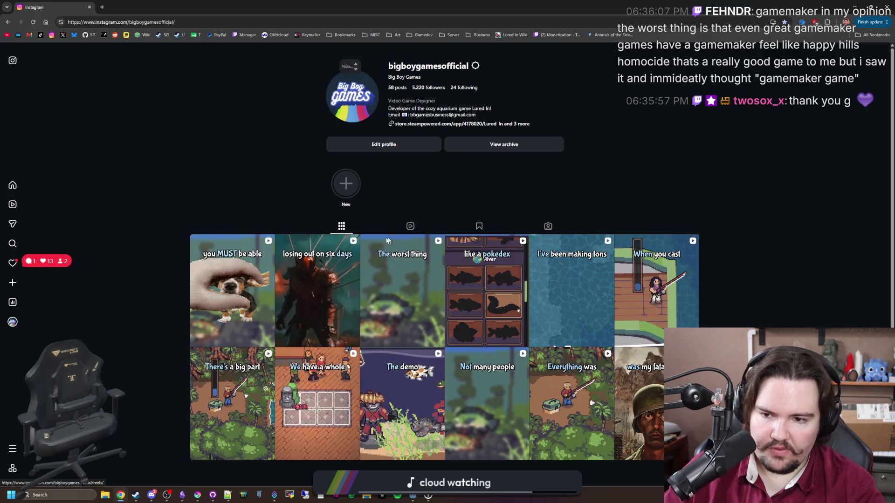
{"action": "left_click", "coordinate": [410, 227]}
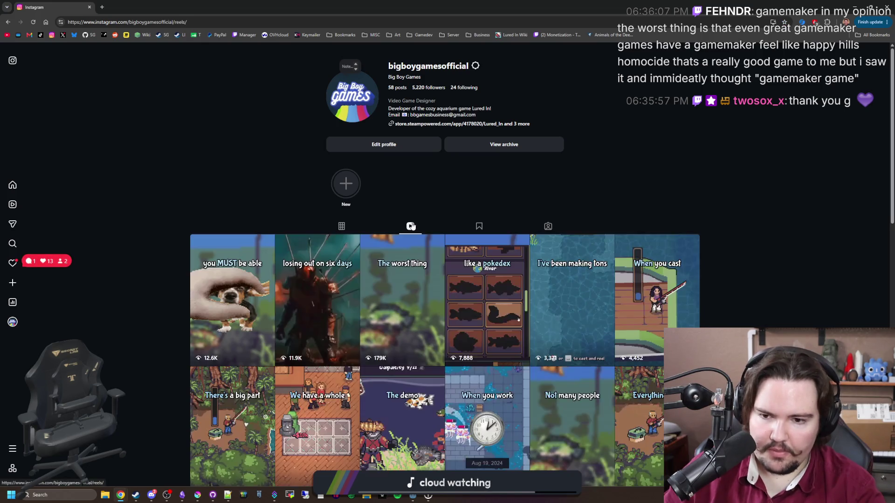
{"action": "scroll", "coordinate": [410, 229], "scroll_direction": "down", "scroll_amount": 1}
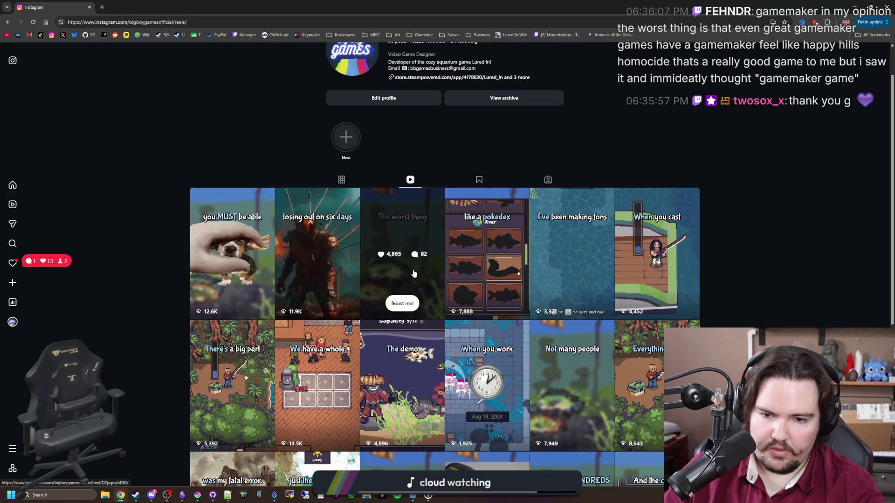
{"action": "scroll", "coordinate": [746, 290], "scroll_direction": "down", "scroll_amount": 2}
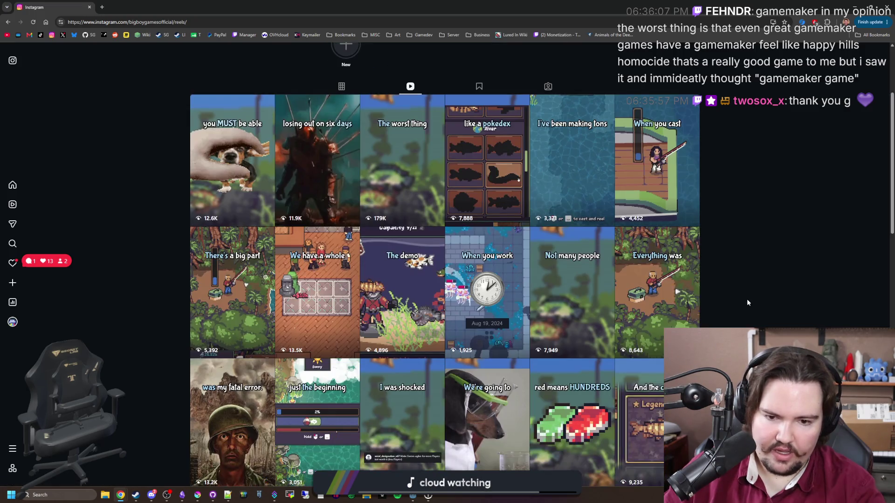
{"action": "scroll", "coordinate": [729, 323], "scroll_direction": "down", "scroll_amount": 2}
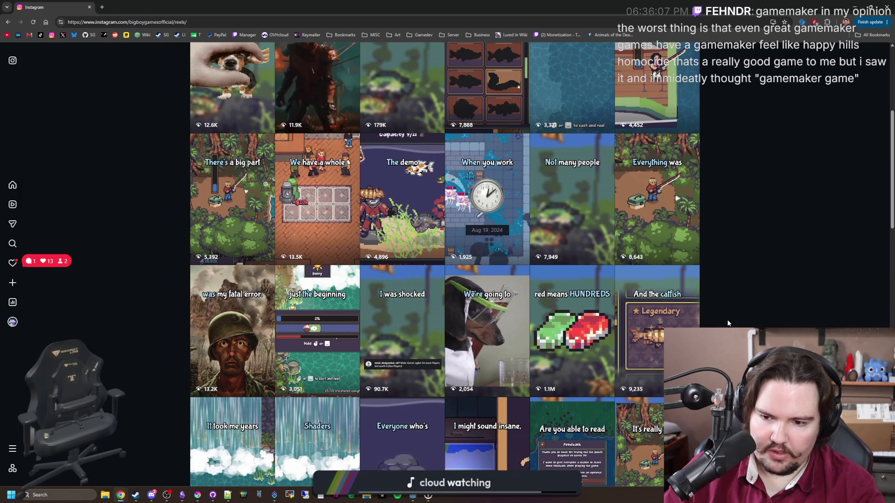
{"action": "scroll", "coordinate": [457, 293], "scroll_direction": "down", "scroll_amount": 2}
{"action": "scroll", "coordinate": [457, 293], "scroll_direction": "up", "scroll_amount": 10}
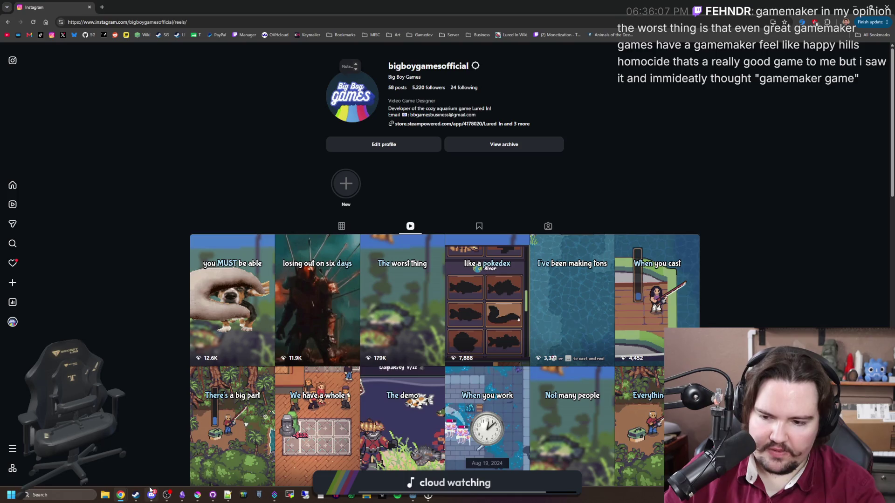
{"action": "left_click", "coordinate": [151, 493]}
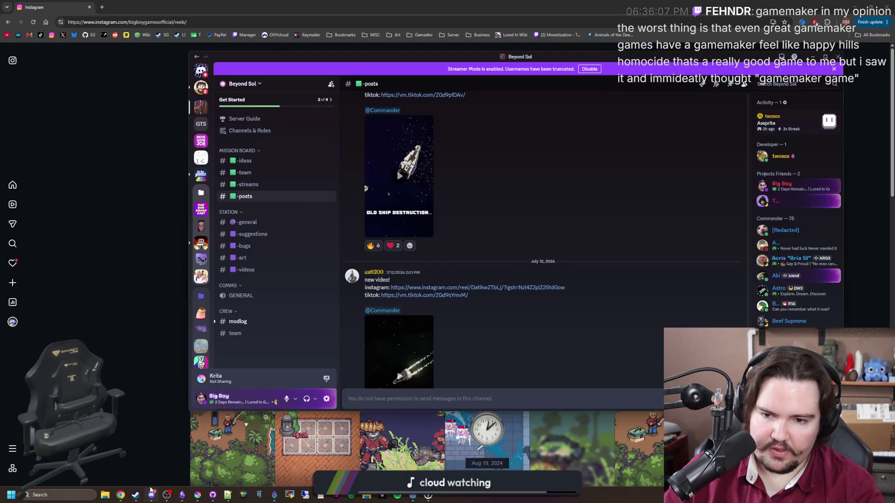
Step: Open the post's TikTok link, follow the Beyond_sol account, and return to Discord
{"action": "left_click", "coordinate": [459, 295]}
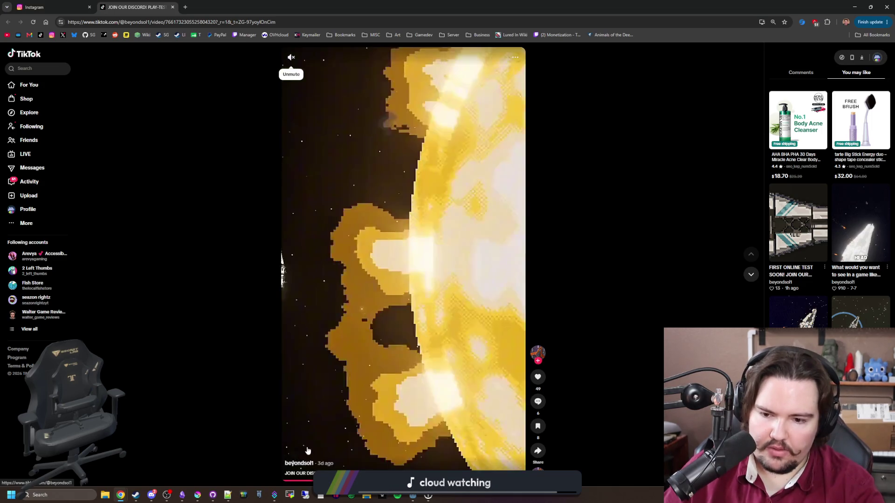
{"action": "left_click", "coordinate": [293, 464]}
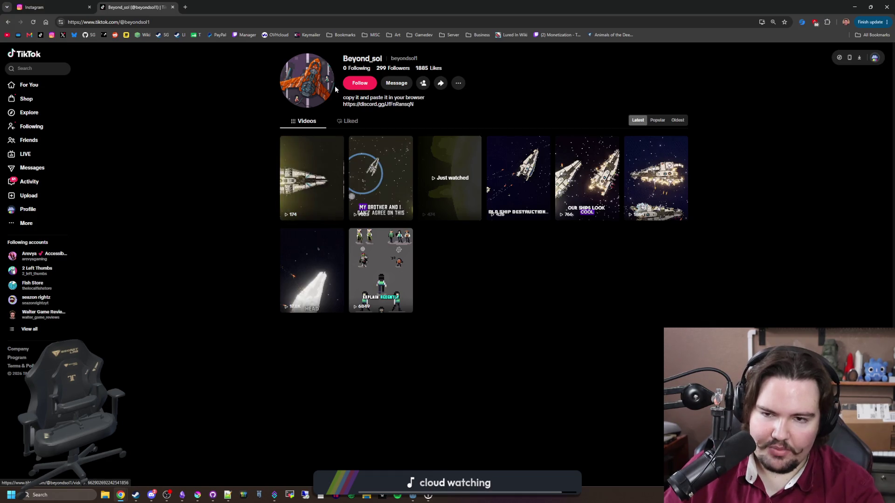
{"action": "left_click", "coordinate": [362, 83]}
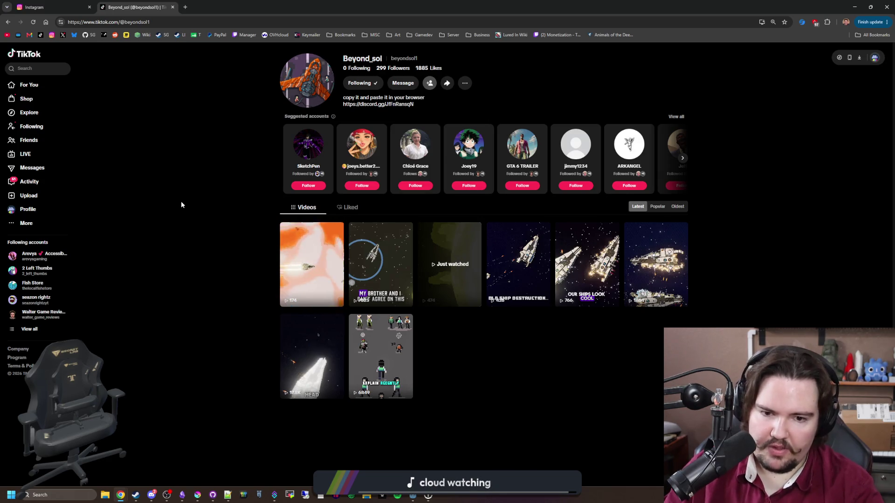
{"action": "left_click", "coordinate": [152, 495]}
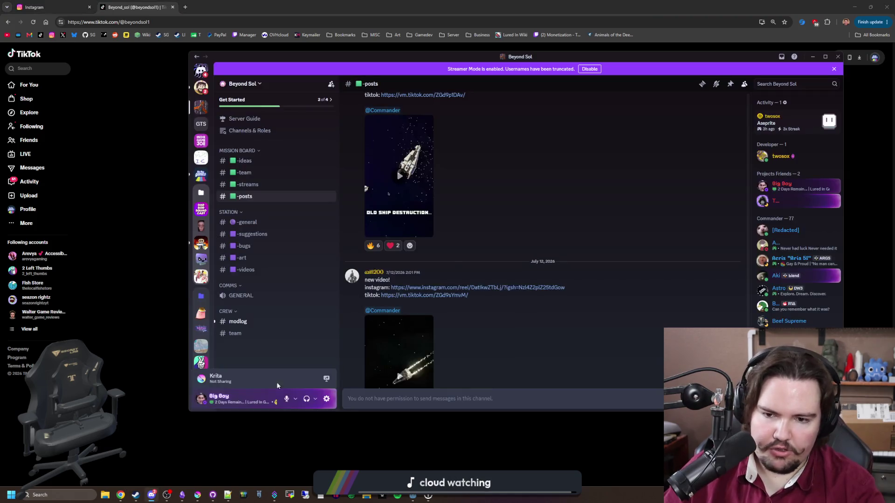
Step: Scroll through #-posts and glance at the poster's profile card
{"action": "scroll", "coordinate": [475, 264], "scroll_direction": "down", "scroll_amount": 2}
{"action": "scroll", "coordinate": [468, 271], "scroll_direction": "down", "scroll_amount": 4}
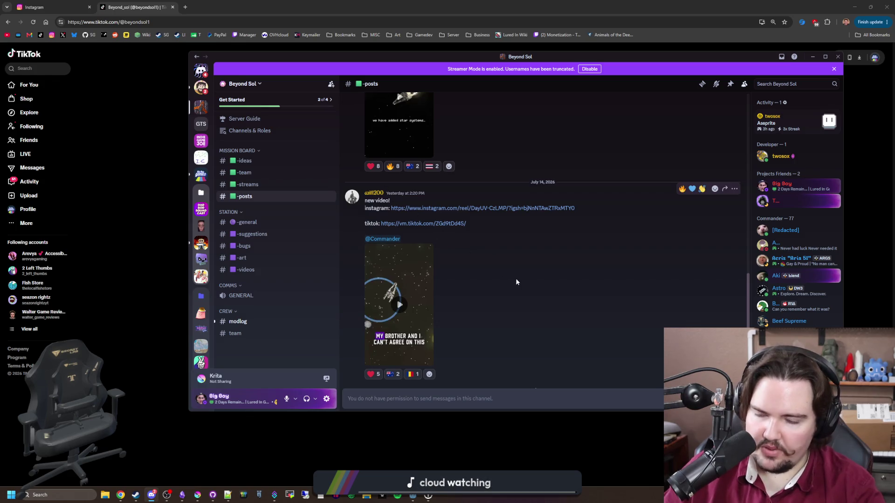
{"action": "scroll", "coordinate": [513, 280], "scroll_direction": "down", "scroll_amount": 4}
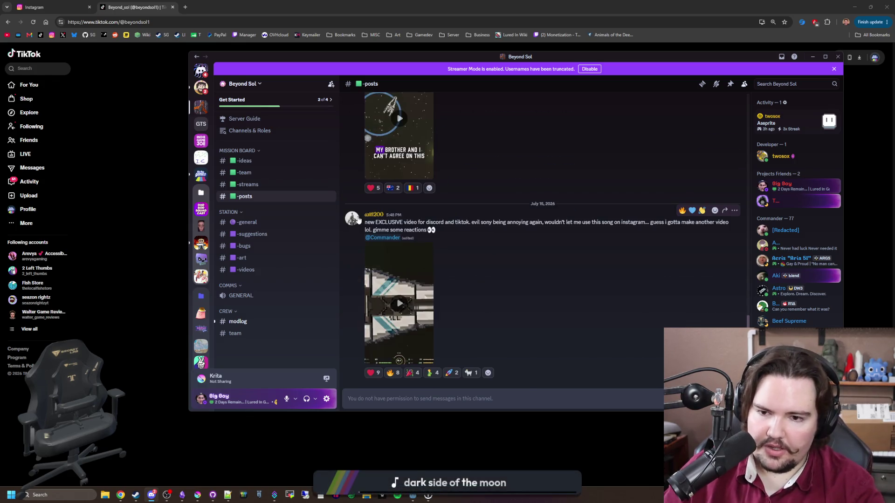
{"action": "left_click", "coordinate": [353, 219]}
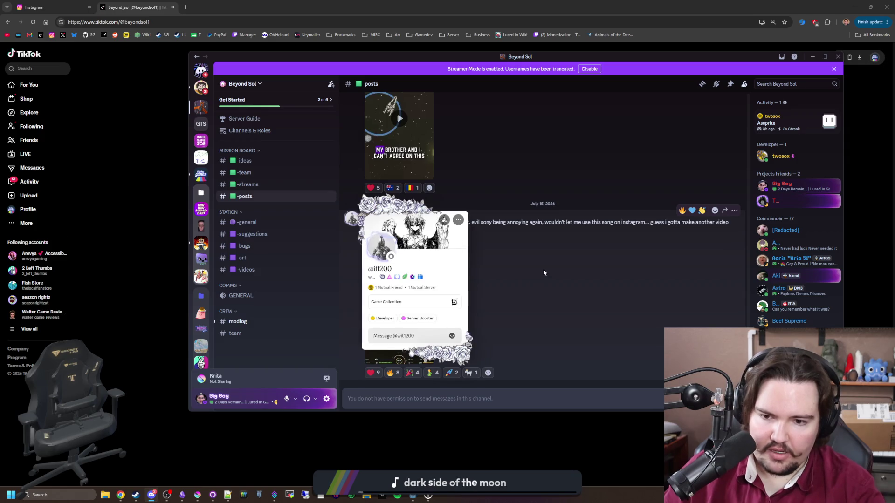
{"action": "left_click", "coordinate": [544, 270]}
Step: Play the July 15 'new EXCLUSIVE video', then pause it
{"action": "scroll", "coordinate": [525, 282], "scroll_direction": "up", "scroll_amount": 10}
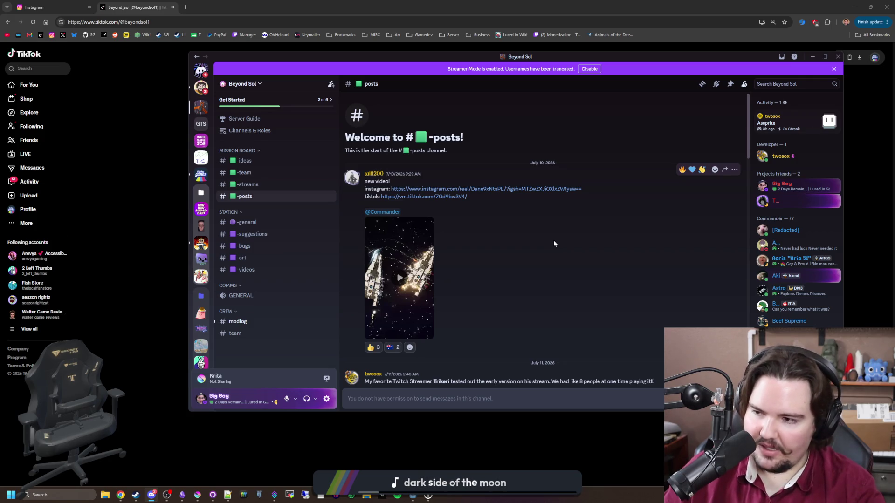
{"action": "scroll", "coordinate": [508, 278], "scroll_direction": "down", "scroll_amount": 10}
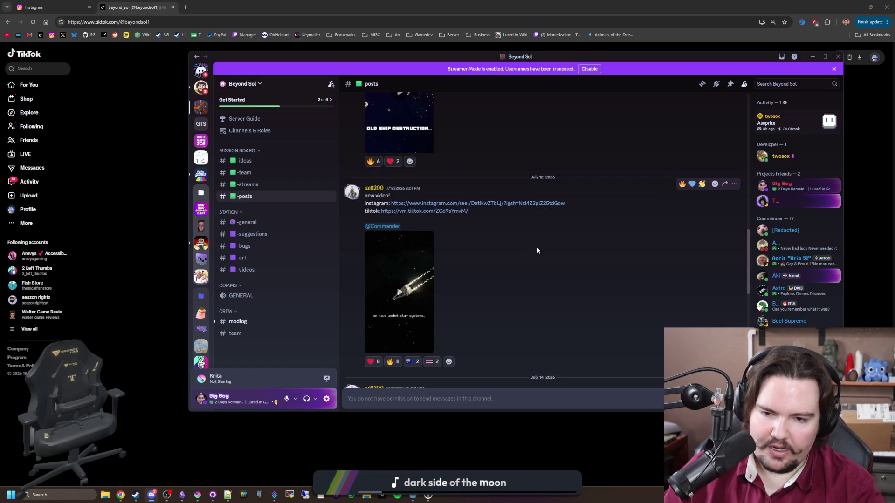
{"action": "scroll", "coordinate": [537, 250], "scroll_direction": "up", "scroll_amount": 10}
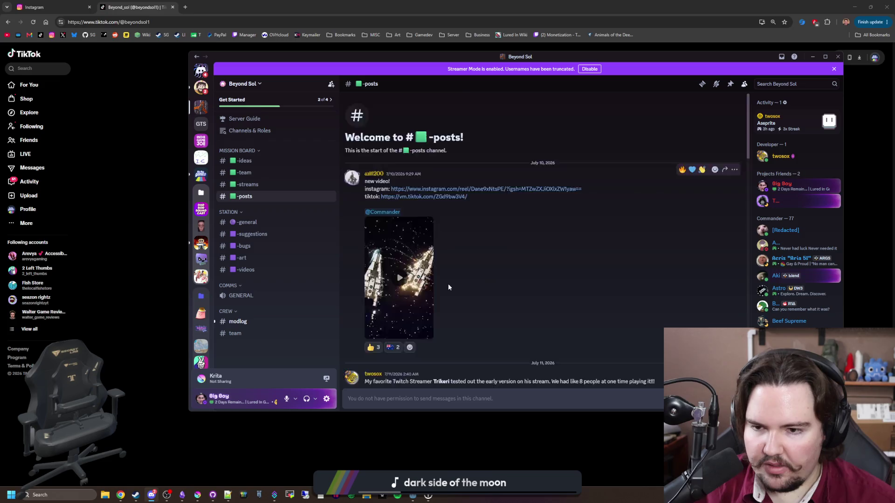
{"action": "scroll", "coordinate": [448, 283], "scroll_direction": "down", "scroll_amount": 10}
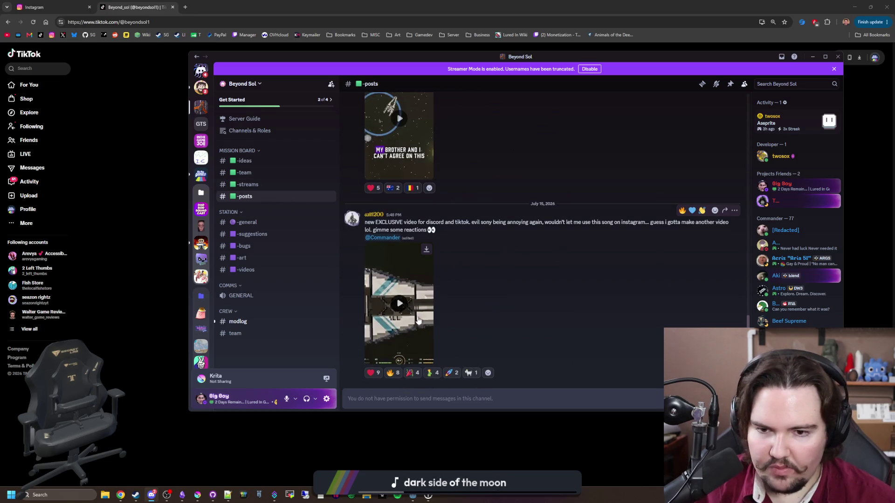
{"action": "left_click", "coordinate": [403, 304]}
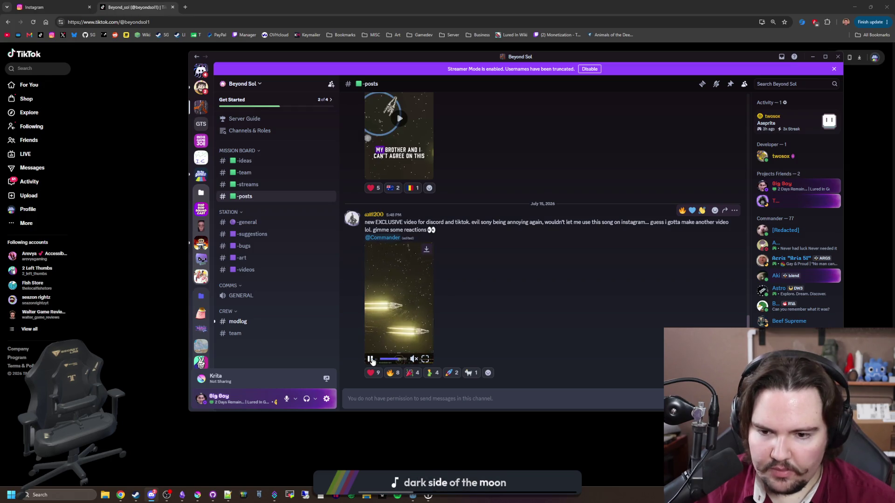
{"action": "left_click", "coordinate": [370, 359]}
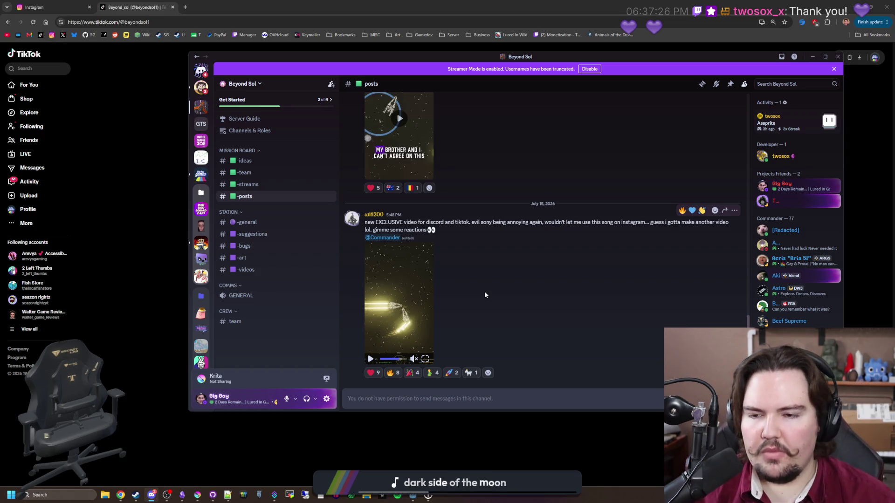
Step: Browse Beyond Sol's -team, -streams and -ideas channels, ending on -general's NSW equations post
{"action": "left_click", "coordinate": [275, 177]}
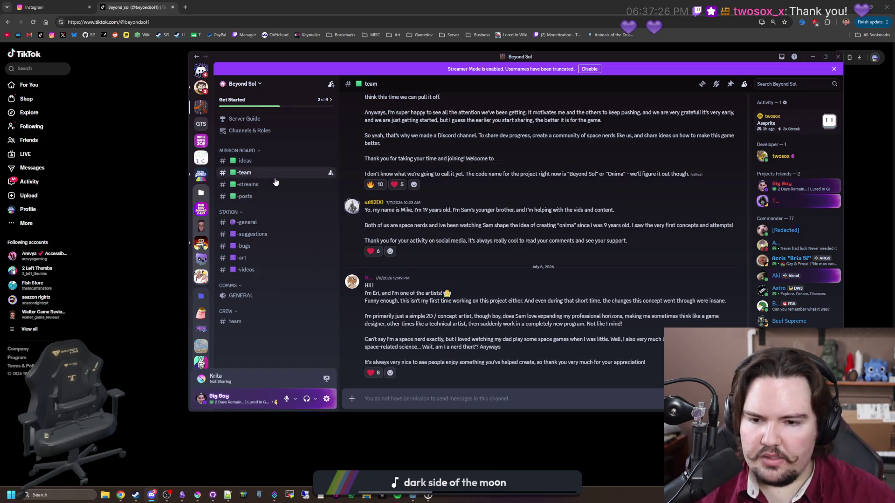
{"action": "scroll", "coordinate": [512, 266], "scroll_direction": "up", "scroll_amount": 5}
{"action": "scroll", "coordinate": [467, 242], "scroll_direction": "down", "scroll_amount": 5}
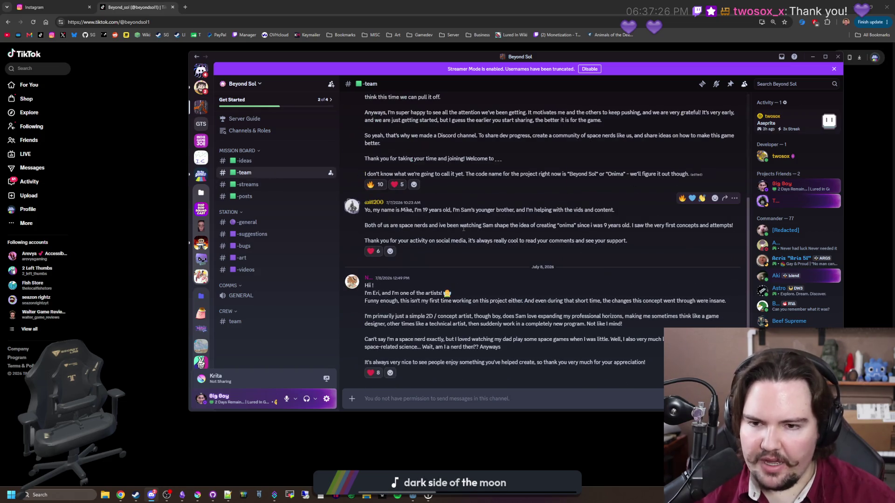
{"action": "left_click", "coordinate": [263, 184]}
{"action": "left_click", "coordinate": [262, 166]}
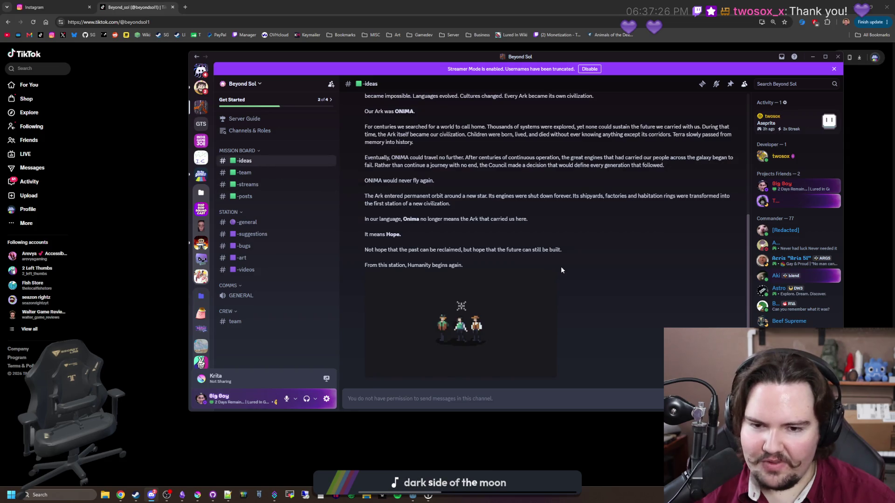
{"action": "scroll", "coordinate": [476, 237], "scroll_direction": "up", "scroll_amount": 5}
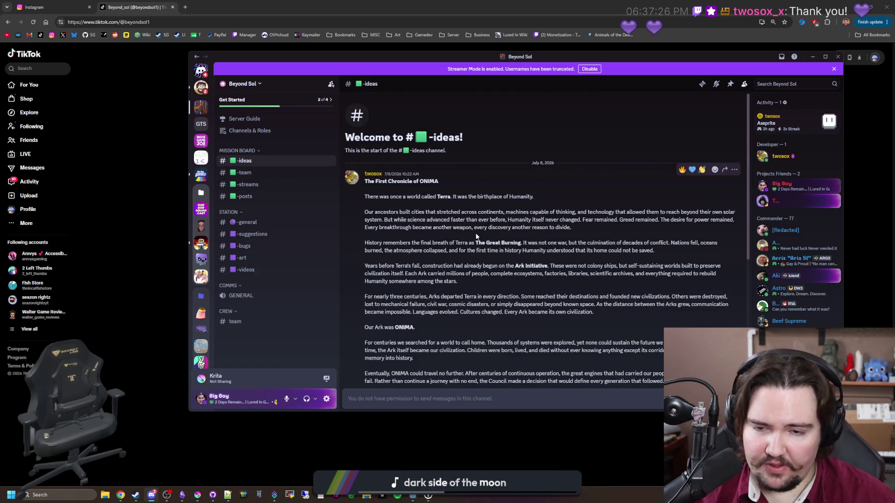
{"action": "left_click", "coordinate": [255, 223]}
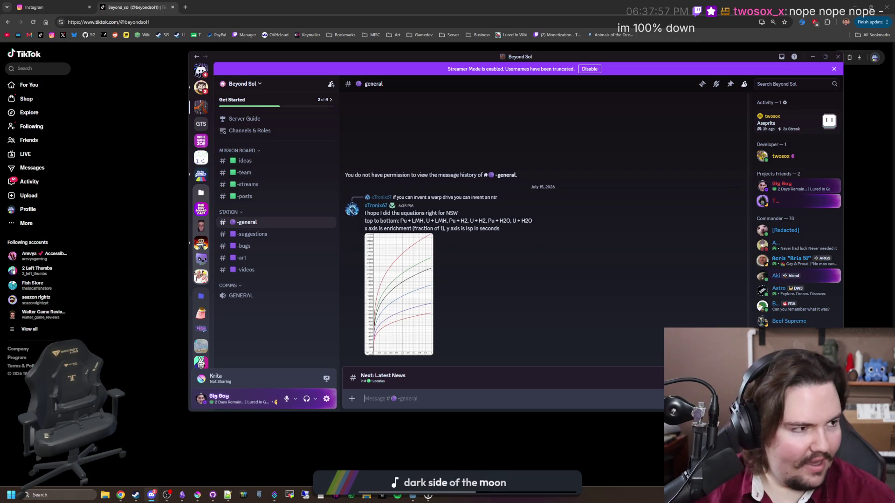
Step: Search 'happy hills homicide' in a new browser window and maximize The Happyhills Homicide store page
{"action": "key", "text": "ctrl+n"}
{"action": "type", "text": "happy hills homicide"}
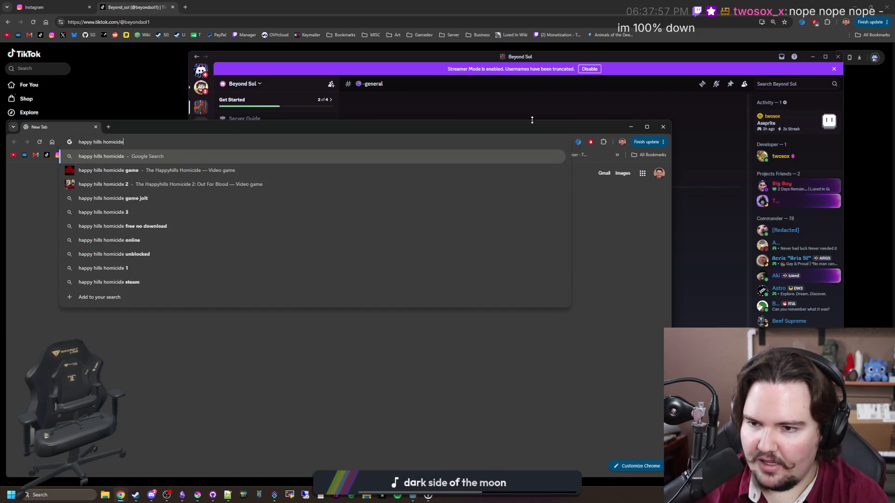
{"action": "key", "text": "Return"}
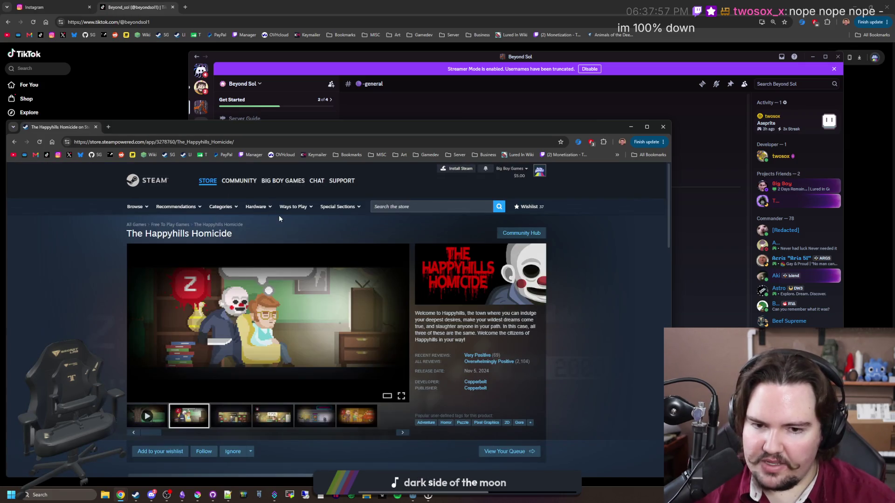
{"action": "double_click", "coordinate": [390, 131]}
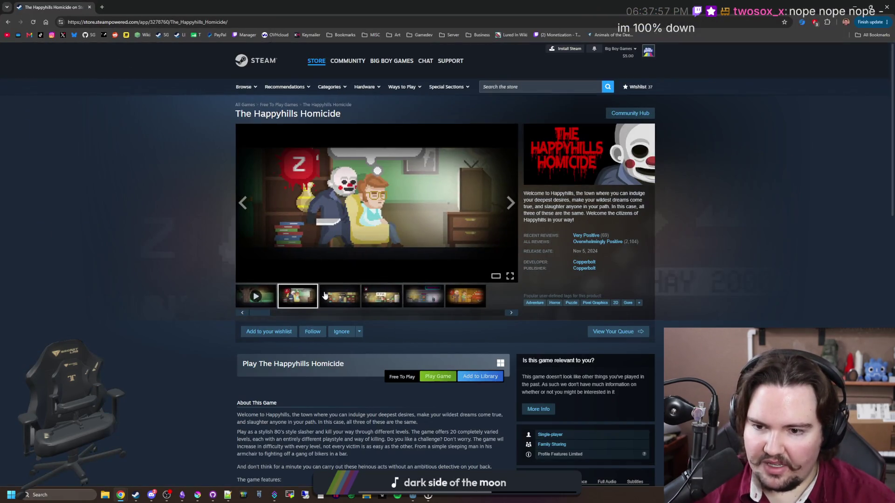
Step: Enlarge the beartrap screenshot, page through four more shots, then close the viewer
{"action": "left_click", "coordinate": [325, 295]}
{"action": "left_click", "coordinate": [419, 210]}
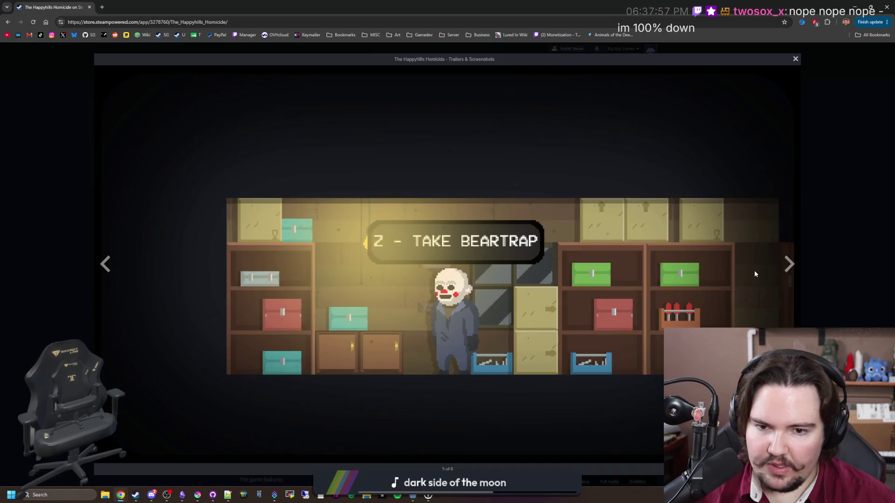
{"action": "left_click", "coordinate": [789, 266]}
{"action": "left_click", "coordinate": [789, 265]}
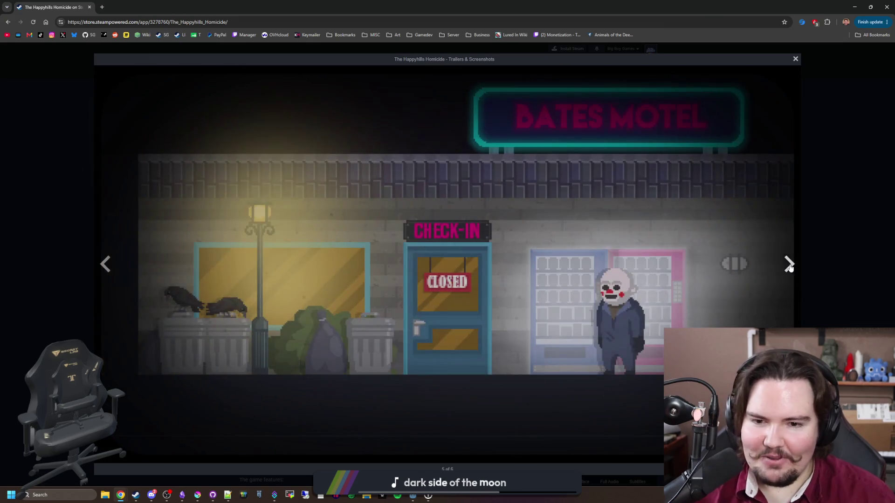
{"action": "left_click", "coordinate": [789, 266]}
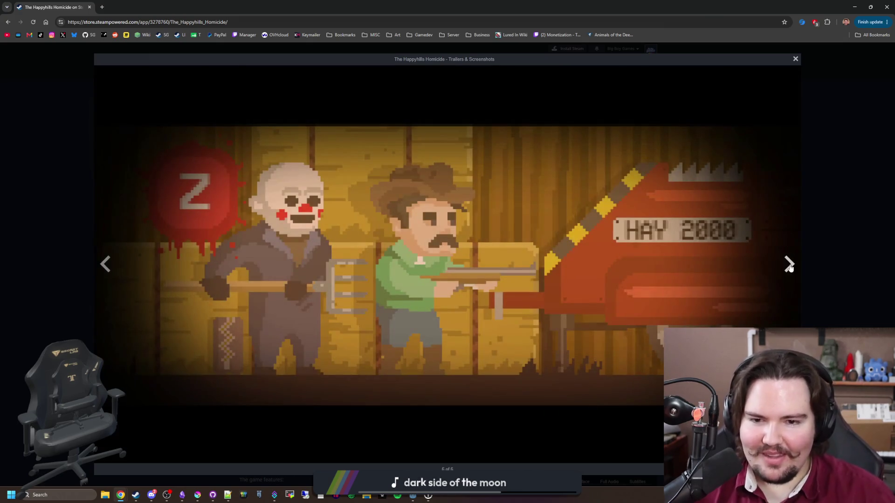
{"action": "left_click", "coordinate": [789, 266]}
{"action": "left_click", "coordinate": [789, 265]}
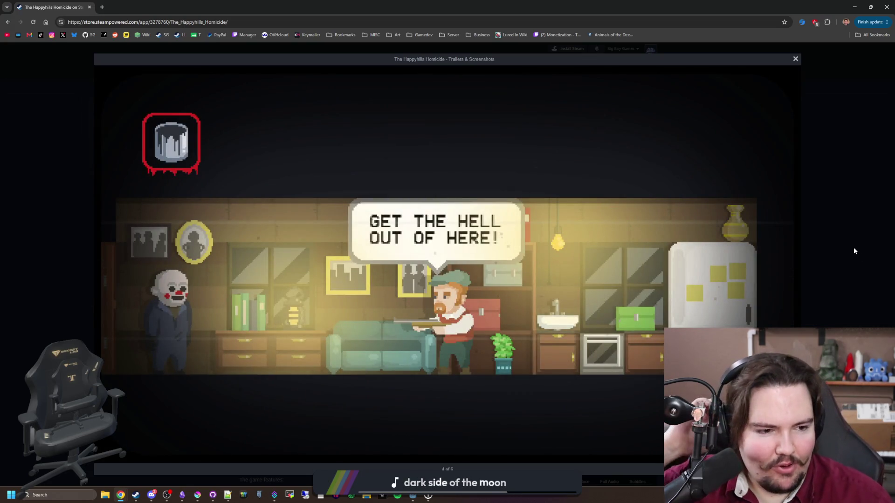
{"action": "left_click", "coordinate": [854, 247]}
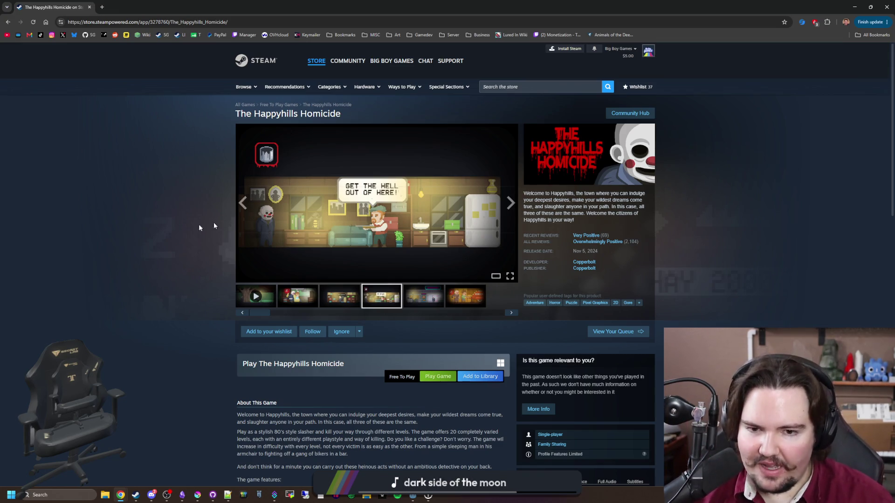
Step: Search 'brotato' in a new tab and open the Brotato on Steam result
{"action": "left_click", "coordinate": [103, 6]}
{"action": "type", "text": "brot"}
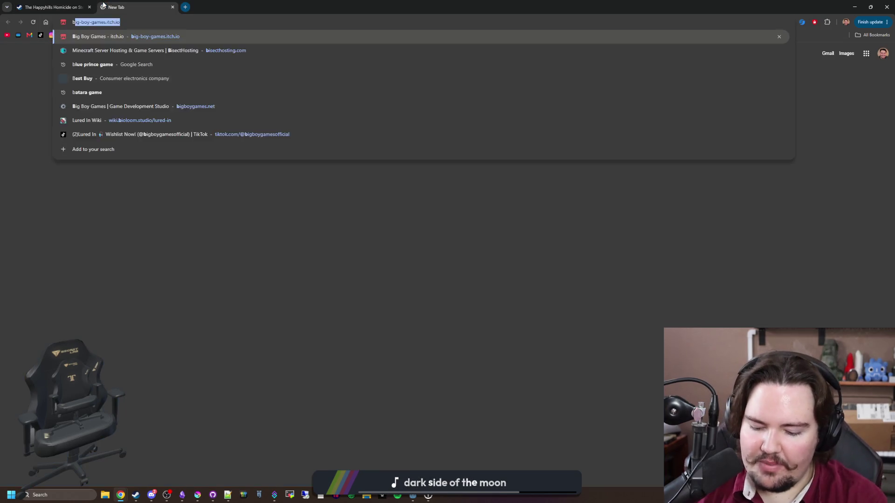
{"action": "type", "text": "ato"}
{"action": "key", "text": "Return"}
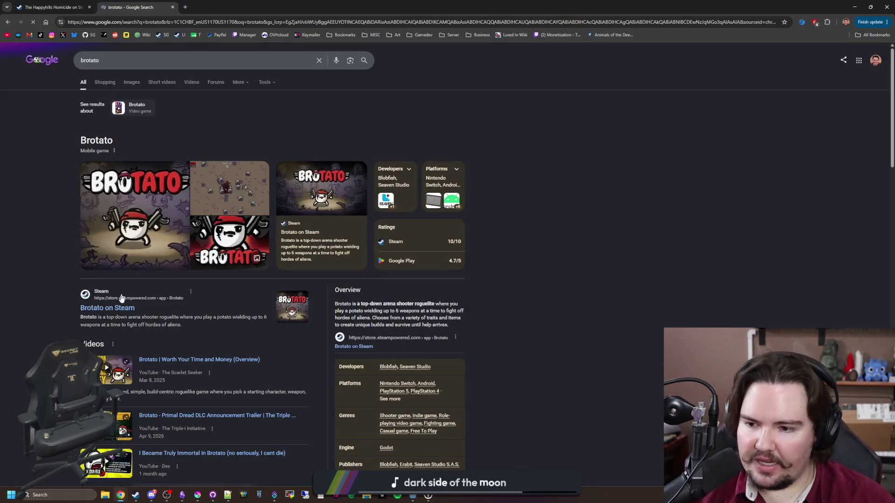
{"action": "left_click", "coordinate": [107, 309]}
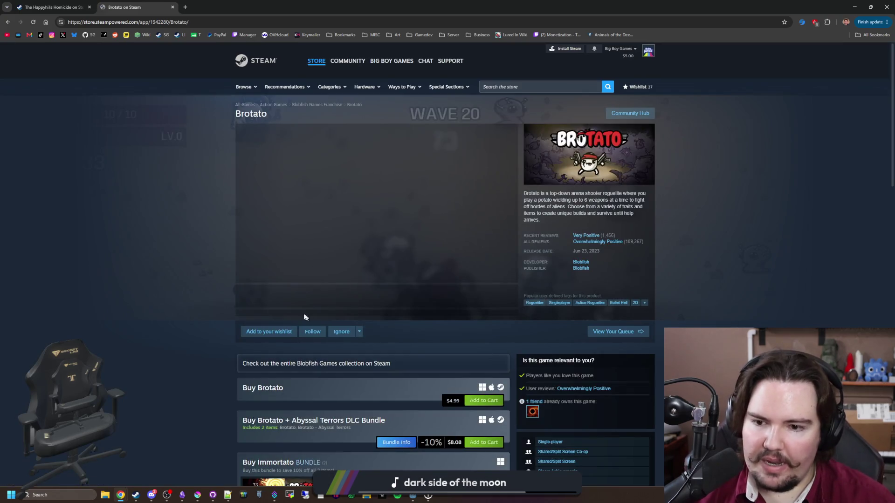
Step: Enlarge the second Brotato screenshot, page through the gallery, then scroll to the purchase options
{"action": "left_click", "coordinate": [288, 303]}
{"action": "left_click", "coordinate": [349, 211]}
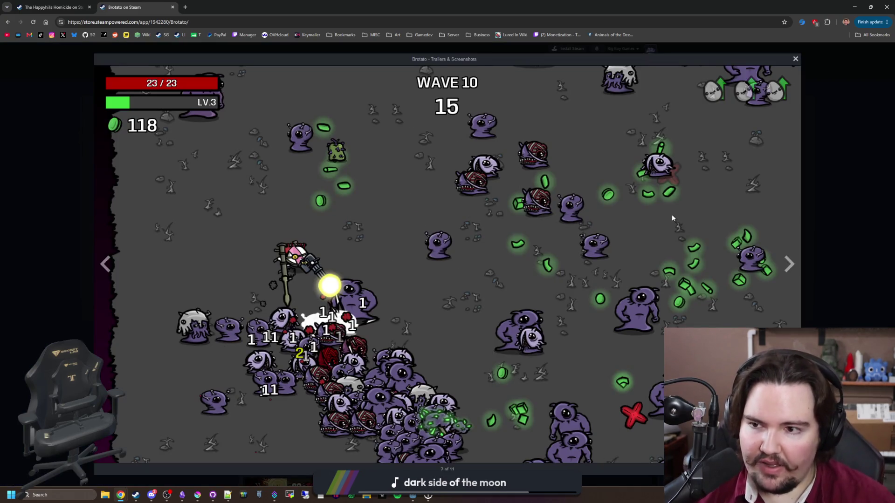
{"action": "left_click", "coordinate": [790, 265]}
{"action": "left_click", "coordinate": [790, 265]}
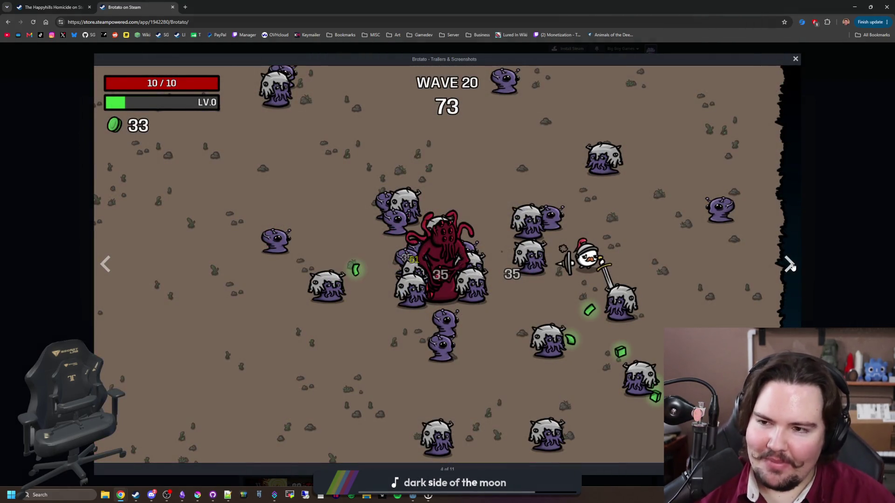
{"action": "left_click", "coordinate": [790, 264]}
{"action": "left_click", "coordinate": [790, 265]}
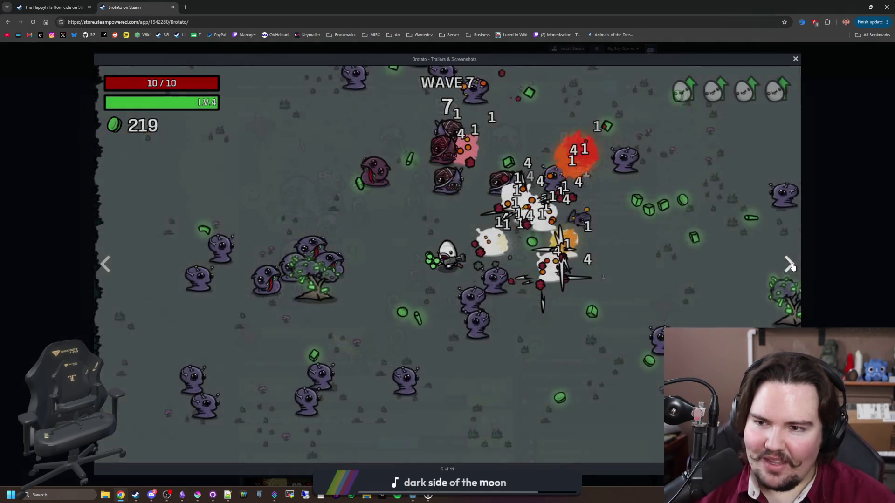
{"action": "left_click", "coordinate": [789, 272]}
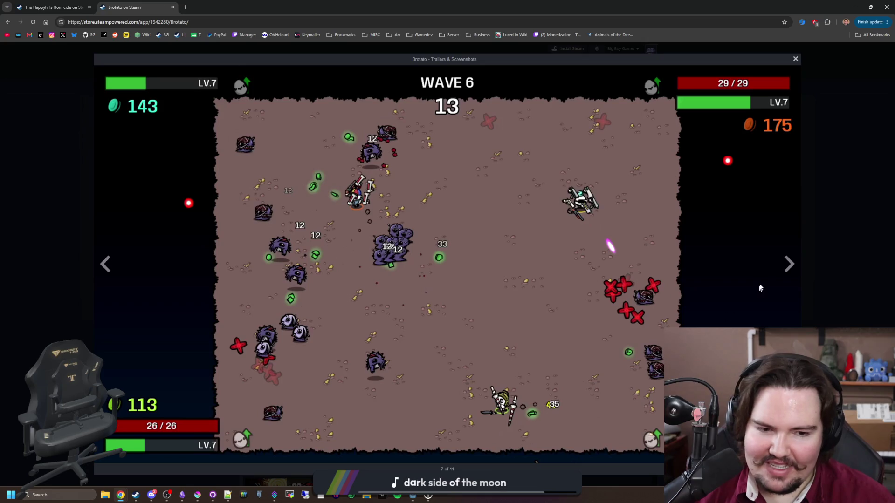
{"action": "left_click", "coordinate": [791, 263]}
{"action": "left_click", "coordinate": [790, 264]}
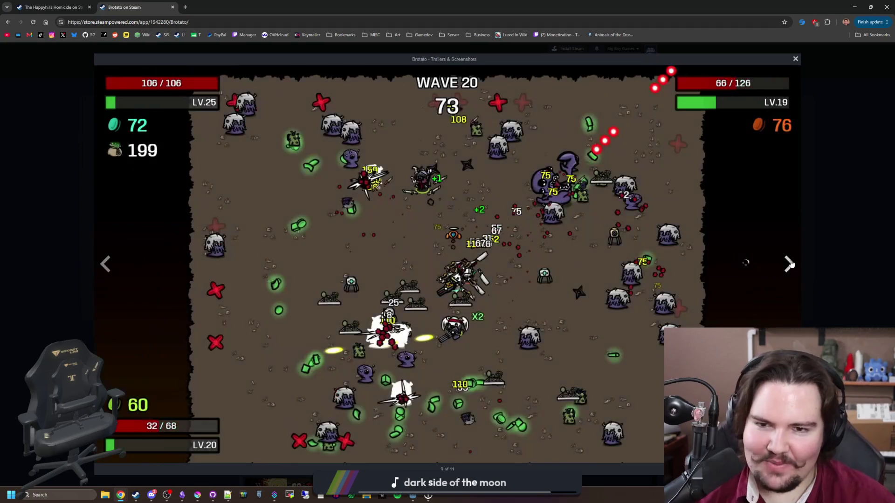
{"action": "left_click", "coordinate": [790, 264]}
{"action": "left_click", "coordinate": [790, 265]}
{"action": "left_click", "coordinate": [790, 265]}
{"action": "left_click", "coordinate": [790, 264]}
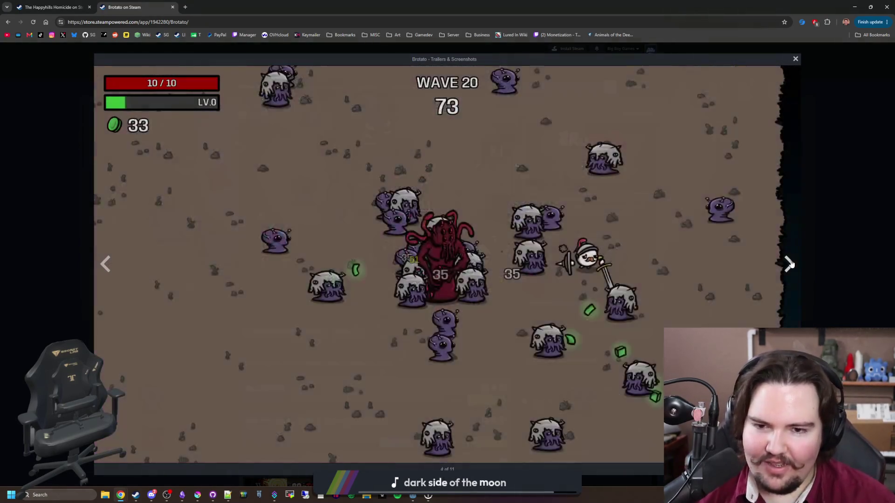
{"action": "left_click", "coordinate": [790, 265]}
{"action": "scroll", "coordinate": [183, 272], "scroll_direction": "down", "scroll_amount": 8}
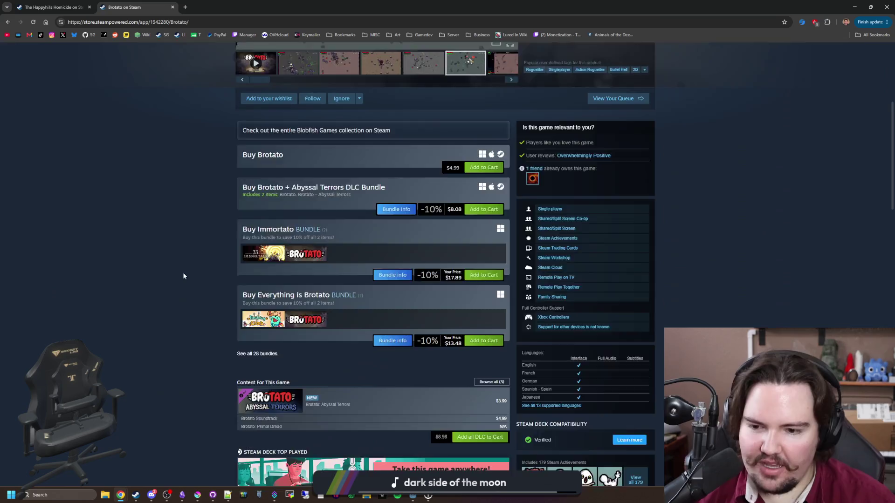
Step: Scroll through Brotato's system requirements and reviews, then enlarge the Wave 6 screenshot
{"action": "scroll", "coordinate": [205, 254], "scroll_direction": "down", "scroll_amount": 15}
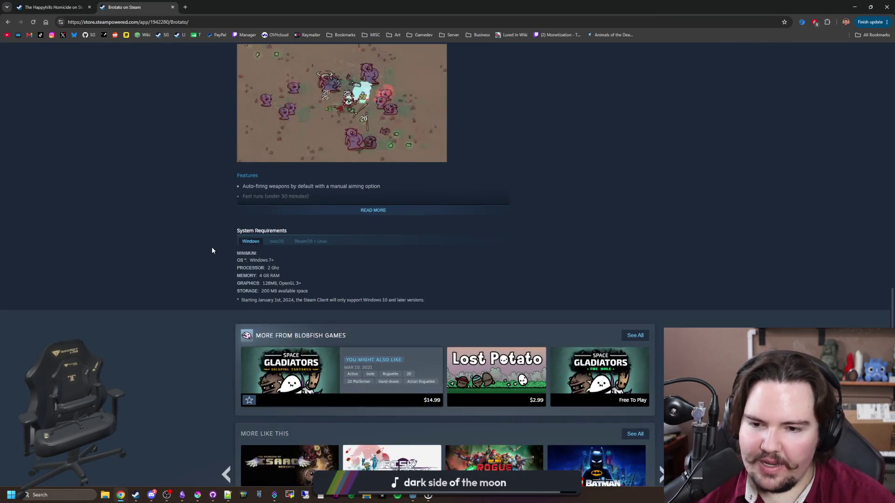
{"action": "scroll", "coordinate": [212, 251], "scroll_direction": "down", "scroll_amount": 3}
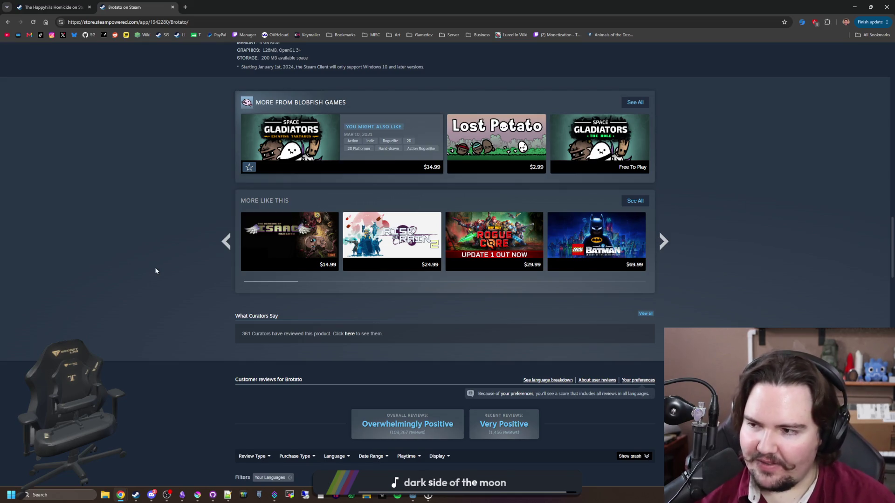
{"action": "scroll", "coordinate": [156, 270], "scroll_direction": "down", "scroll_amount": 2}
{"action": "scroll", "coordinate": [139, 264], "scroll_direction": "down", "scroll_amount": 2}
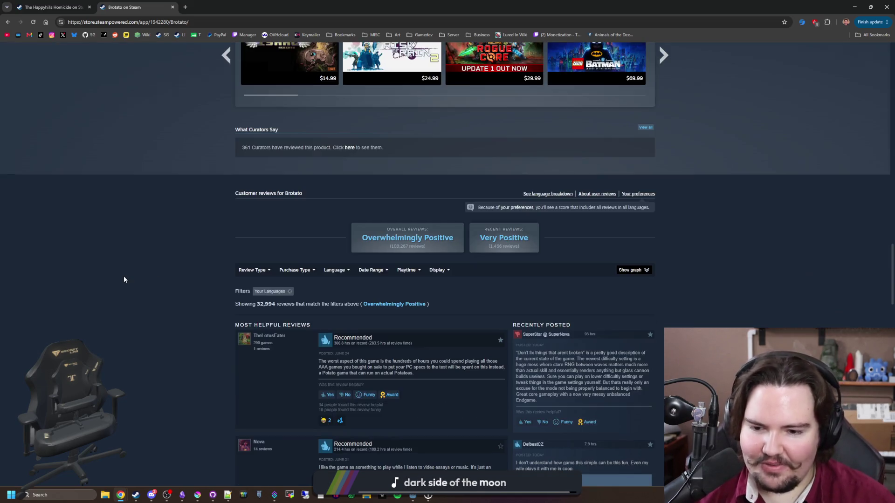
{"action": "scroll", "coordinate": [124, 280], "scroll_direction": "up", "scroll_amount": 5}
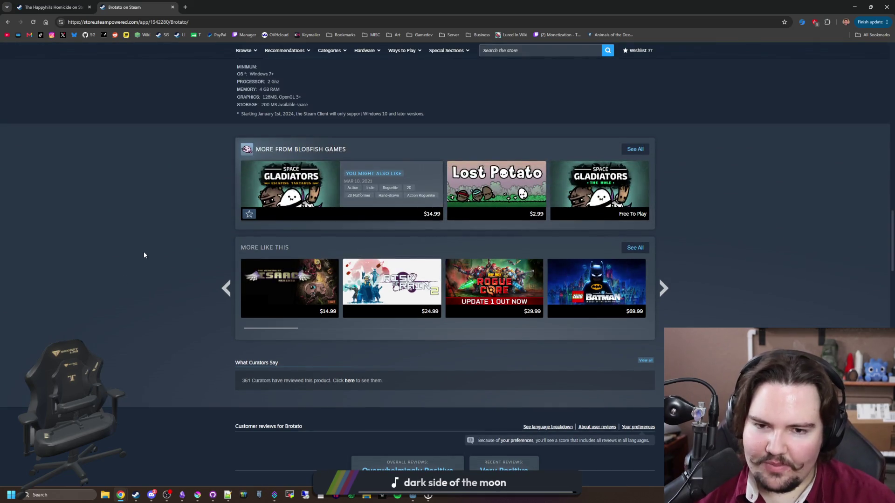
{"action": "scroll", "coordinate": [153, 244], "scroll_direction": "up", "scroll_amount": 20}
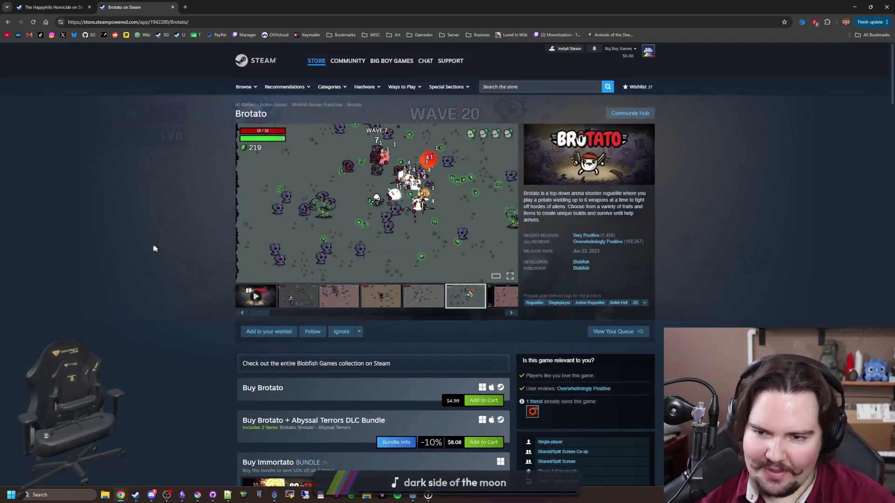
{"action": "scroll", "coordinate": [154, 249], "scroll_direction": "down", "scroll_amount": 1}
{"action": "left_click", "coordinate": [476, 205]}
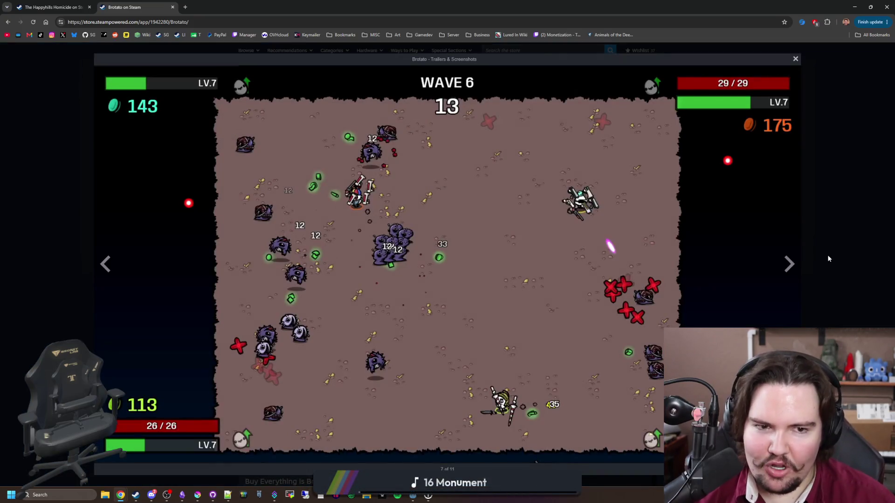
Step: Page through Brotato's enlarged screenshots up to the Wave 9 shot
{"action": "left_click", "coordinate": [788, 264]}
{"action": "left_click", "coordinate": [788, 264]}
{"action": "left_click", "coordinate": [789, 264]}
{"action": "left_click", "coordinate": [789, 264]}
{"action": "left_click", "coordinate": [789, 265]}
{"action": "left_click", "coordinate": [789, 265]}
{"action": "left_click", "coordinate": [789, 265]}
{"action": "left_click", "coordinate": [789, 265]}
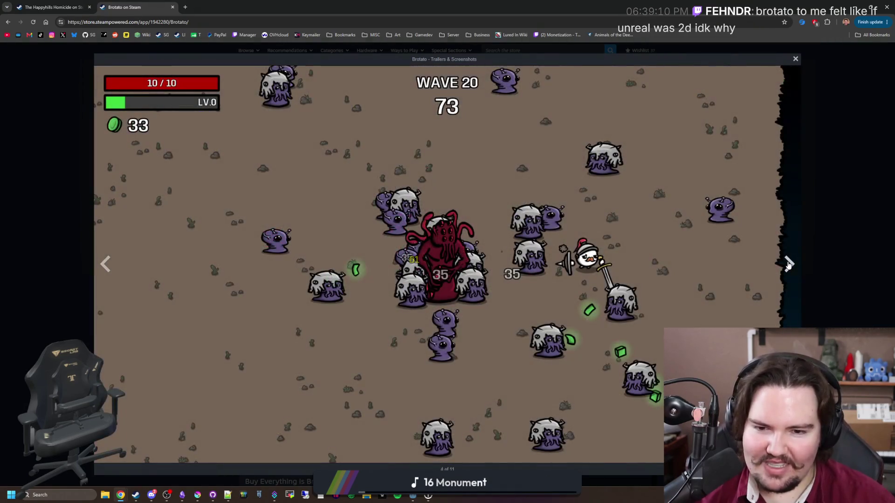
{"action": "left_click", "coordinate": [788, 265]}
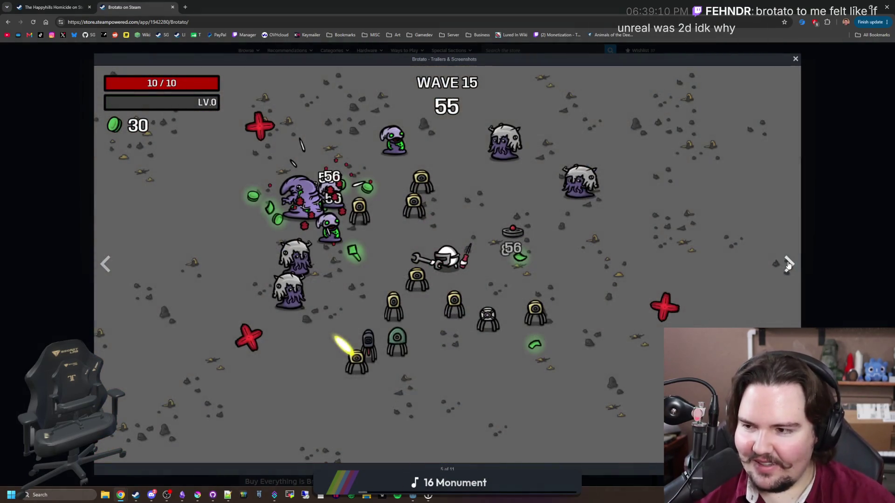
{"action": "left_click", "coordinate": [789, 264]}
{"action": "left_click", "coordinate": [789, 265]}
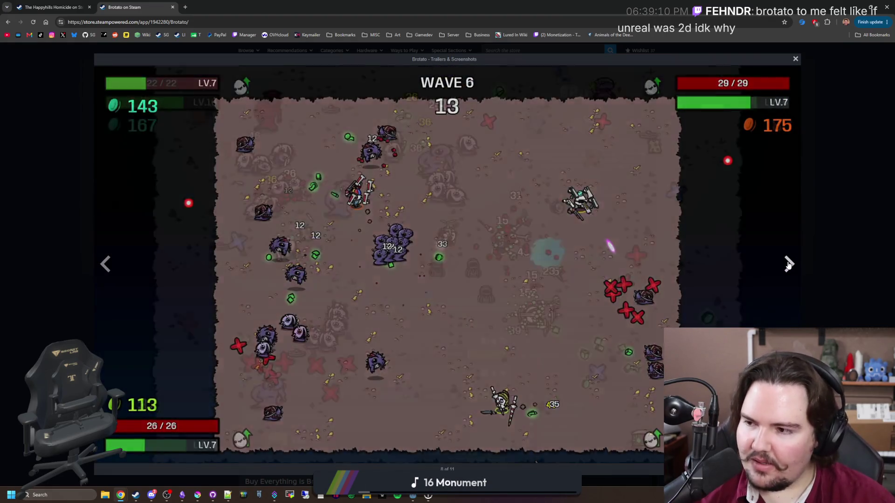
{"action": "left_click", "coordinate": [789, 265]}
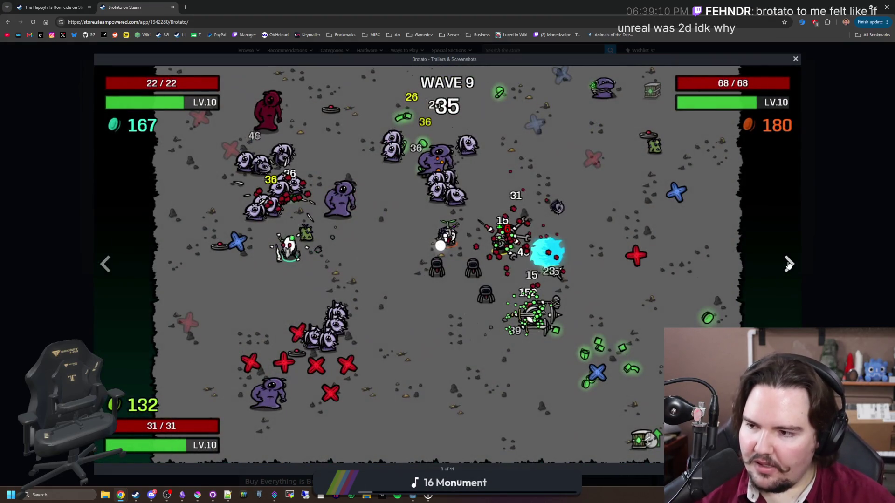
{"action": "left_click", "coordinate": [789, 265]}
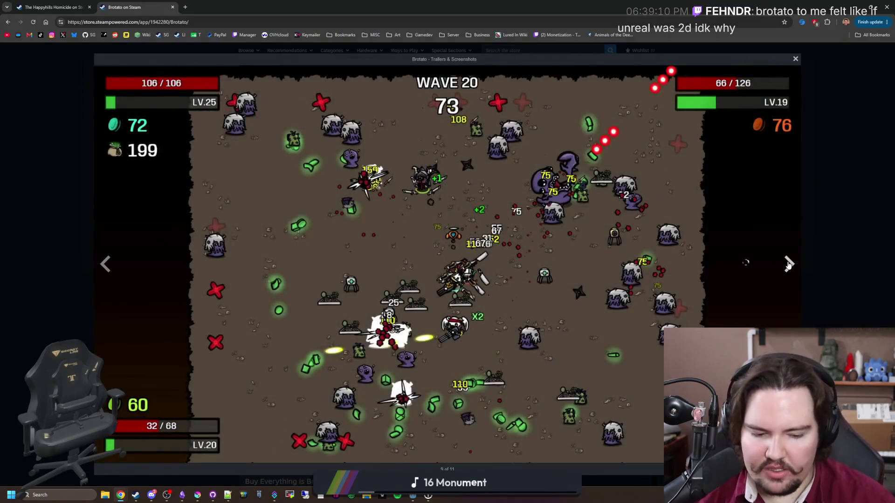
{"action": "left_click", "coordinate": [789, 265]}
{"action": "left_click", "coordinate": [789, 264]}
{"action": "left_click", "coordinate": [789, 265]}
{"action": "left_click", "coordinate": [789, 264]}
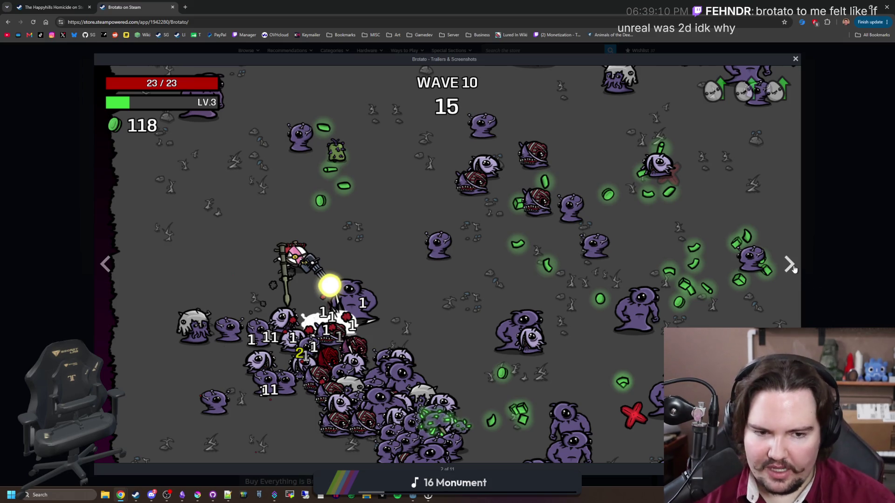
Step: Continue past the Wave 12 shot around to Wave 6, then close the gallery
{"action": "left_click", "coordinate": [793, 269]}
{"action": "left_click", "coordinate": [796, 276]}
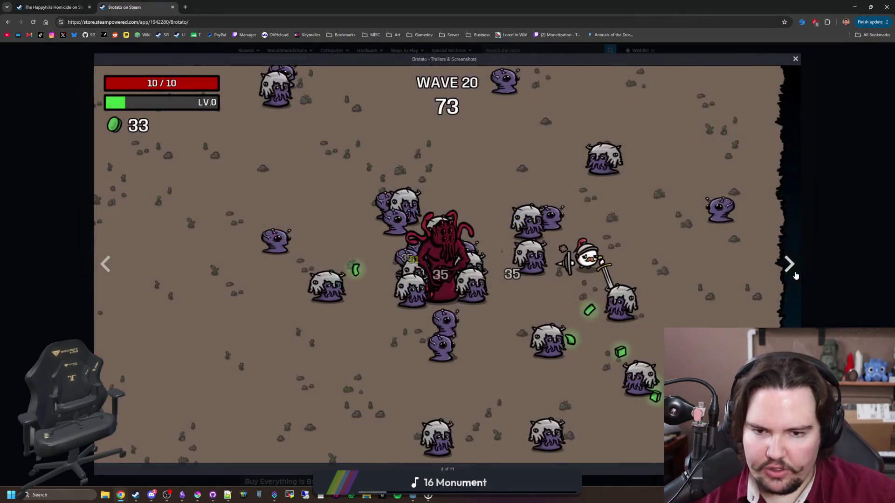
{"action": "left_click", "coordinate": [796, 275]}
{"action": "left_click", "coordinate": [796, 276]}
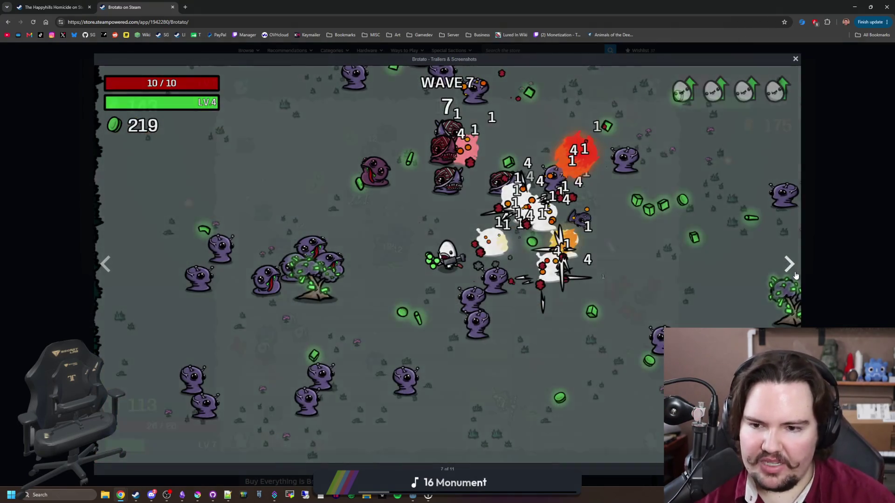
{"action": "left_click", "coordinate": [796, 275]}
{"action": "left_click", "coordinate": [796, 276]}
{"action": "left_click", "coordinate": [796, 275]}
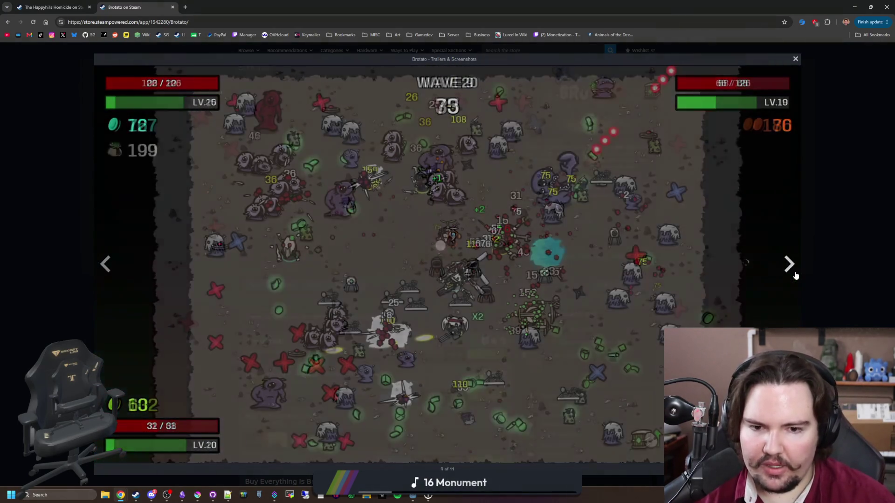
{"action": "left_click", "coordinate": [796, 276]}
{"action": "left_click", "coordinate": [796, 276]}
{"action": "left_click", "coordinate": [796, 276]}
{"action": "left_click", "coordinate": [796, 276]}
{"action": "left_click", "coordinate": [796, 275]}
{"action": "left_click", "coordinate": [796, 275]}
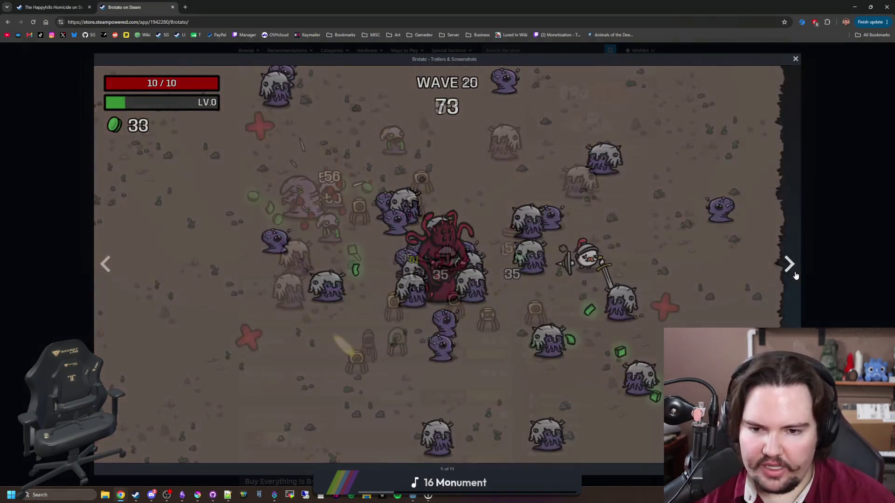
{"action": "left_click", "coordinate": [796, 275]}
{"action": "left_click", "coordinate": [796, 276]}
{"action": "left_click", "coordinate": [796, 276]}
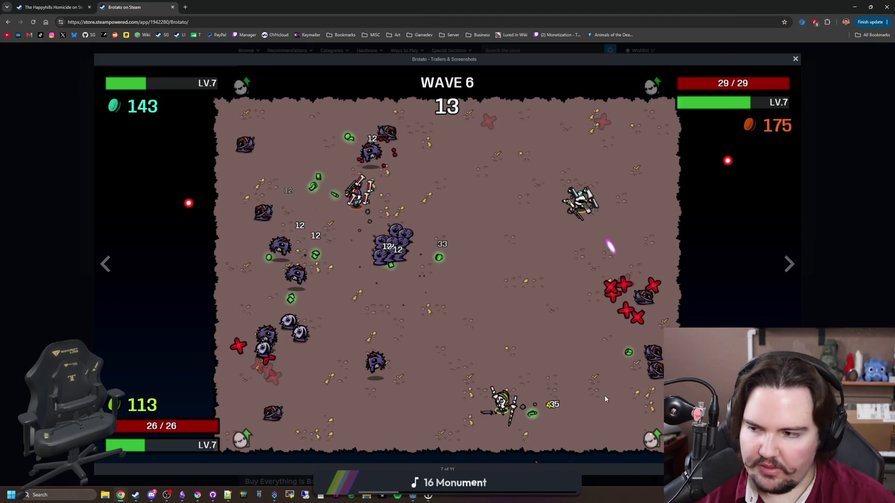
{"action": "left_click", "coordinate": [828, 158]}
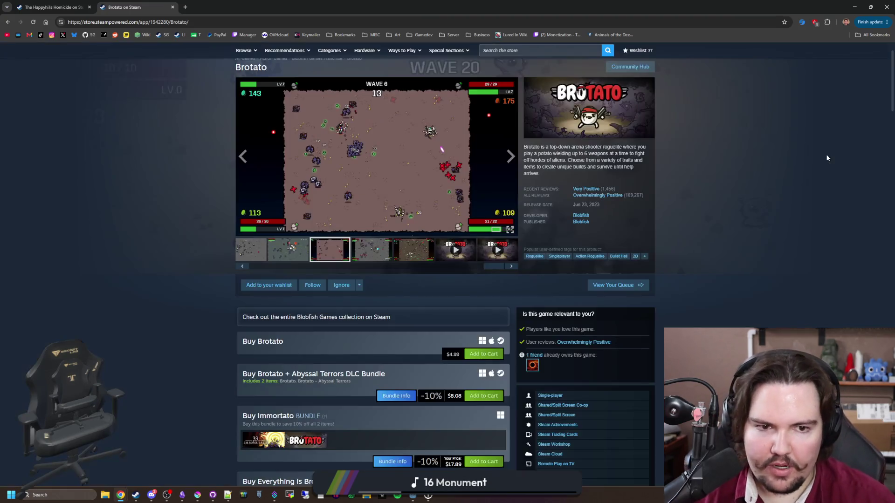
Step: Reopen a store screenshot full size, page ahead to the Wave 6 shot, and close it
{"action": "scroll", "coordinate": [123, 233], "scroll_direction": "up", "scroll_amount": 1}
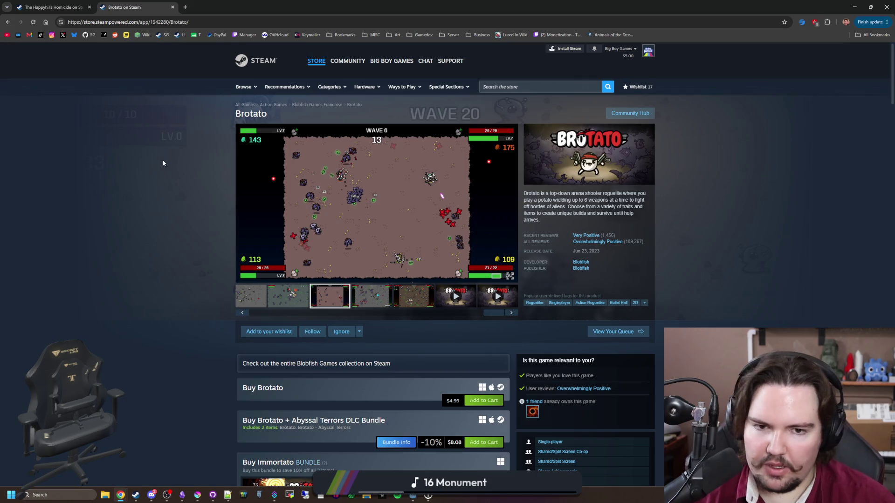
{"action": "left_click", "coordinate": [509, 216]}
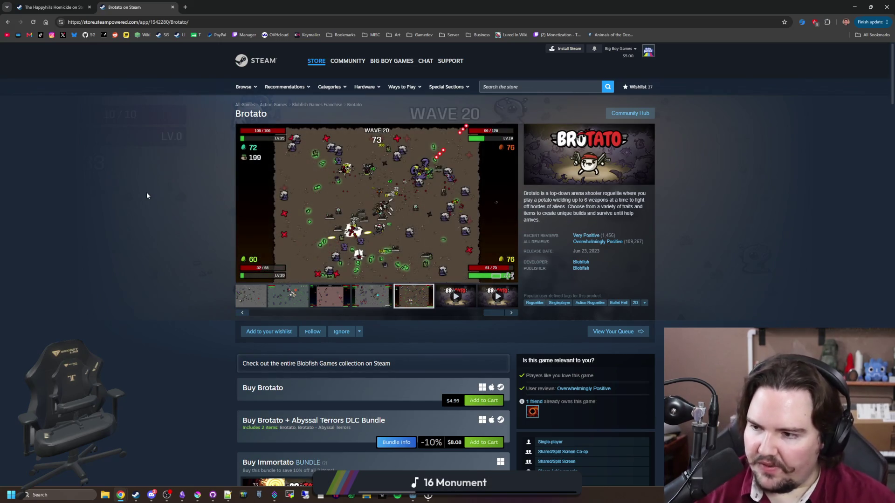
{"action": "left_click", "coordinate": [486, 217]}
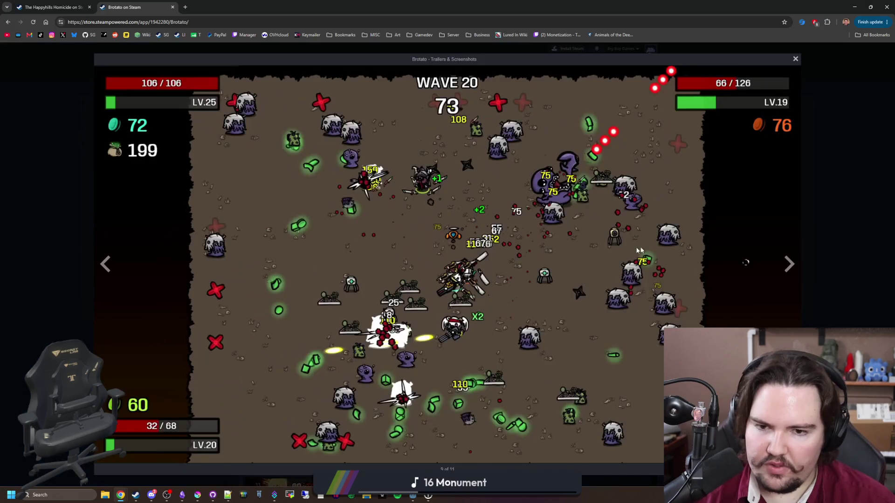
{"action": "left_click", "coordinate": [789, 265]}
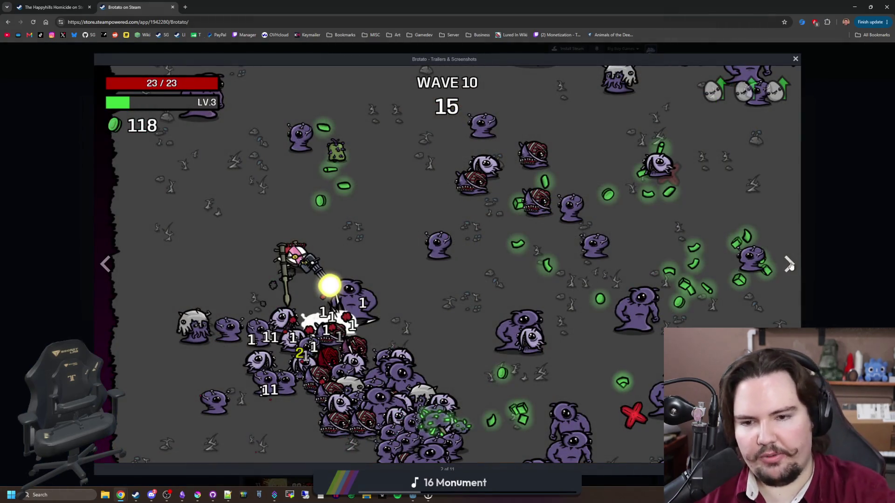
{"action": "left_click", "coordinate": [789, 264]}
{"action": "left_click", "coordinate": [789, 264]}
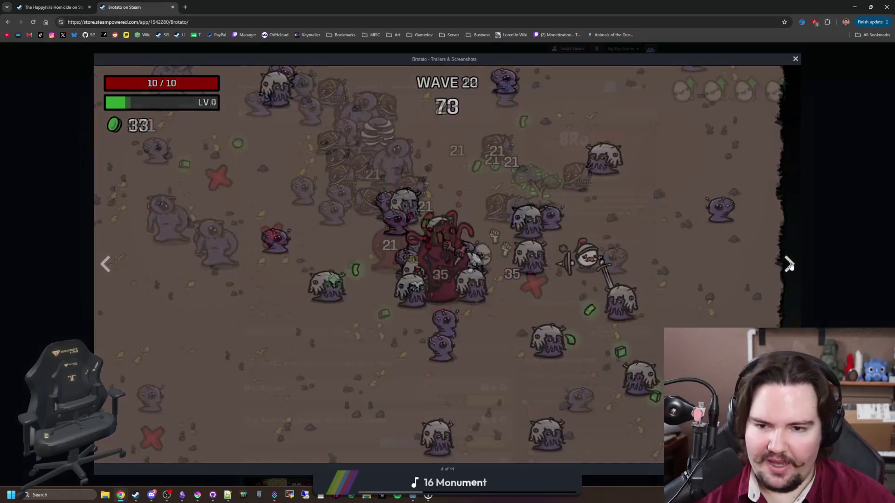
{"action": "left_click", "coordinate": [789, 264]}
{"action": "left_click", "coordinate": [789, 264]}
{"action": "left_click", "coordinate": [788, 264]}
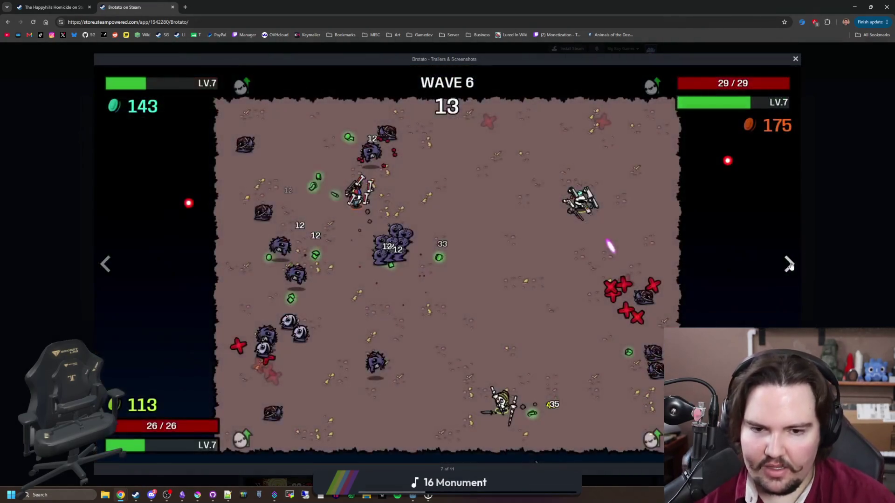
{"action": "key", "text": "Escape"}
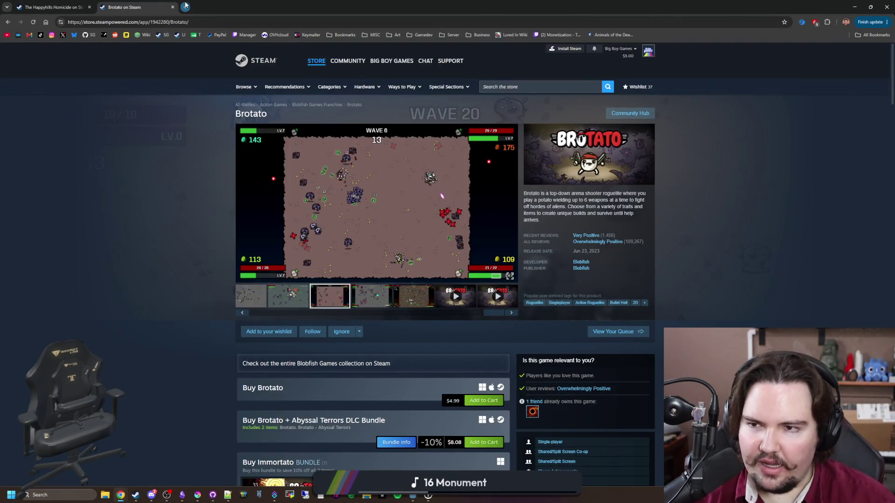
{"action": "left_click", "coordinate": [185, 7]}
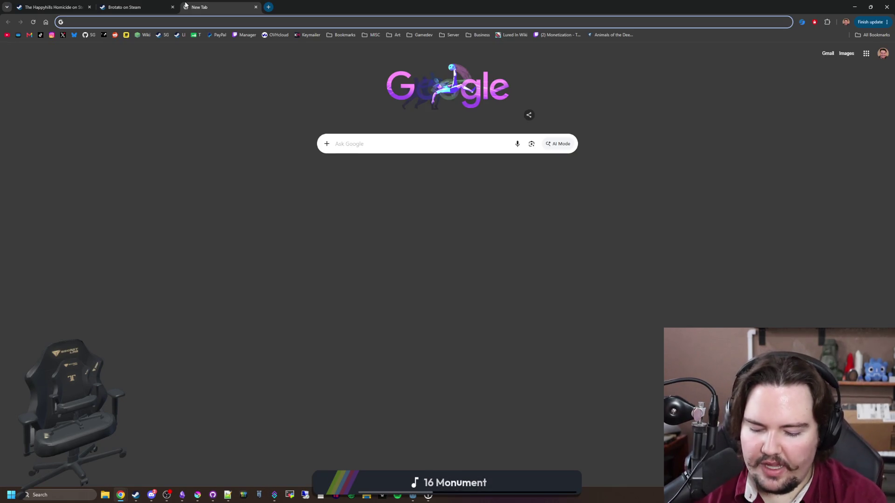
Step: Search Google for 'ori and the blind fore' and open the game's Steam store result
{"action": "type", "text": "ori and the blind fore"}
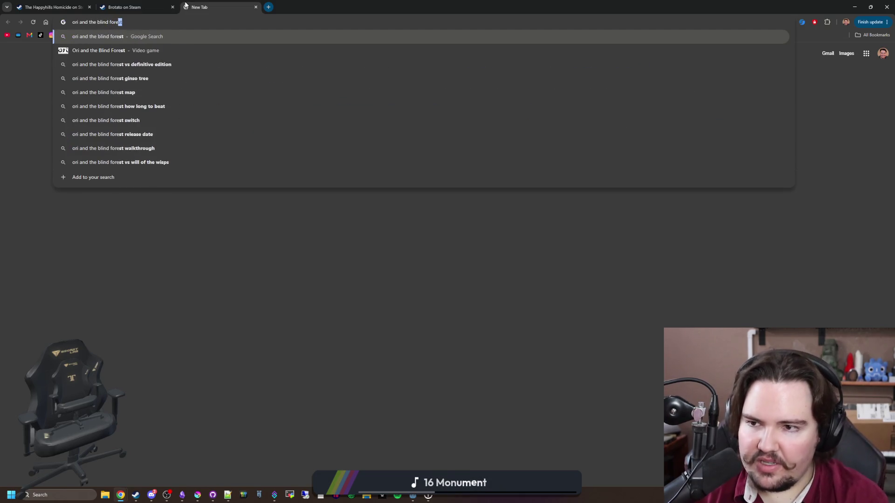
{"action": "key", "text": "Return"}
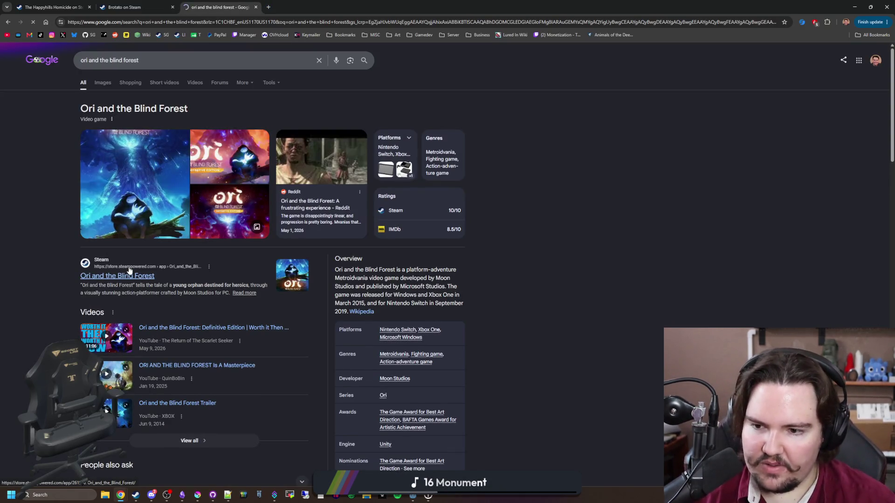
{"action": "left_click", "coordinate": [129, 269]}
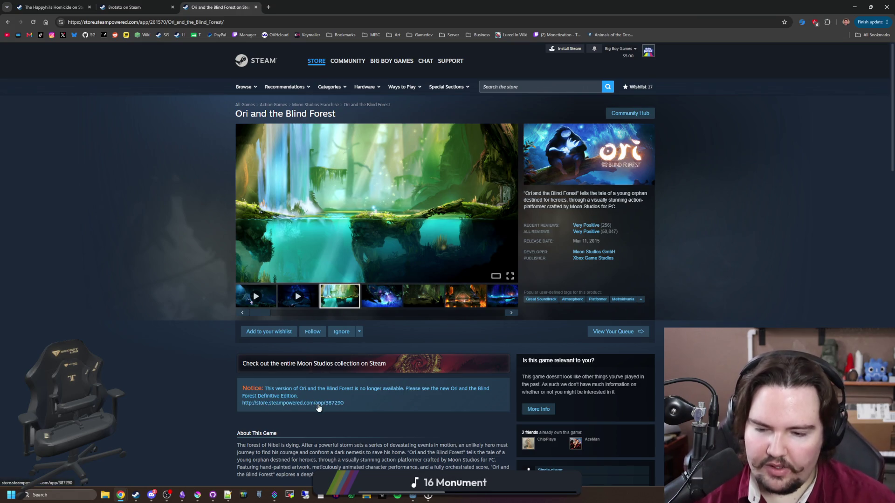
Step: Open the Ori and the Blind Forest: Definitive Edition page and enlarge its fourth screenshot
{"action": "left_click", "coordinate": [318, 403]}
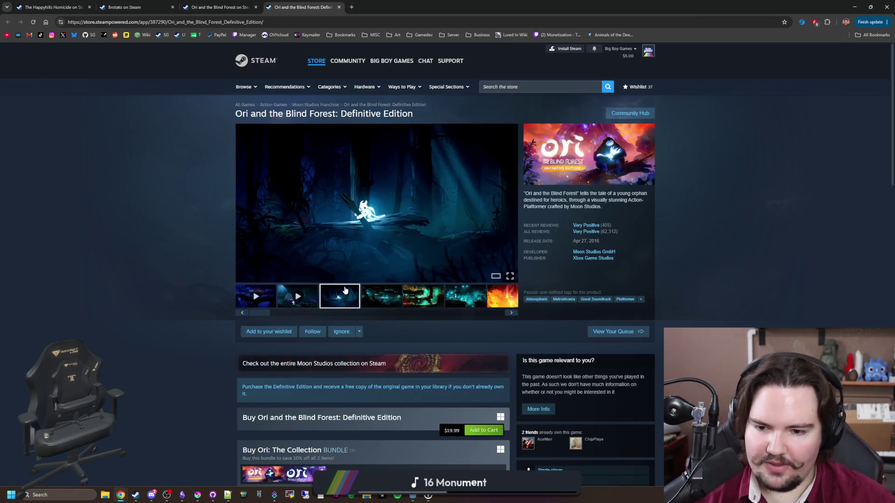
{"action": "left_click", "coordinate": [387, 285]}
{"action": "left_click", "coordinate": [388, 275]}
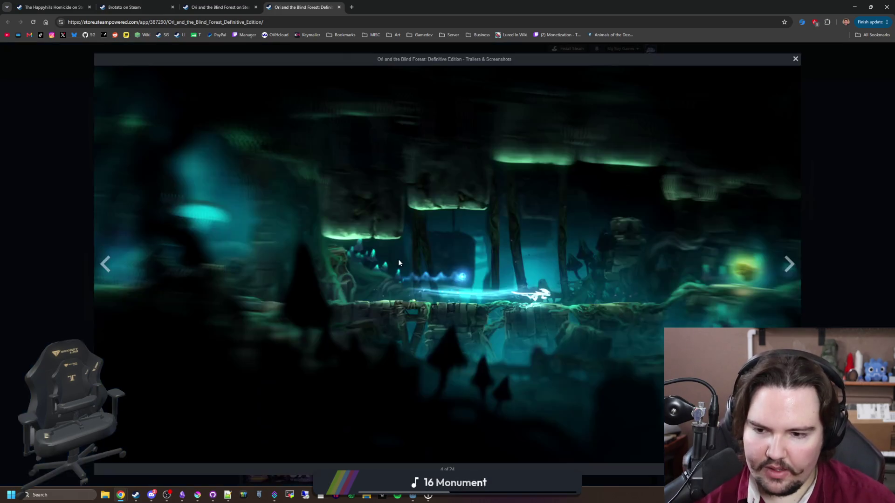
Step: Step through eleven more Ori screenshots in the enlarged view, then close it
{"action": "left_click", "coordinate": [798, 268]}
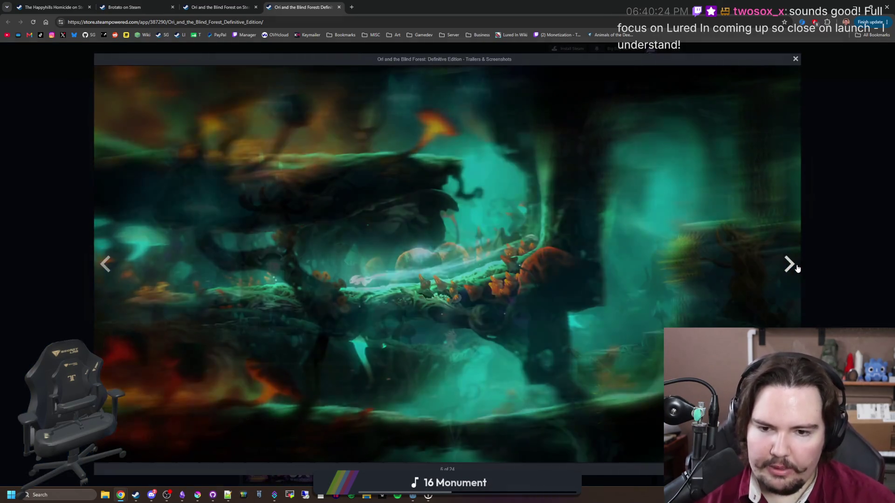
{"action": "left_click", "coordinate": [798, 268]}
{"action": "left_click", "coordinate": [798, 269]}
{"action": "left_click", "coordinate": [797, 269]}
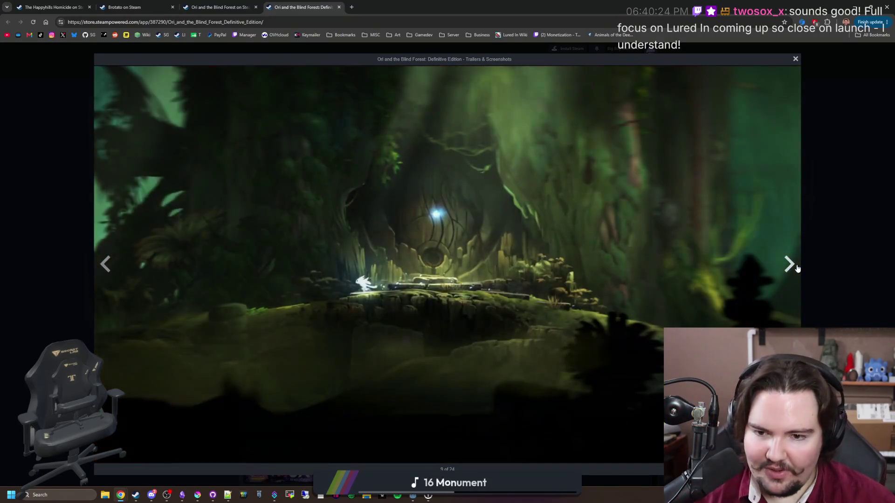
{"action": "left_click", "coordinate": [798, 268]}
{"action": "left_click", "coordinate": [797, 268]}
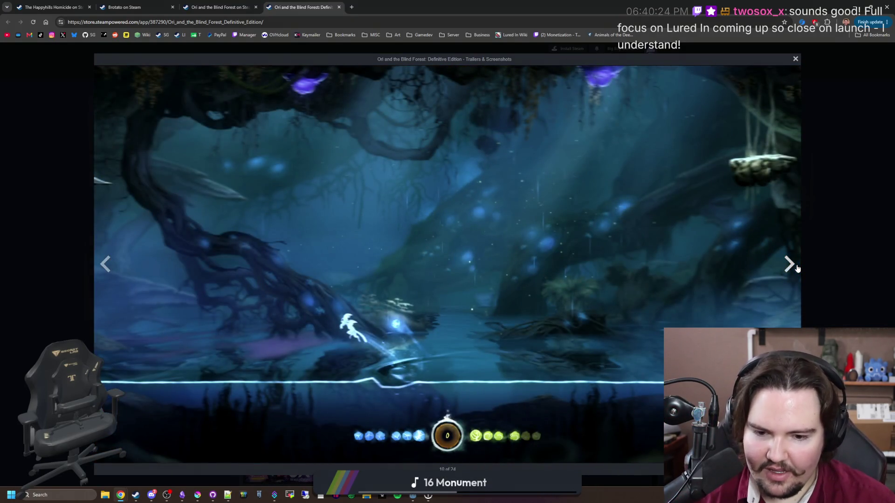
{"action": "left_click", "coordinate": [798, 268]}
{"action": "left_click", "coordinate": [798, 269]}
{"action": "left_click", "coordinate": [798, 269]}
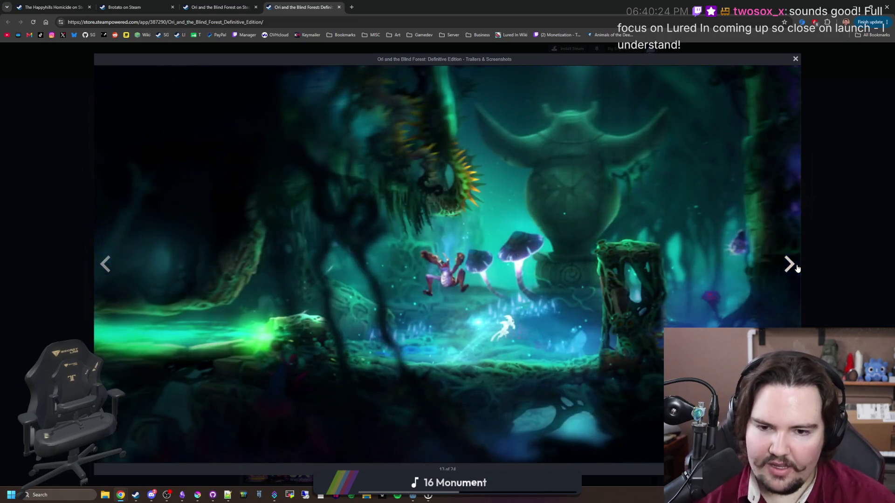
{"action": "left_click", "coordinate": [798, 268]}
{"action": "left_click", "coordinate": [798, 268]}
{"action": "left_click", "coordinate": [802, 231]}
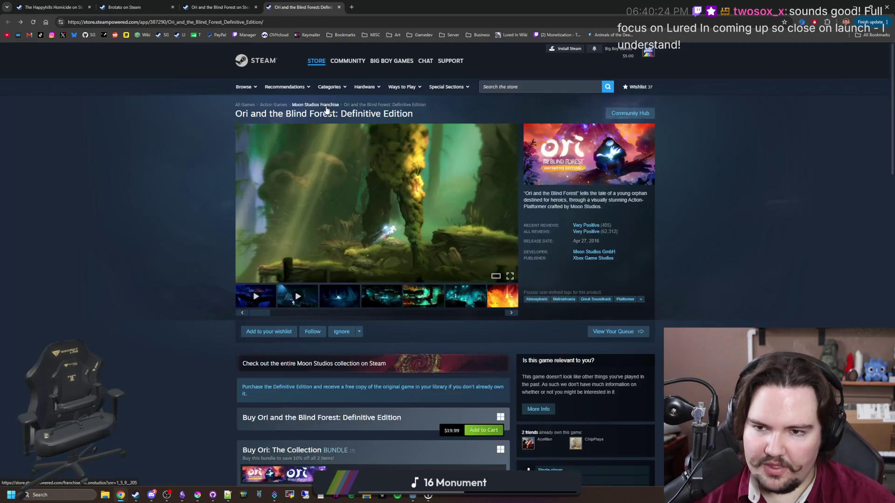
{"action": "left_click", "coordinate": [352, 7]}
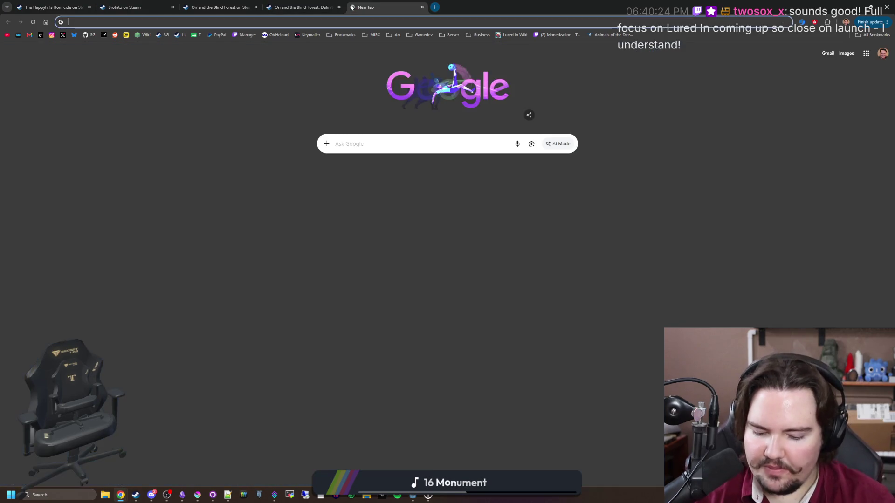
Step: Search 'ori and the blind forest engine' to confirm Unity, then return to the Definitive Edition tab
{"action": "type", "text": "ori and the blind forest engine"}
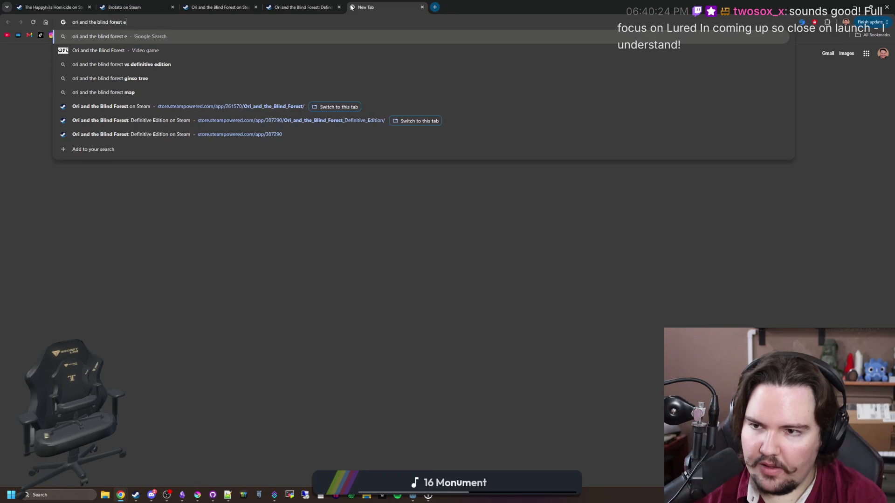
{"action": "key", "text": "Return"}
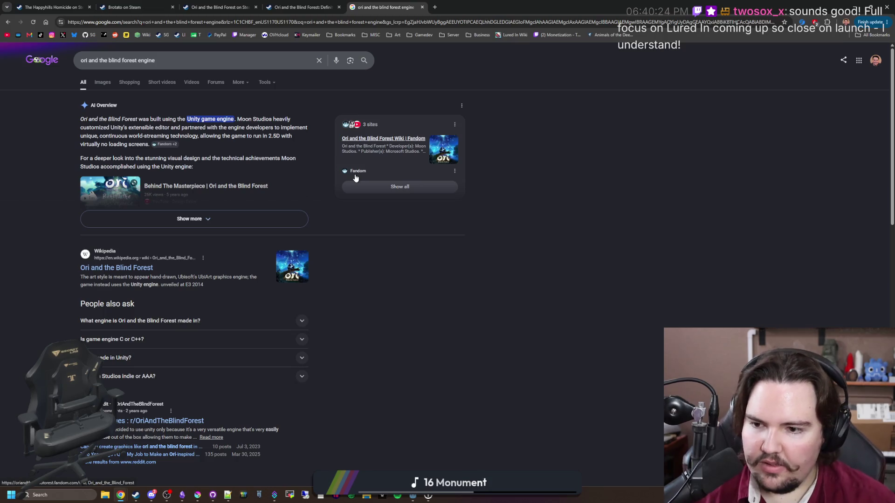
{"action": "left_click", "coordinate": [321, 7]}
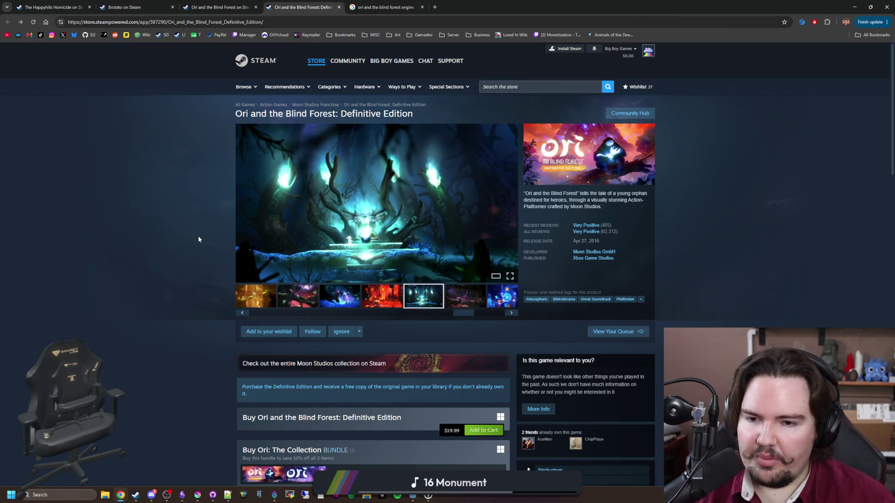
Step: Open Factorio in the Steam library and read its Friday Facts #444 news post
{"action": "left_click", "coordinate": [136, 495]}
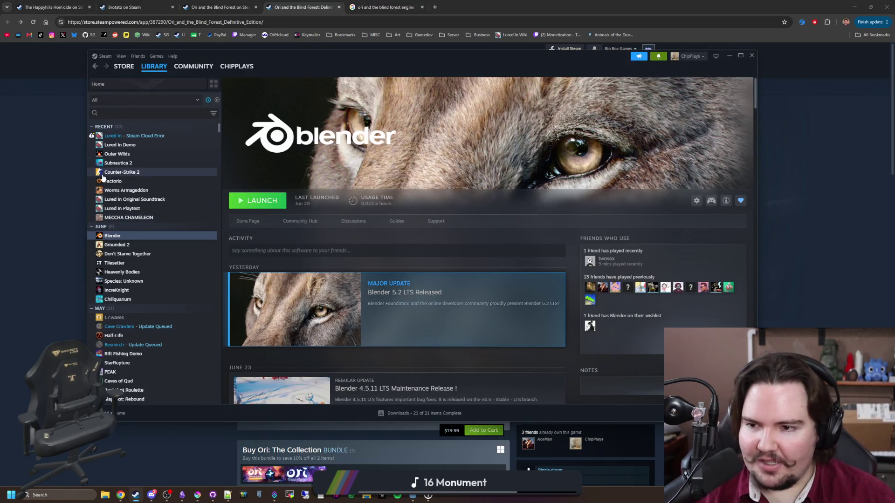
{"action": "left_click", "coordinate": [135, 181]}
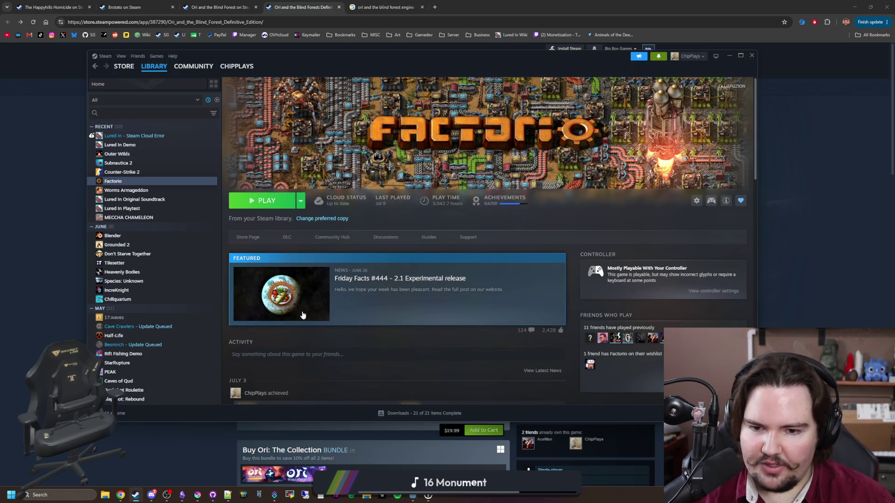
{"action": "left_click", "coordinate": [305, 314]}
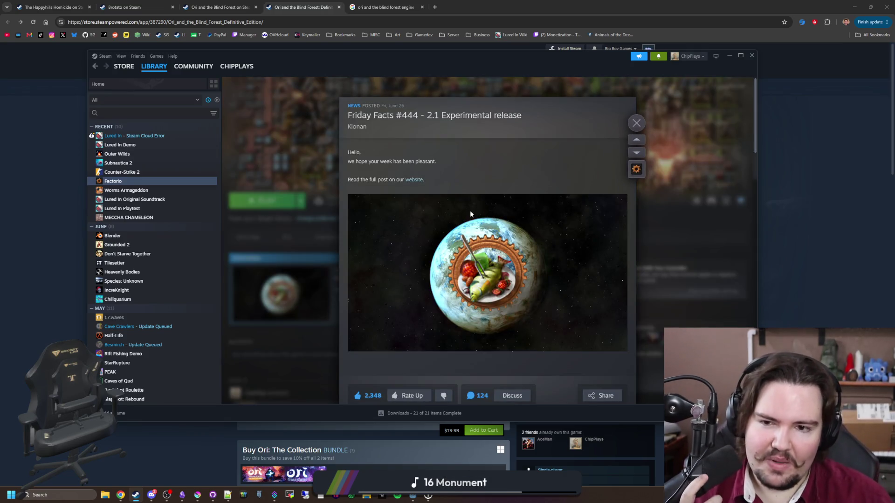
{"action": "scroll", "coordinate": [464, 233], "scroll_direction": "down", "scroll_amount": 3}
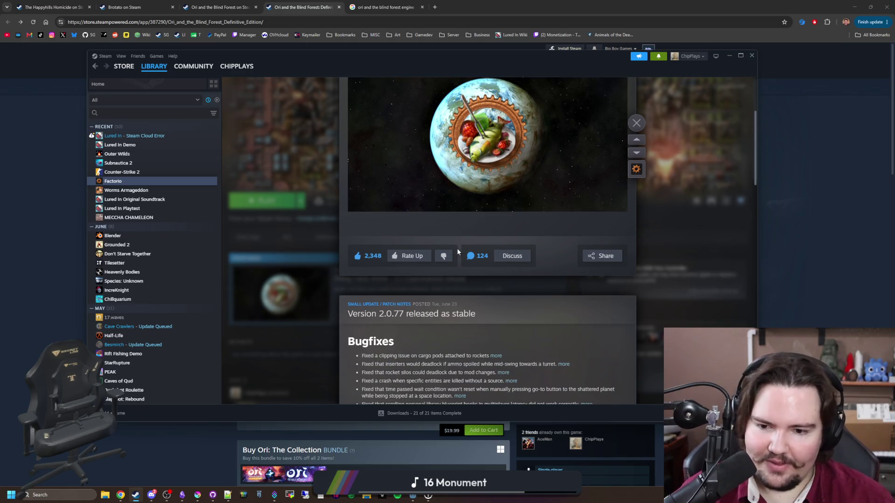
{"action": "scroll", "coordinate": [454, 242], "scroll_direction": "down", "scroll_amount": 3}
{"action": "scroll", "coordinate": [450, 234], "scroll_direction": "up", "scroll_amount": 6}
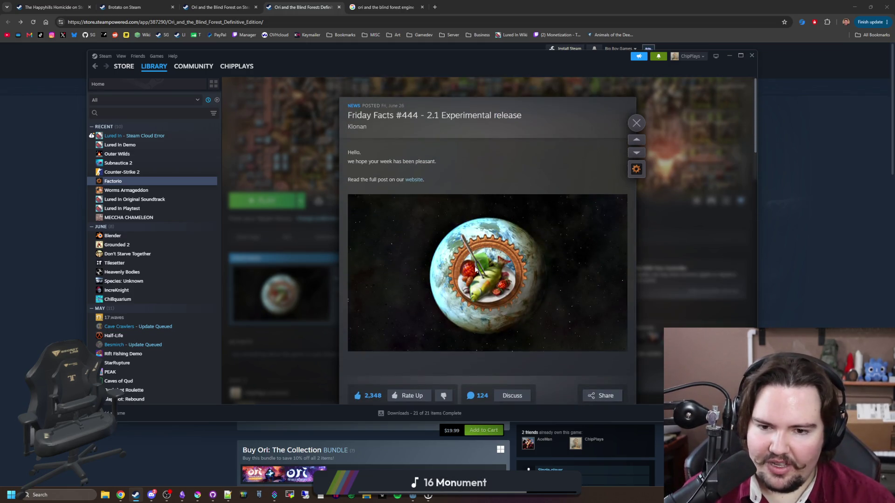
{"action": "left_click", "coordinate": [305, 225]}
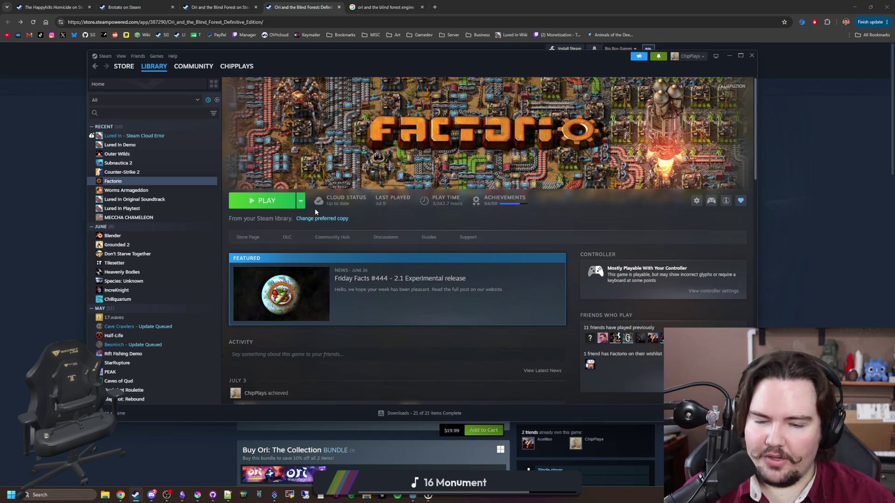
Step: Browse Factorio's store screenshots from the third one onward, then return to its library page
{"action": "left_click", "coordinate": [250, 238]}
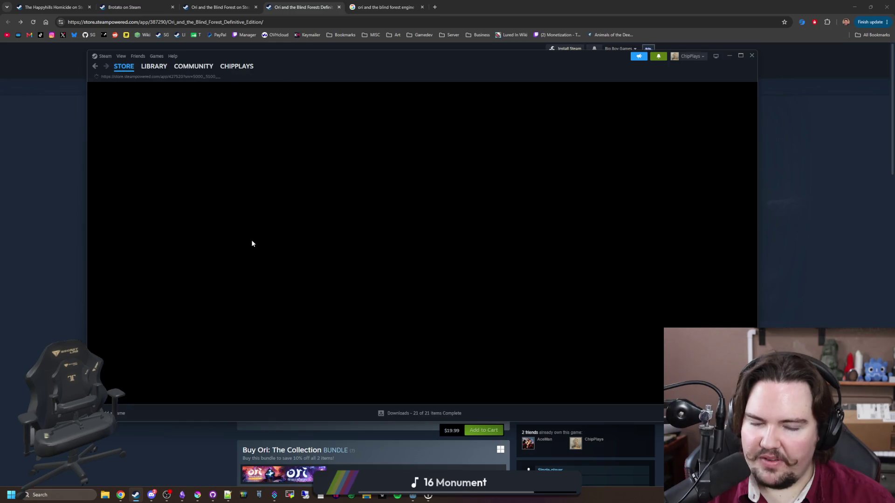
{"action": "left_click", "coordinate": [315, 298]}
{"action": "left_click", "coordinate": [359, 259]}
{"action": "left_click", "coordinate": [663, 245]}
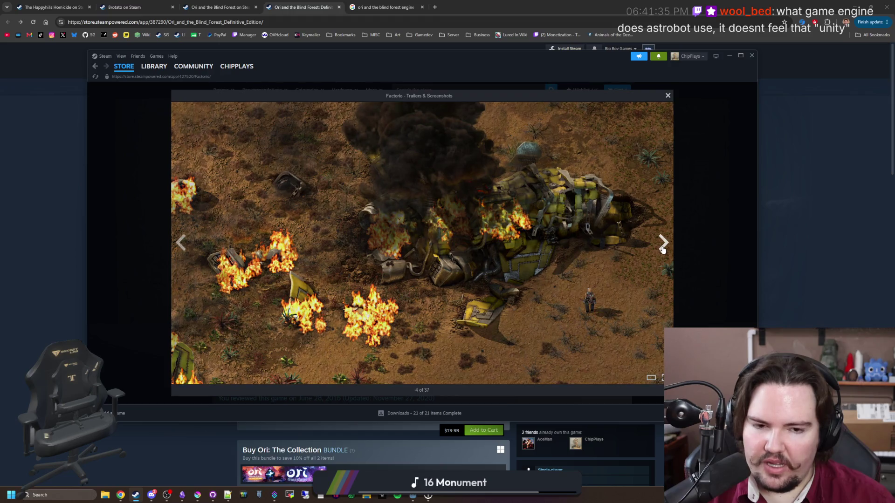
{"action": "left_click", "coordinate": [663, 247]}
{"action": "left_click", "coordinate": [663, 249]}
{"action": "left_click", "coordinate": [662, 249]}
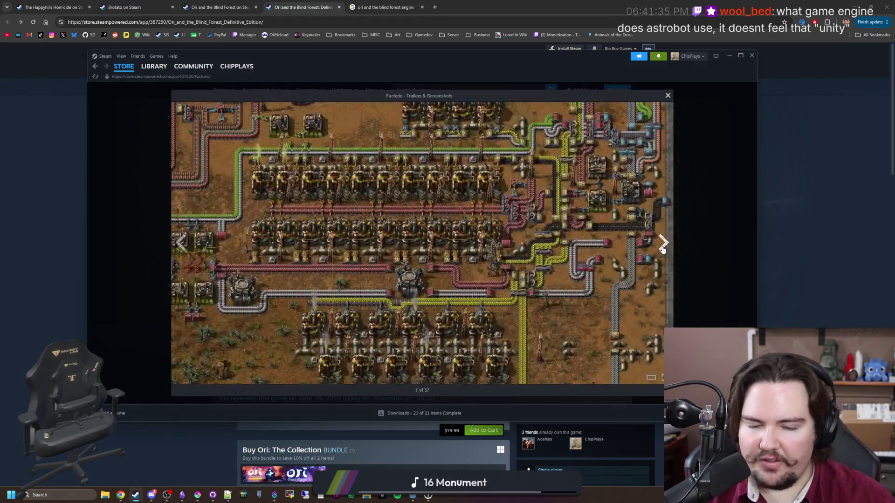
{"action": "left_click", "coordinate": [703, 222]}
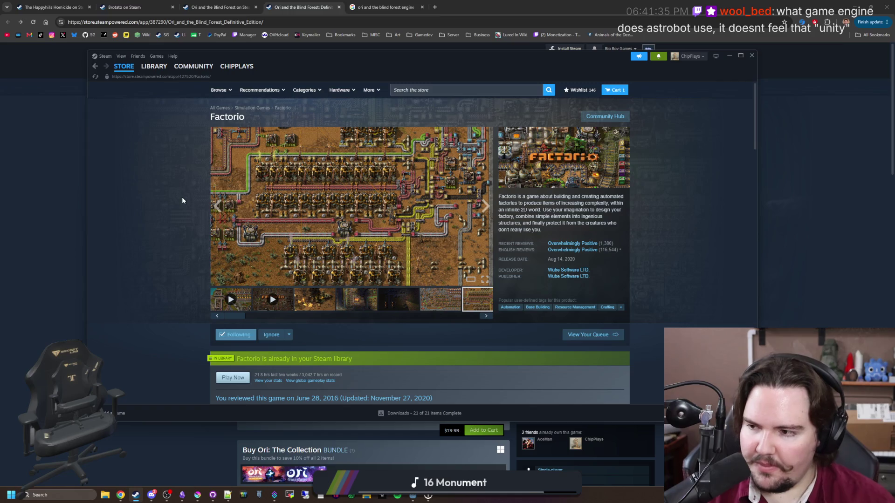
{"action": "left_click", "coordinate": [153, 66]}
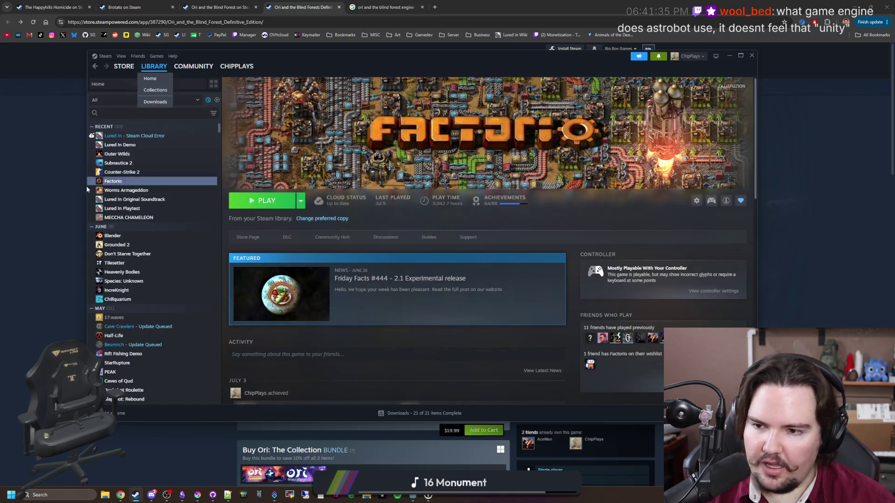
Step: Open Grounded 2's store page from the library and enlarge its third screenshot
{"action": "left_click", "coordinate": [112, 244]}
{"action": "left_click", "coordinate": [248, 238]}
{"action": "left_click", "coordinate": [316, 305]}
{"action": "left_click", "coordinate": [466, 273]}
Step: Page through thirteen Grounded 2 screenshots in the enlarged viewer
{"action": "left_click", "coordinate": [665, 250]}
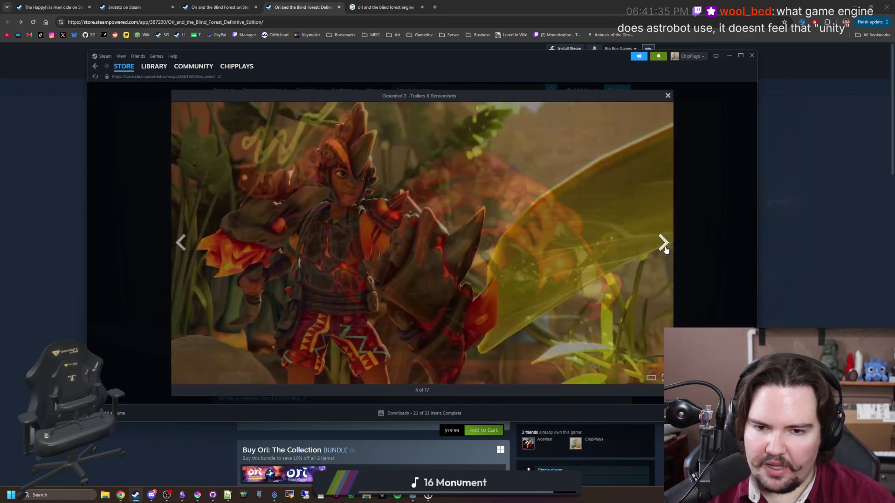
{"action": "left_click", "coordinate": [665, 249]}
{"action": "left_click", "coordinate": [665, 249]}
{"action": "left_click", "coordinate": [664, 243]}
{"action": "left_click", "coordinate": [664, 244]}
{"action": "left_click", "coordinate": [664, 244]}
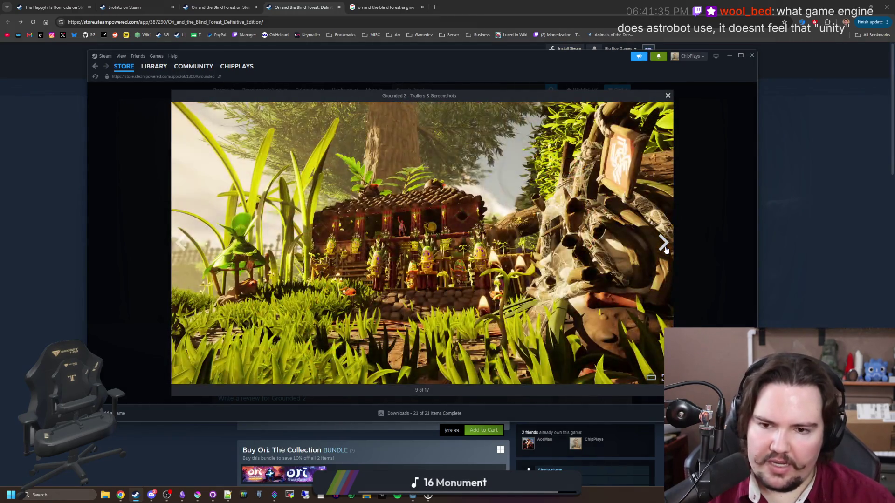
{"action": "left_click", "coordinate": [665, 250]}
{"action": "left_click", "coordinate": [665, 249]}
{"action": "left_click", "coordinate": [665, 249]}
{"action": "left_click", "coordinate": [665, 249]}
{"action": "left_click", "coordinate": [665, 249]}
{"action": "left_click", "coordinate": [665, 250]}
{"action": "left_click", "coordinate": [665, 249]}
Step: Continue past the trailer to the last screenshots, close the viewer, and return to Grounded 2's library page
{"action": "left_click", "coordinate": [664, 249]}
{"action": "left_click", "coordinate": [665, 249]}
{"action": "left_click", "coordinate": [665, 250]}
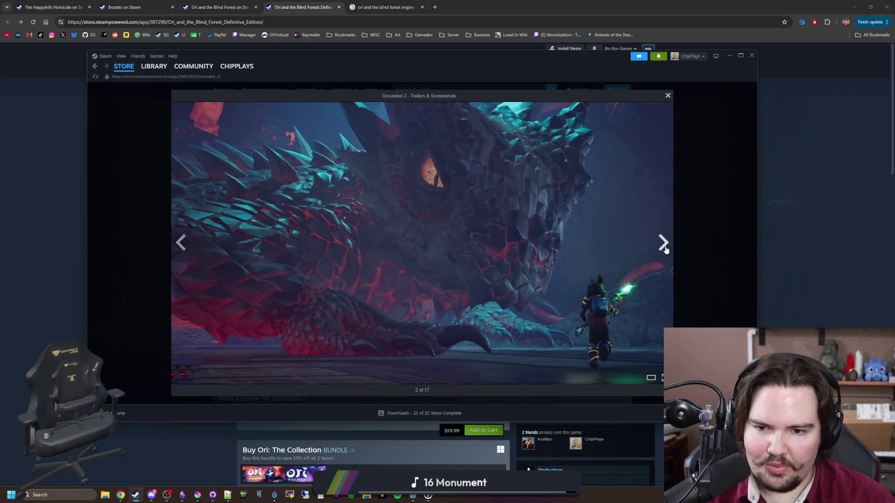
{"action": "left_click", "coordinate": [665, 249]}
{"action": "left_click", "coordinate": [664, 249]}
{"action": "left_click", "coordinate": [664, 249]}
{"action": "left_click", "coordinate": [677, 226]}
{"action": "left_click", "coordinate": [160, 69]}
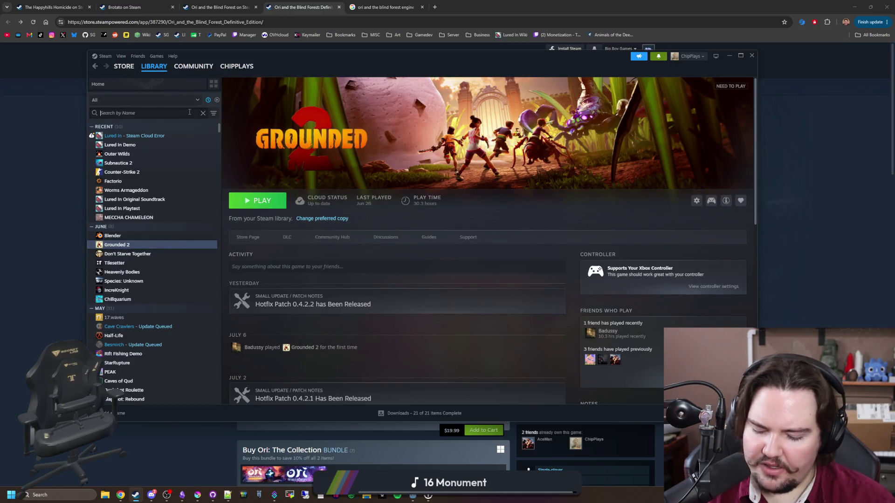
Step: Find Abiotic Factor with the 'ab' library search and page through its store screenshots
{"action": "type", "text": "ab"}
{"action": "left_click", "coordinate": [148, 136]}
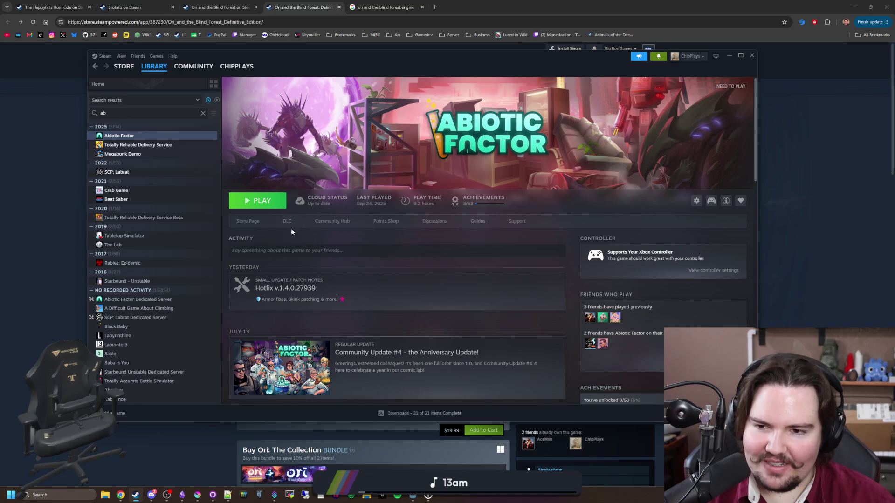
{"action": "left_click", "coordinate": [248, 222]}
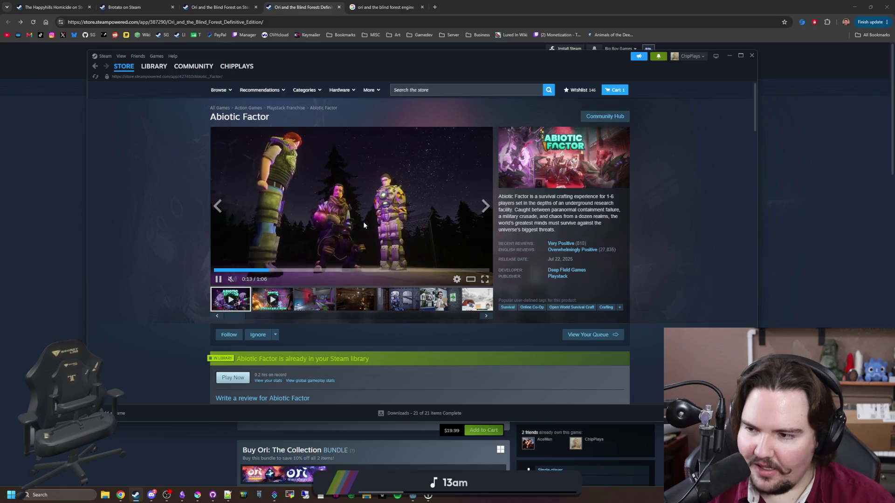
{"action": "left_click", "coordinate": [311, 295]}
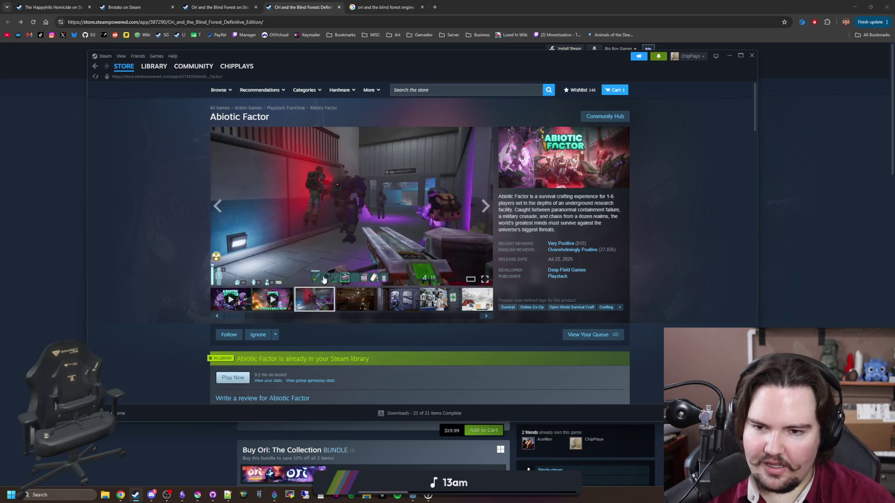
{"action": "left_click", "coordinate": [352, 259]}
{"action": "left_click", "coordinate": [664, 242]}
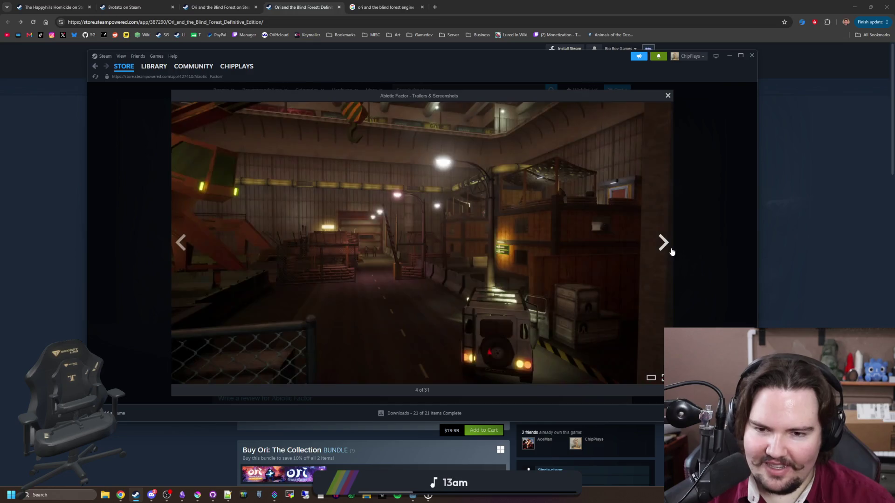
{"action": "left_click", "coordinate": [664, 243]}
{"action": "left_click", "coordinate": [697, 246]}
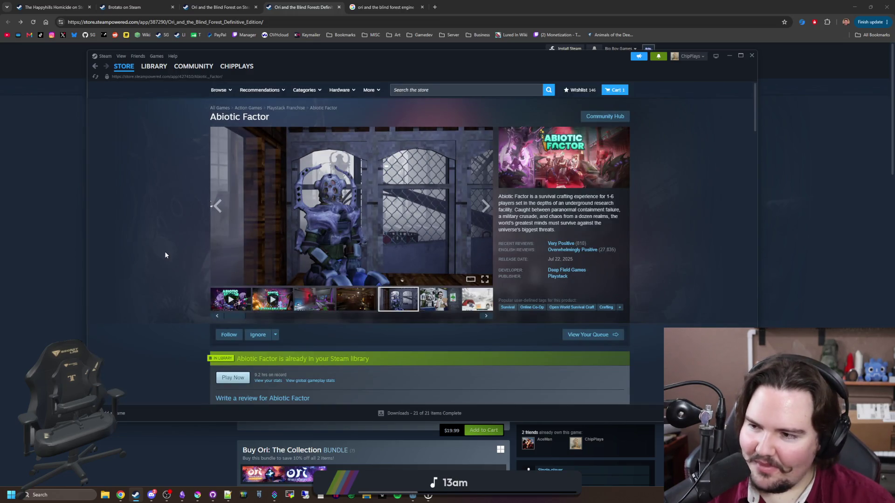
Step: Back in the library, clear the 'ab' search and open MECCHA CHAMELEON under Recent
{"action": "left_click", "coordinate": [151, 73]}
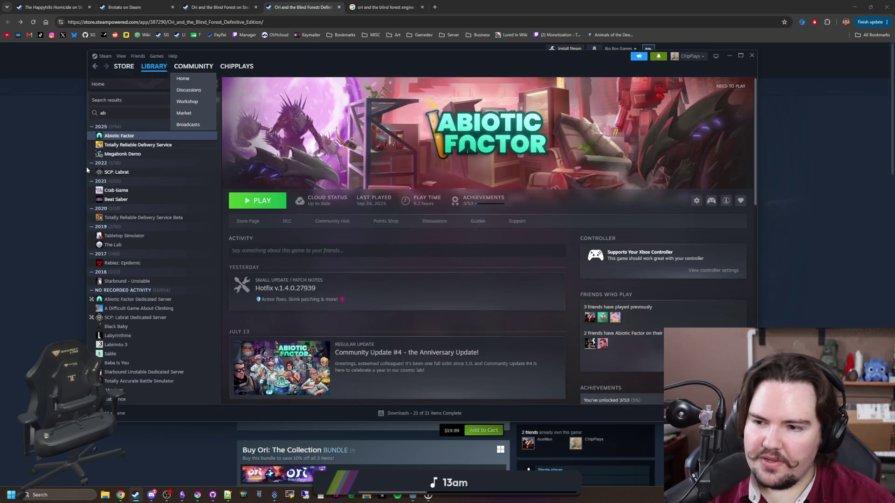
{"action": "left_click", "coordinate": [206, 112]}
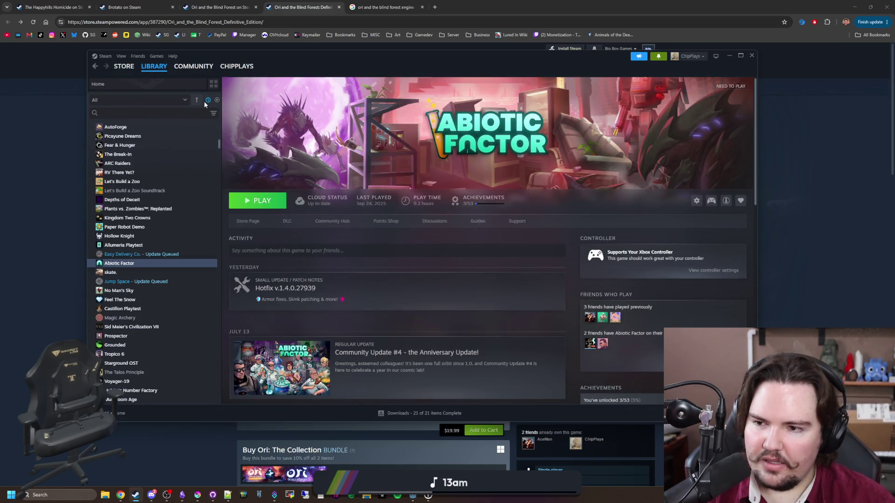
{"action": "left_click", "coordinate": [196, 100]}
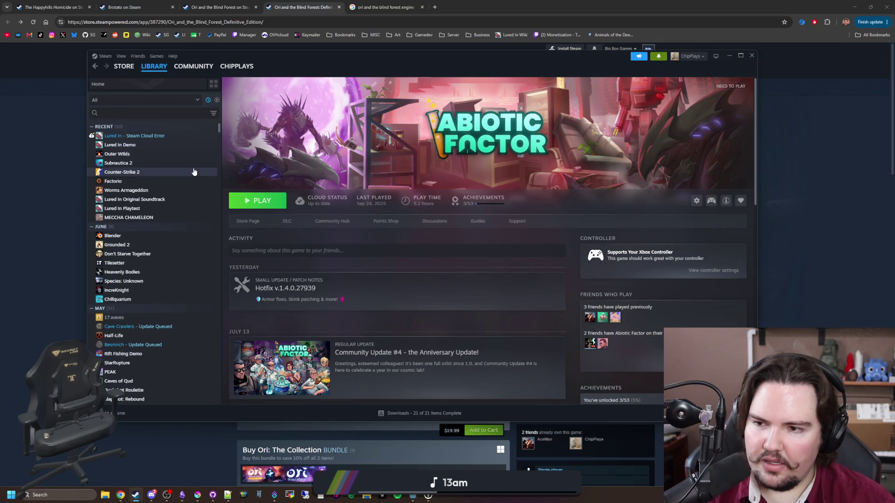
{"action": "left_click", "coordinate": [138, 219]}
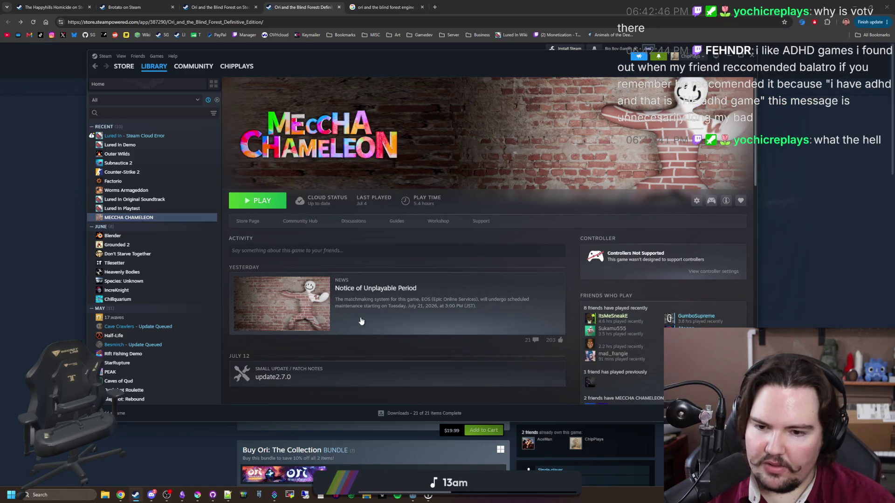
Step: Read MECCHA CHAMELEON's update2.7.0 notes and another update, then open Blender's library page
{"action": "scroll", "coordinate": [361, 322], "scroll_direction": "down", "scroll_amount": 2}
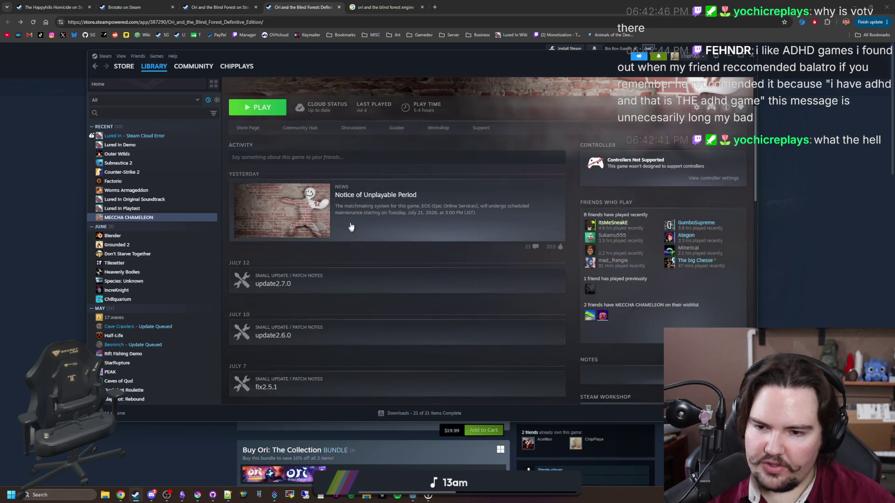
{"action": "left_click", "coordinate": [317, 280]}
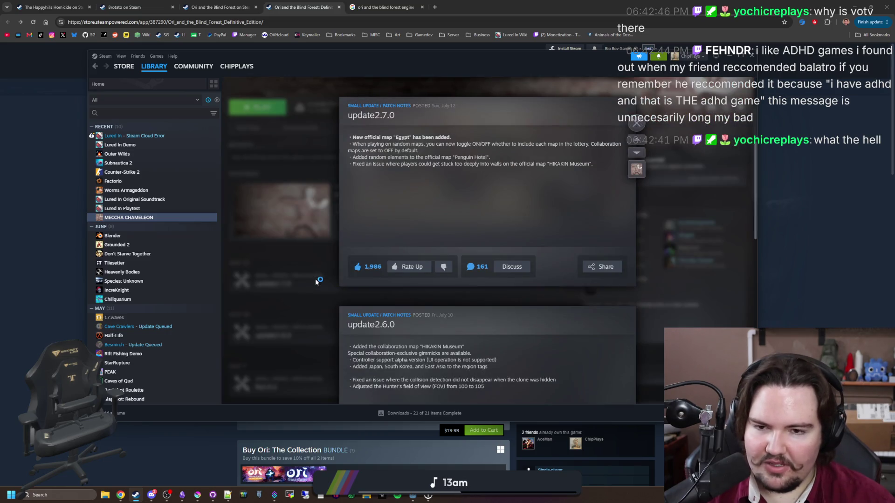
{"action": "left_click", "coordinate": [315, 279]}
{"action": "left_click", "coordinate": [317, 321]}
{"action": "left_click", "coordinate": [154, 235]}
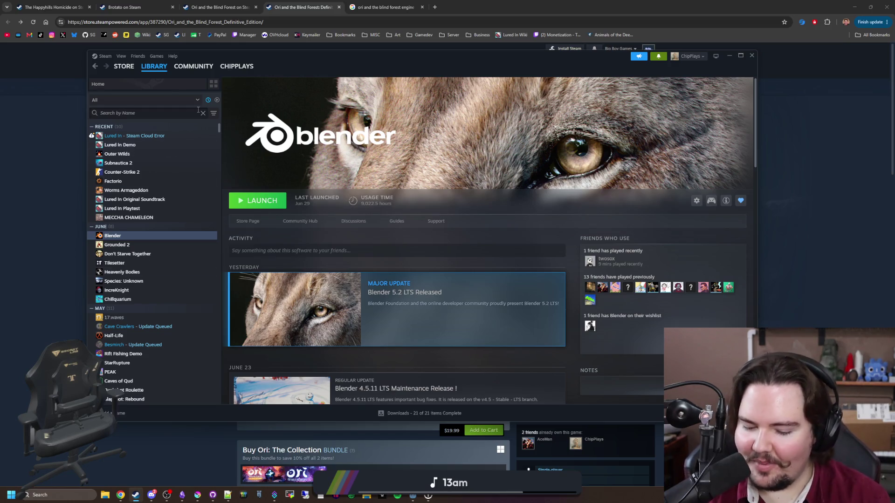
Step: Search the library for 'coo' and view Cookie Clicker's library and store pages
{"action": "type", "text": "coook"}
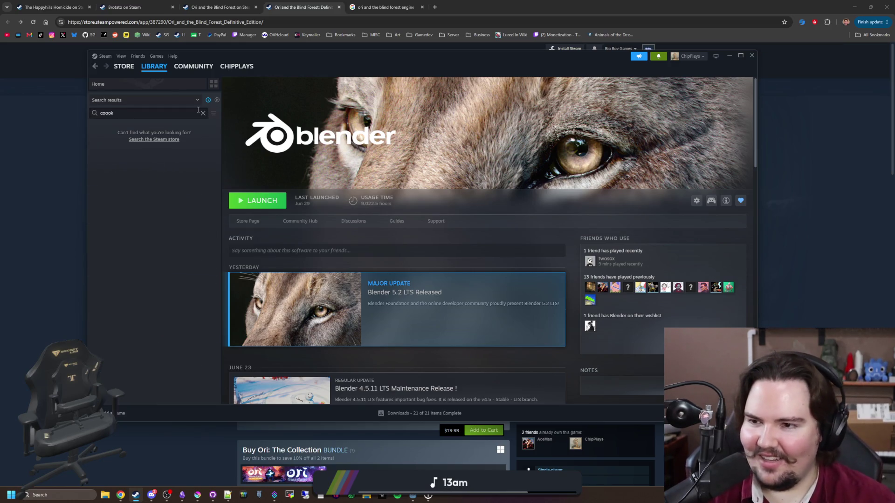
{"action": "key", "text": "BackSpace"}
{"action": "key", "text": "BackSpace"}
{"action": "left_click", "coordinate": [178, 136]}
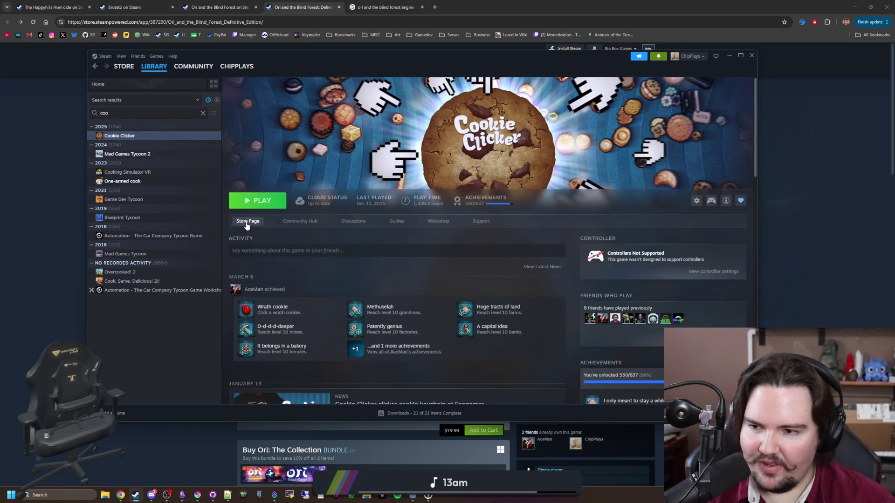
{"action": "left_click", "coordinate": [246, 223]}
{"action": "scroll", "coordinate": [483, 235], "scroll_direction": "down", "scroll_amount": 8}
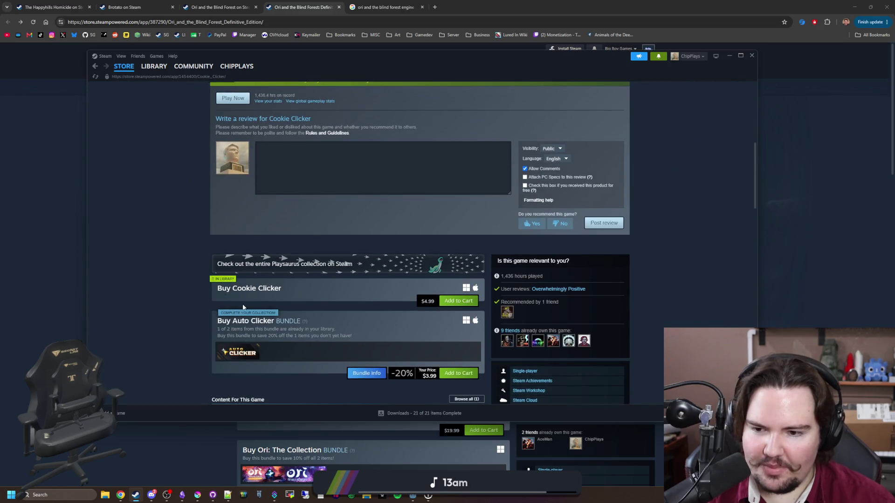
{"action": "scroll", "coordinate": [251, 350], "scroll_direction": "up", "scroll_amount": 6}
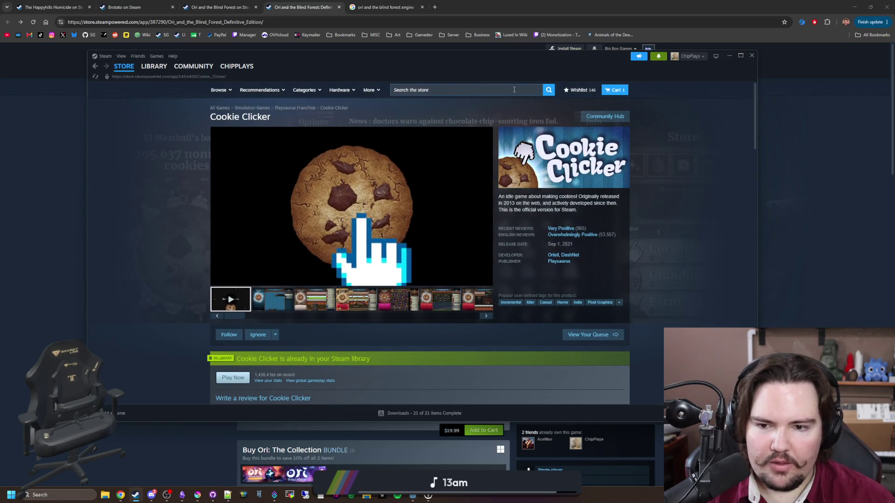
Step: Return to the library, clear the search and open ROUTINE's page
{"action": "left_click", "coordinate": [154, 66]}
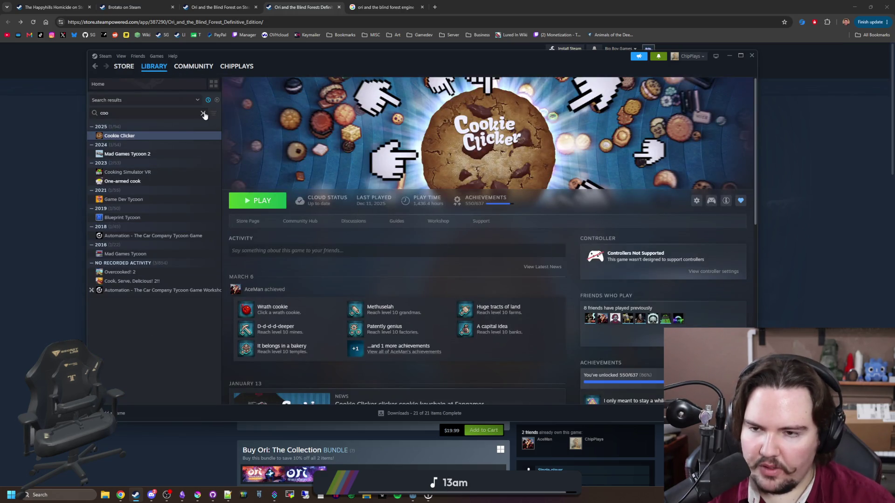
{"action": "left_click", "coordinate": [203, 112]}
{"action": "left_click", "coordinate": [127, 271]}
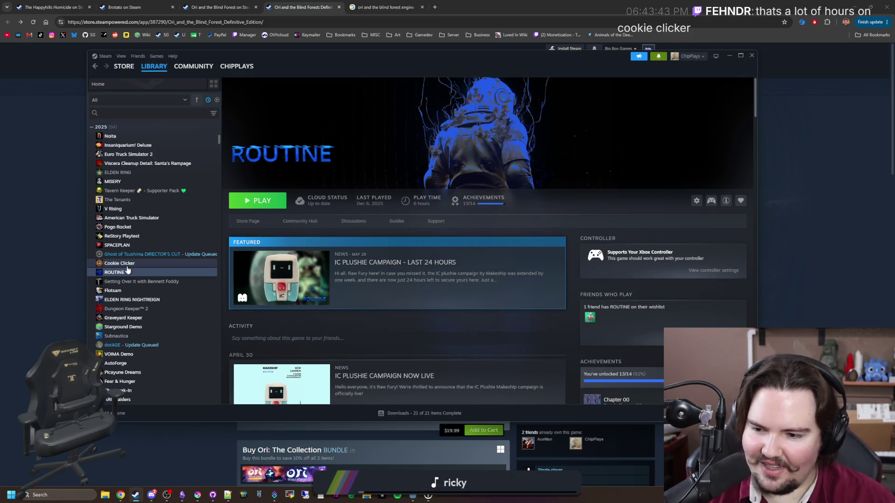
Step: Open Easy Delivery Co. from further down the library list and browse its store page
{"action": "scroll", "coordinate": [126, 271], "scroll_direction": "down", "scroll_amount": 1}
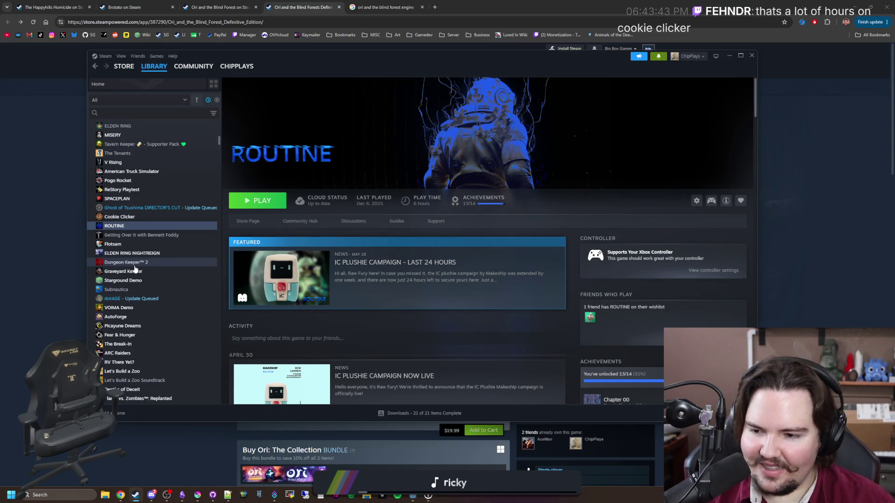
{"action": "scroll", "coordinate": [133, 270], "scroll_direction": "down", "scroll_amount": 1}
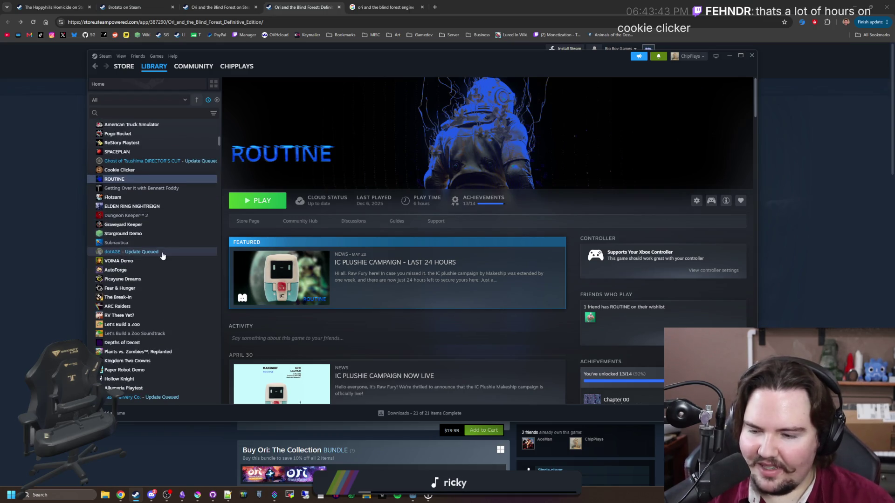
{"action": "scroll", "coordinate": [169, 254], "scroll_direction": "down", "scroll_amount": 1}
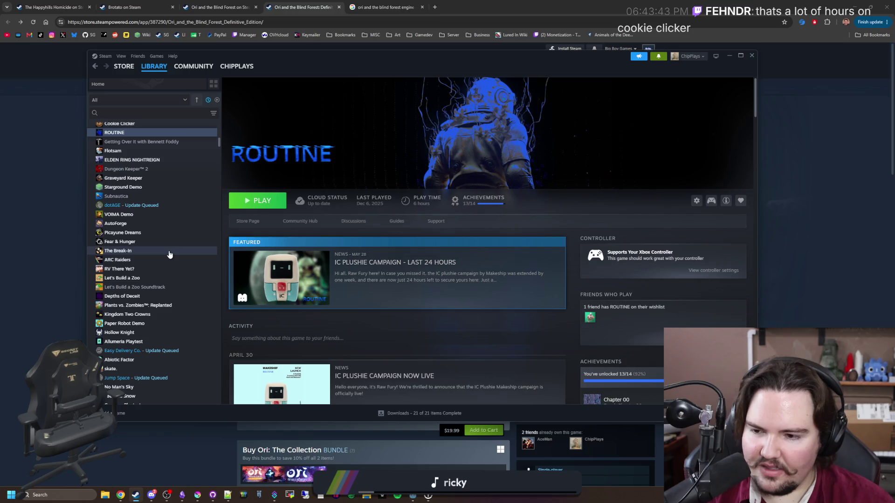
{"action": "scroll", "coordinate": [169, 255], "scroll_direction": "down", "scroll_amount": 1}
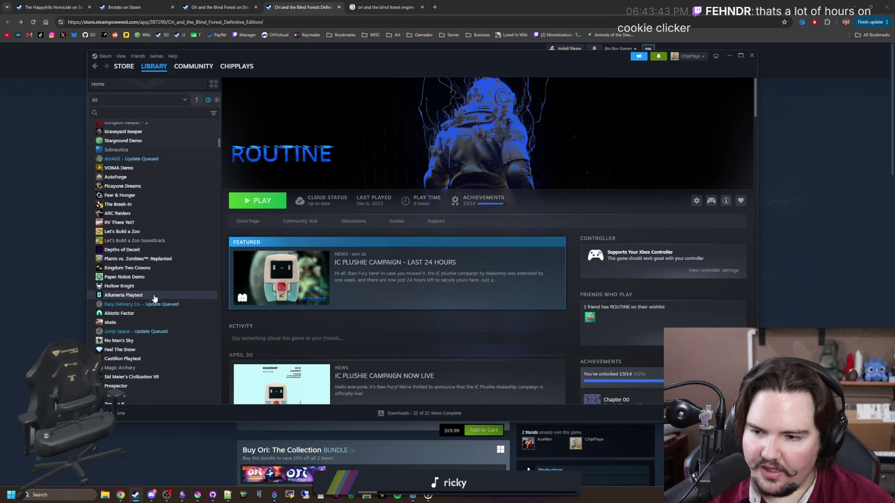
{"action": "left_click", "coordinate": [152, 304]}
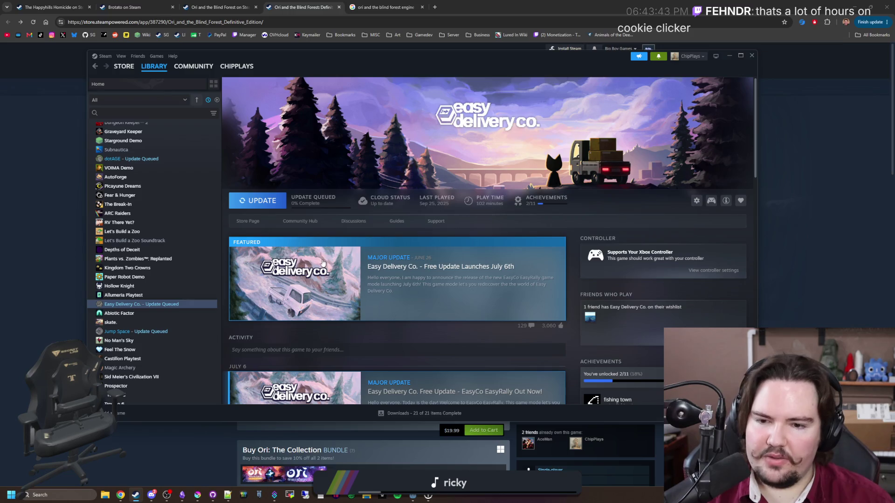
{"action": "left_click", "coordinate": [251, 222]}
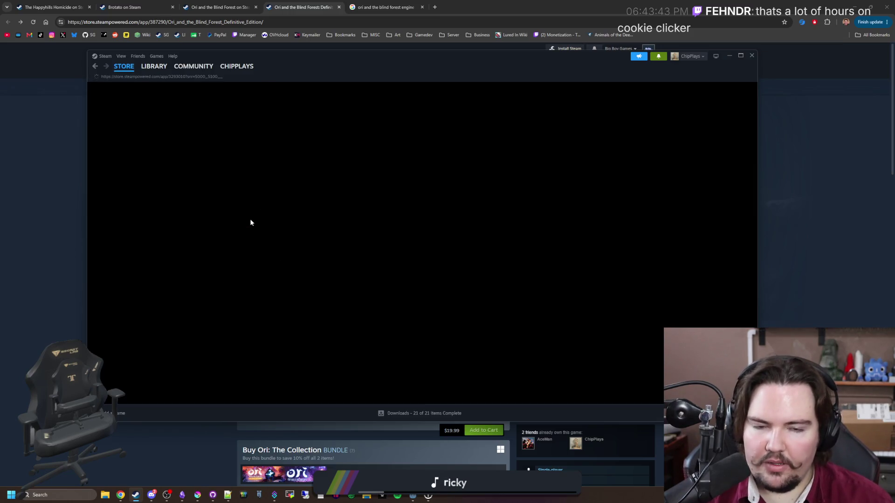
{"action": "scroll", "coordinate": [345, 240], "scroll_direction": "down", "scroll_amount": 2}
{"action": "scroll", "coordinate": [351, 243], "scroll_direction": "down", "scroll_amount": 2}
{"action": "scroll", "coordinate": [352, 243], "scroll_direction": "up", "scroll_amount": 4}
{"action": "scroll", "coordinate": [353, 308], "scroll_direction": "down", "scroll_amount": 2}
{"action": "scroll", "coordinate": [354, 308], "scroll_direction": "down", "scroll_amount": 3}
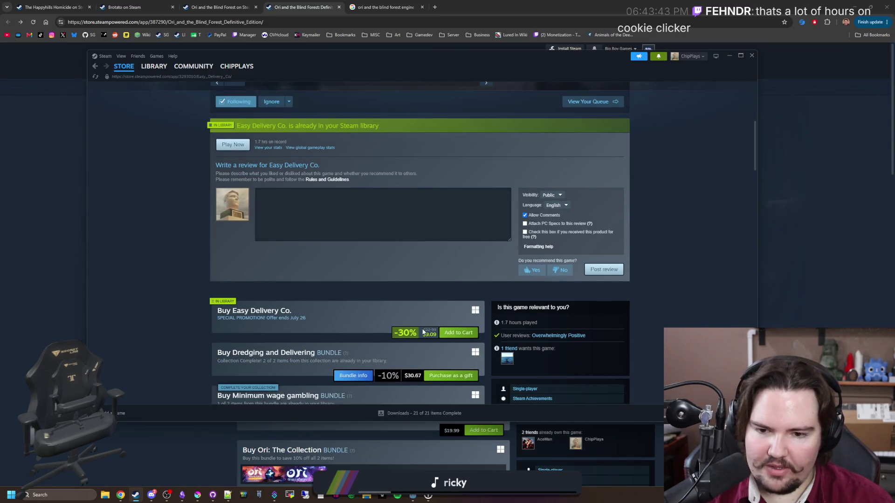
{"action": "scroll", "coordinate": [353, 308], "scroll_direction": "up", "scroll_amount": 5}
Step: Page through Easy Delivery Co.'s enlarged screenshots, then return to its library page
{"action": "left_click", "coordinate": [355, 210]}
{"action": "left_click", "coordinate": [663, 242]}
{"action": "left_click", "coordinate": [663, 242]}
{"action": "left_click", "coordinate": [663, 241]}
{"action": "left_click", "coordinate": [663, 242]}
{"action": "left_click", "coordinate": [663, 242]}
{"action": "left_click", "coordinate": [663, 242]}
{"action": "left_click", "coordinate": [695, 225]}
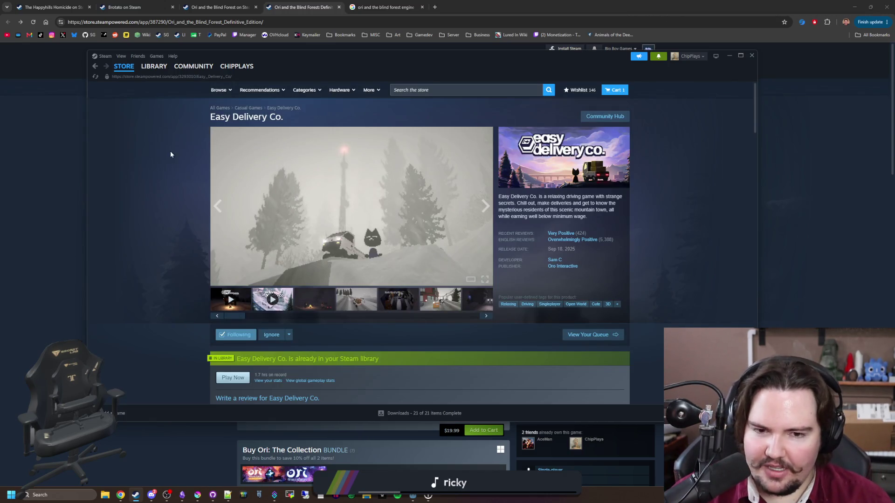
{"action": "left_click", "coordinate": [155, 70]}
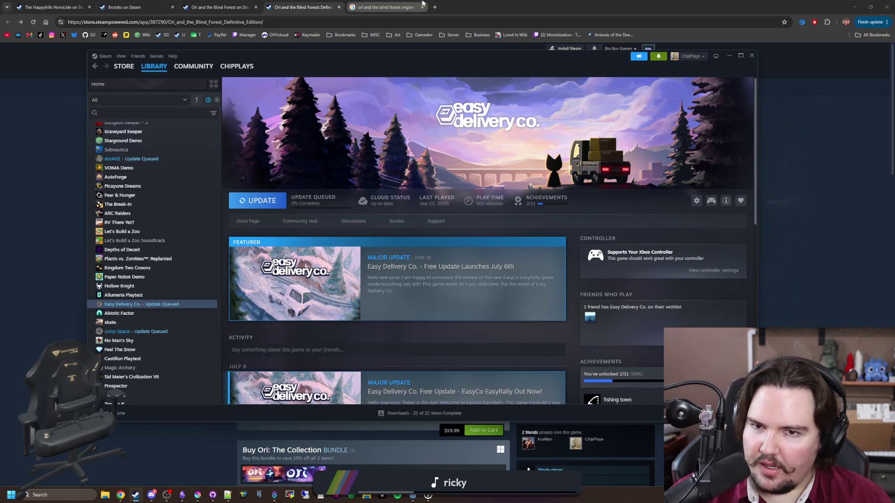
{"action": "left_click", "coordinate": [436, 7]}
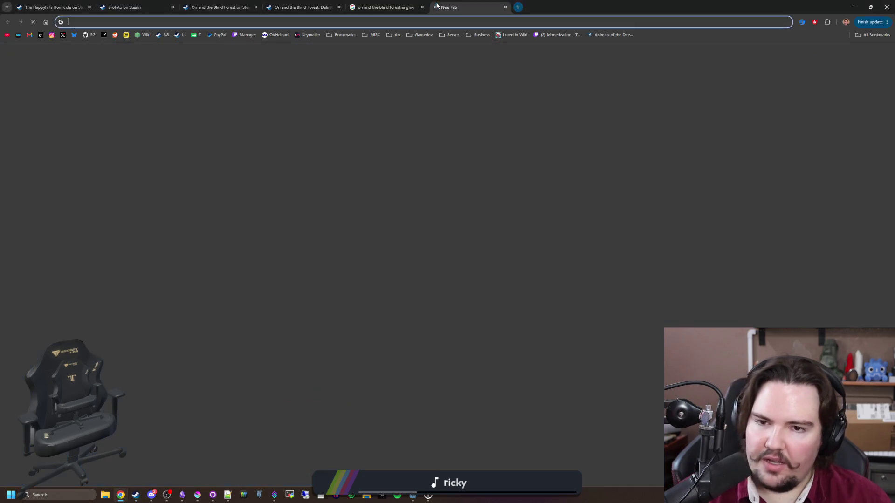
Step: Search Google for 'astrobot' and preview the Astro Bot launch trailer in image results
{"action": "type", "text": "astrobot"}
{"action": "key", "text": "Return"}
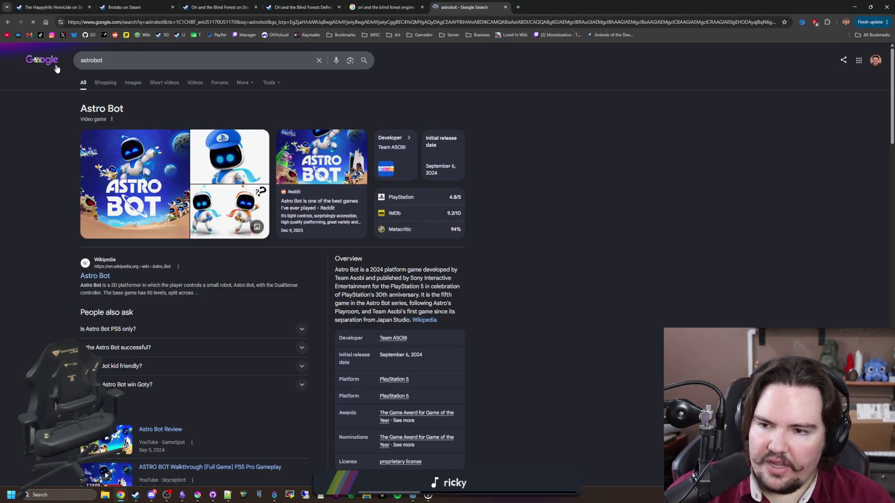
{"action": "left_click", "coordinate": [126, 84]}
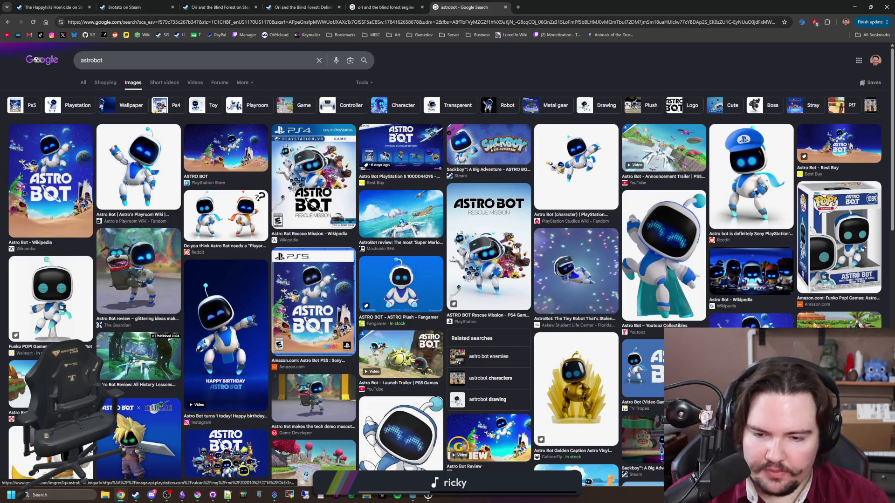
{"action": "left_click", "coordinate": [414, 359]}
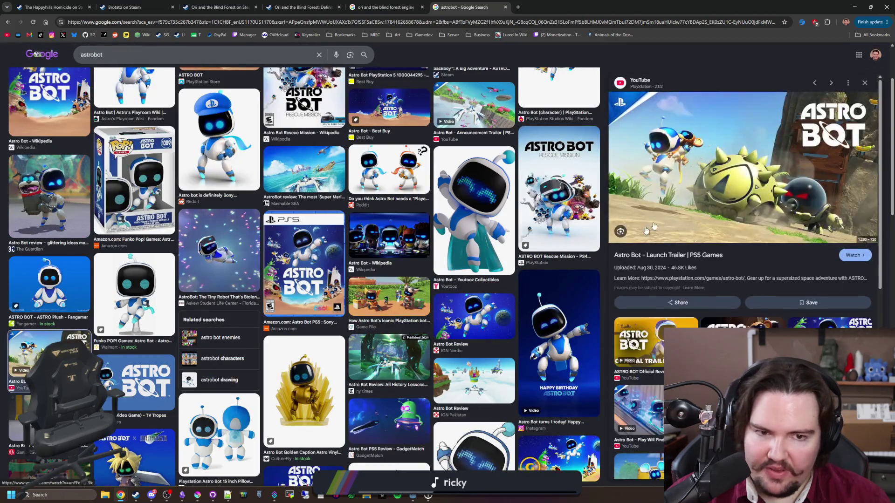
{"action": "scroll", "coordinate": [414, 202], "scroll_direction": "down", "scroll_amount": 10}
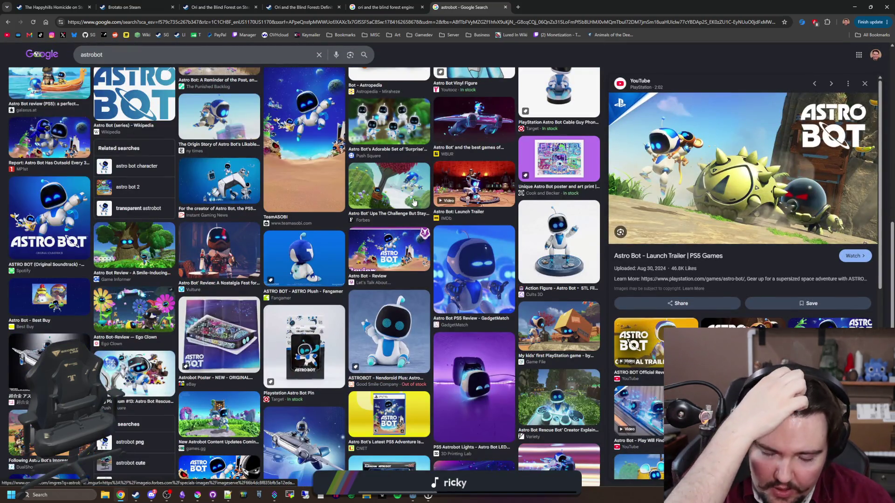
{"action": "scroll", "coordinate": [414, 201], "scroll_direction": "up", "scroll_amount": 10}
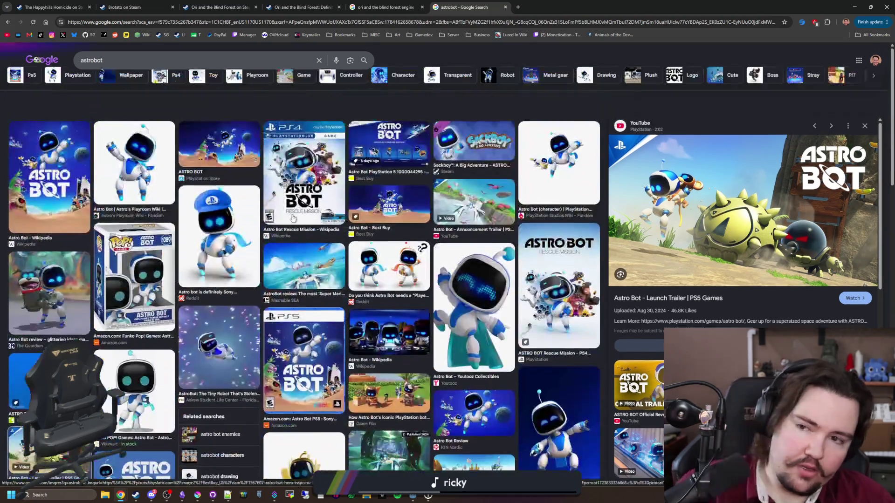
Step: Change the query to 'astrobot engine' and run the search
{"action": "left_click", "coordinate": [115, 55]}
{"action": "type", "text": "engine"}
{"action": "key", "text": "Return"}
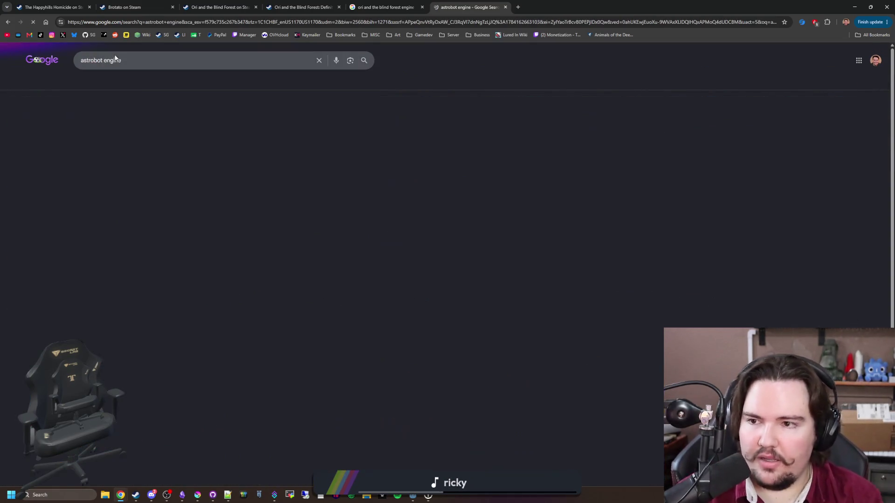
{"action": "left_click", "coordinate": [84, 83]}
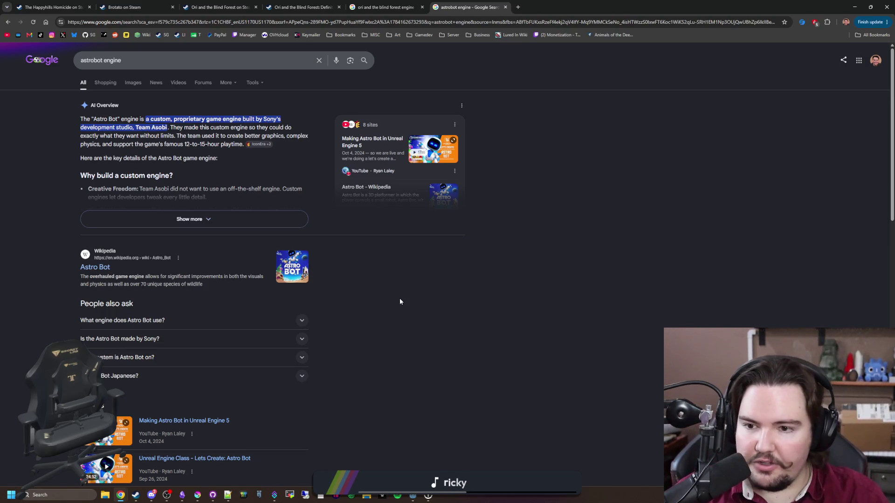
{"action": "left_click", "coordinate": [223, 217]}
{"action": "scroll", "coordinate": [275, 189], "scroll_direction": "down", "scroll_amount": 10}
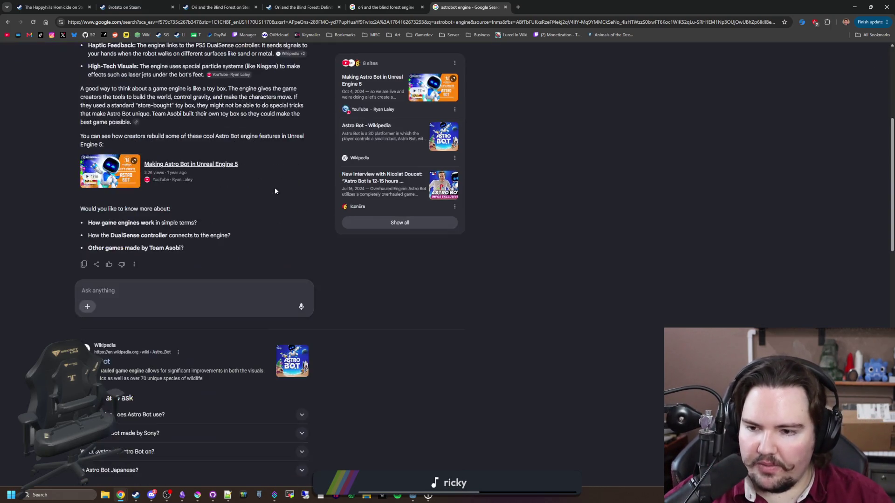
{"action": "scroll", "coordinate": [275, 191], "scroll_direction": "down", "scroll_amount": 4}
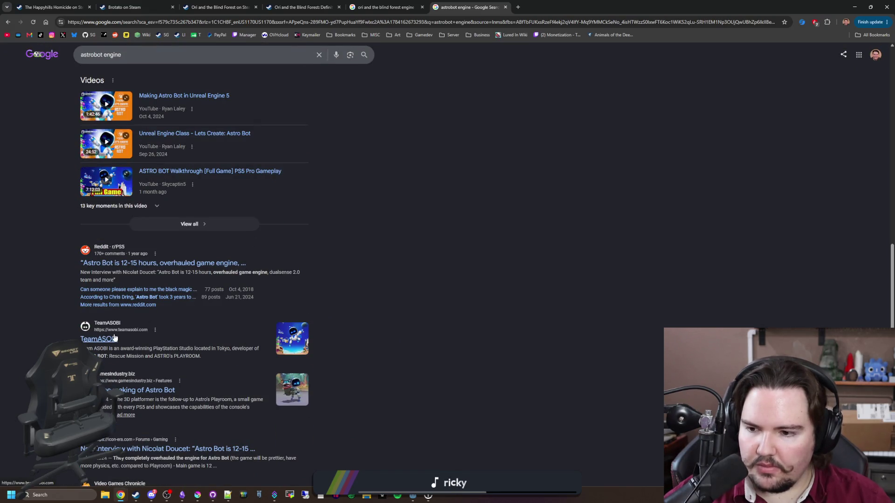
{"action": "scroll", "coordinate": [173, 298], "scroll_direction": "down", "scroll_amount": 2}
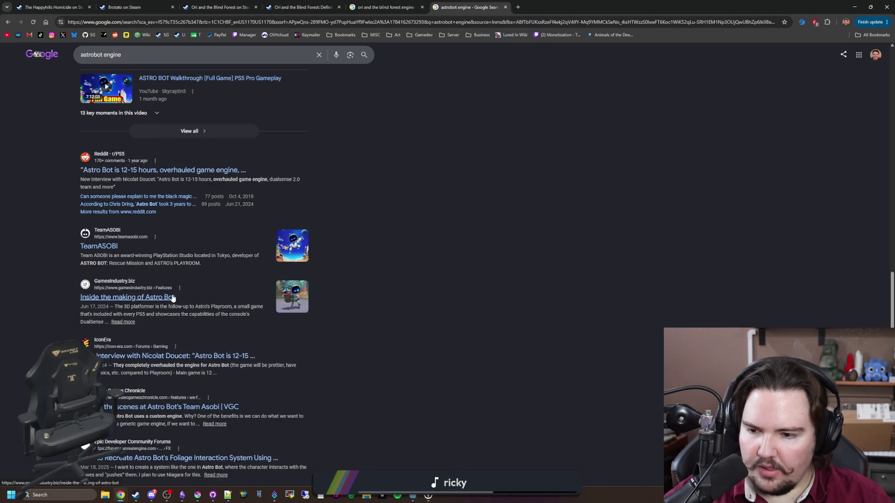
{"action": "scroll", "coordinate": [172, 298], "scroll_direction": "up", "scroll_amount": 10}
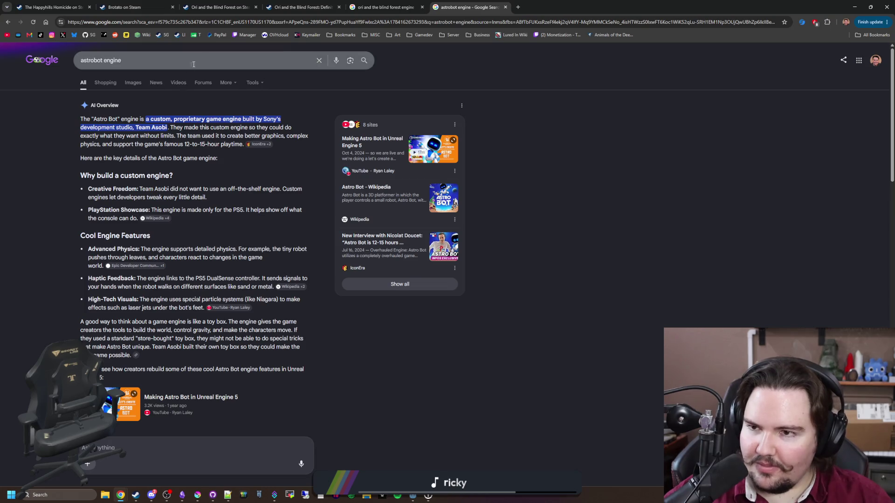
{"action": "left_click", "coordinate": [136, 495]}
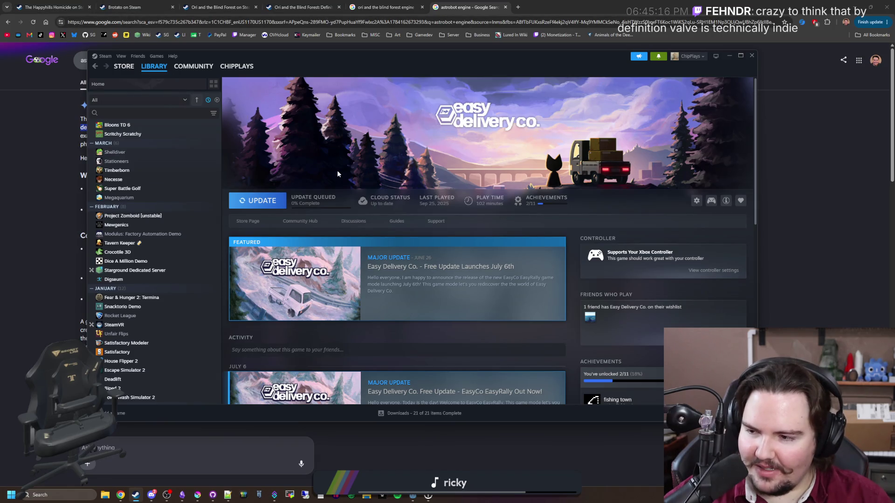
Step: Move the Steam window, filter the library by 'cook' and browse Cookie Clicker's page
{"action": "left_click_drag", "start_coordinate": [420, 57], "coordinate": [435, 76]}
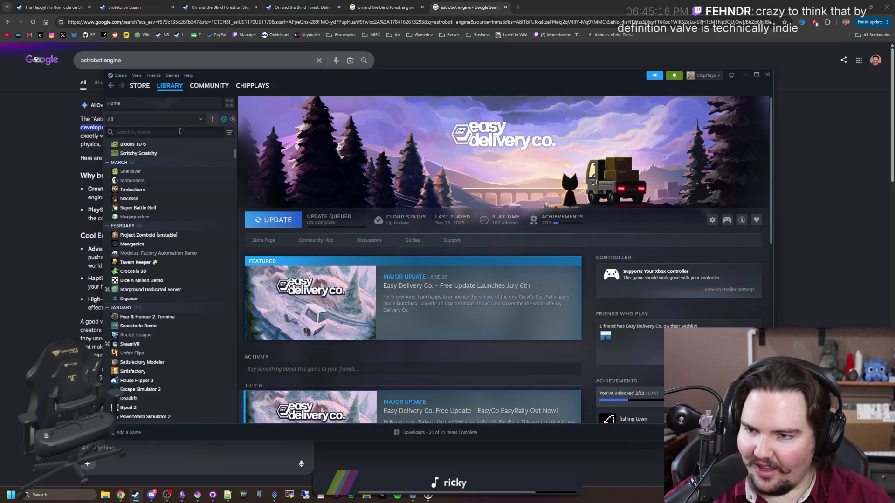
{"action": "type", "text": "cook"}
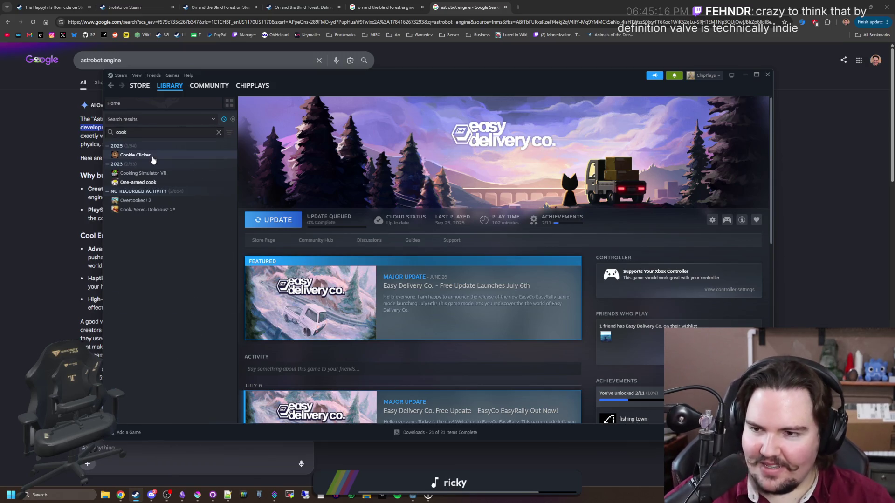
{"action": "left_click", "coordinate": [154, 157]}
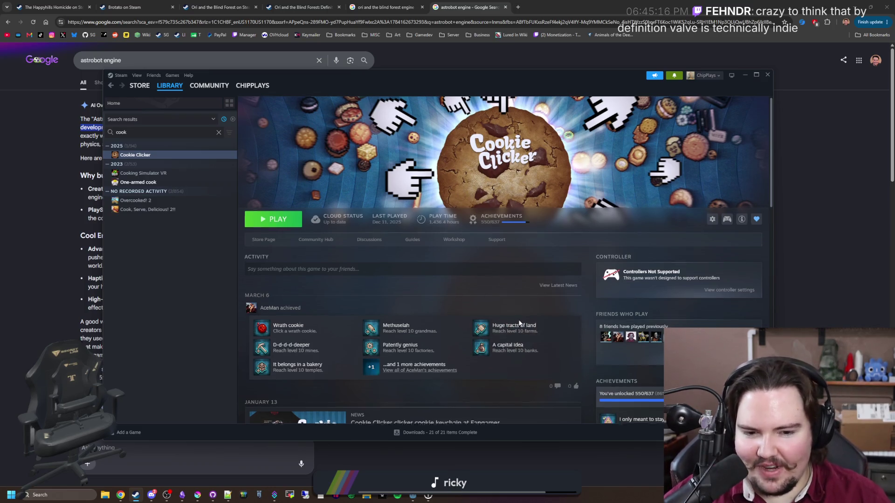
{"action": "scroll", "coordinate": [535, 328], "scroll_direction": "down", "scroll_amount": 2}
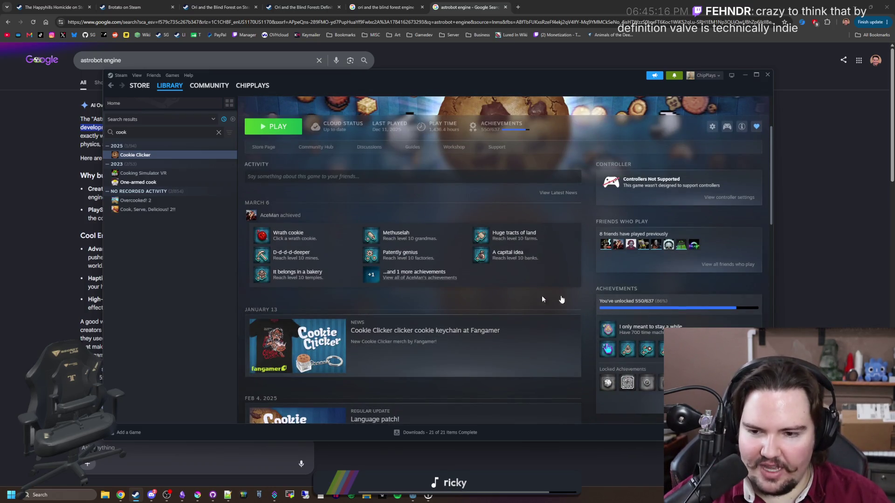
{"action": "scroll", "coordinate": [578, 295], "scroll_direction": "down", "scroll_amount": 5}
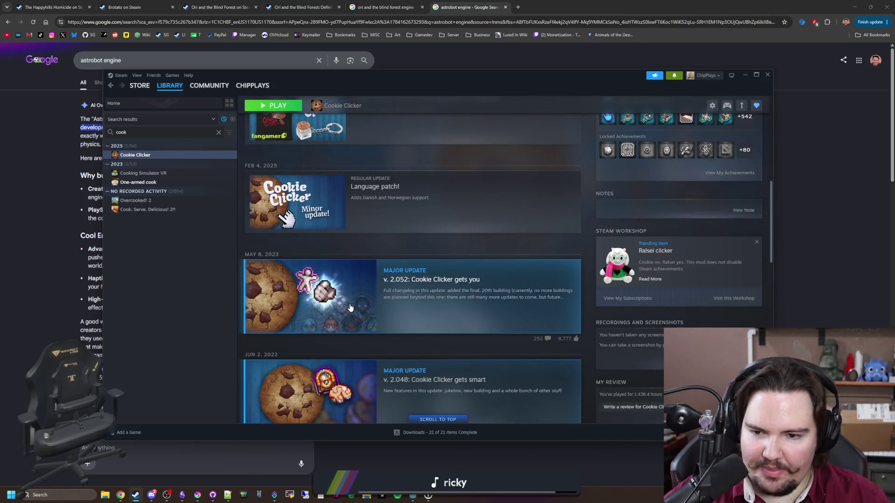
{"action": "scroll", "coordinate": [390, 215], "scroll_direction": "up", "scroll_amount": 3}
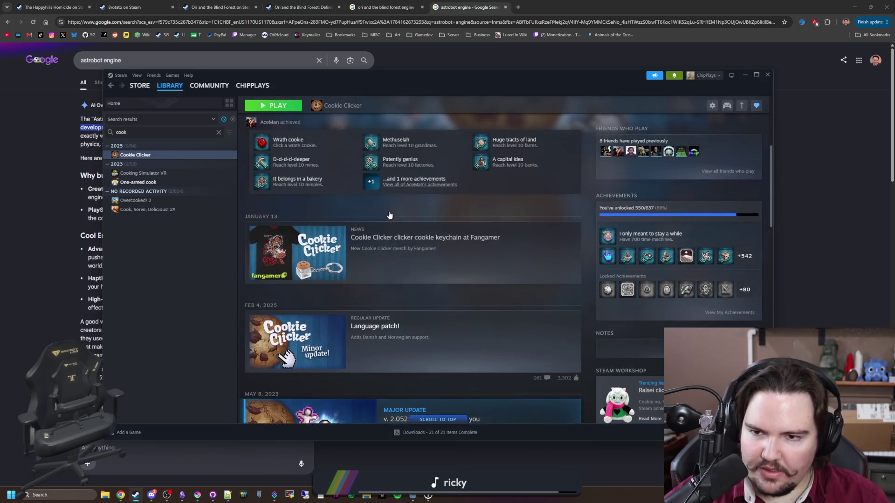
{"action": "scroll", "coordinate": [372, 229], "scroll_direction": "down", "scroll_amount": 10}
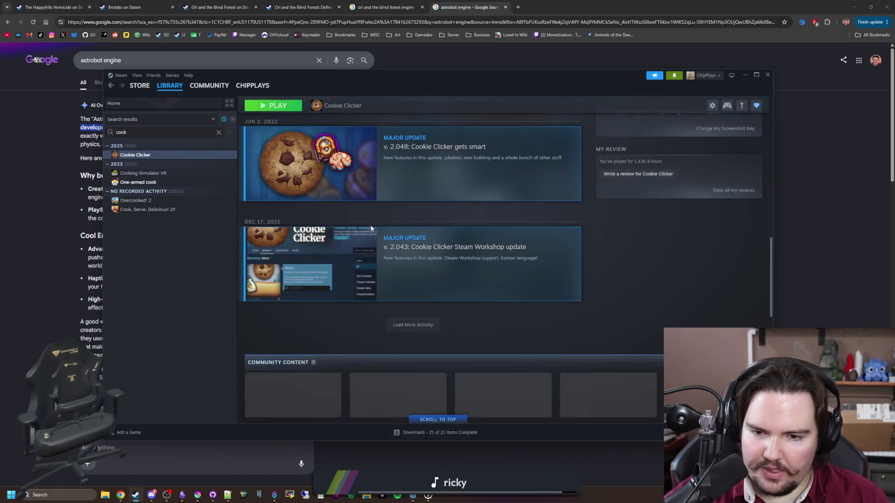
{"action": "left_click", "coordinate": [399, 160]}
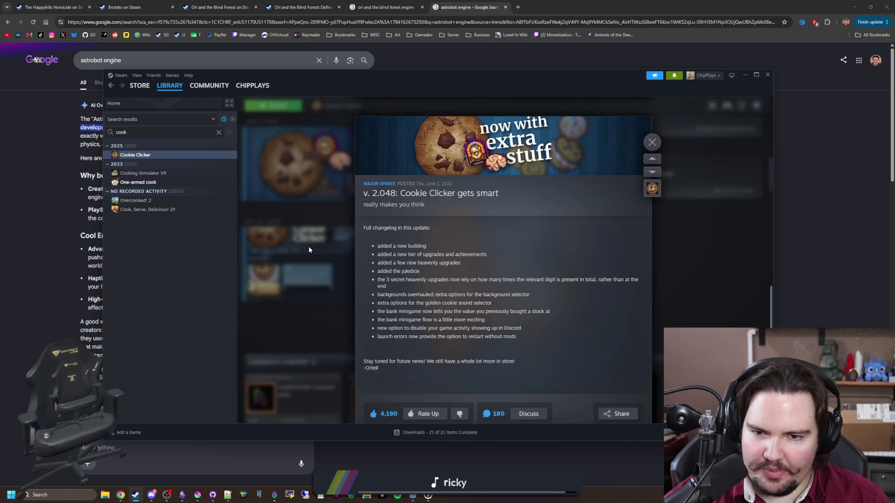
{"action": "key", "text": "Escape"}
{"action": "scroll", "coordinate": [448, 326], "scroll_direction": "up", "scroll_amount": 4}
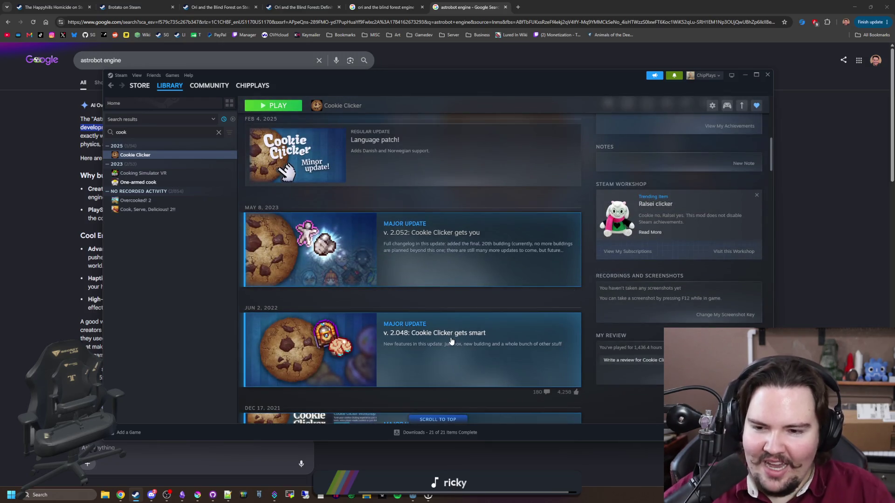
{"action": "scroll", "coordinate": [451, 340], "scroll_direction": "up", "scroll_amount": 1}
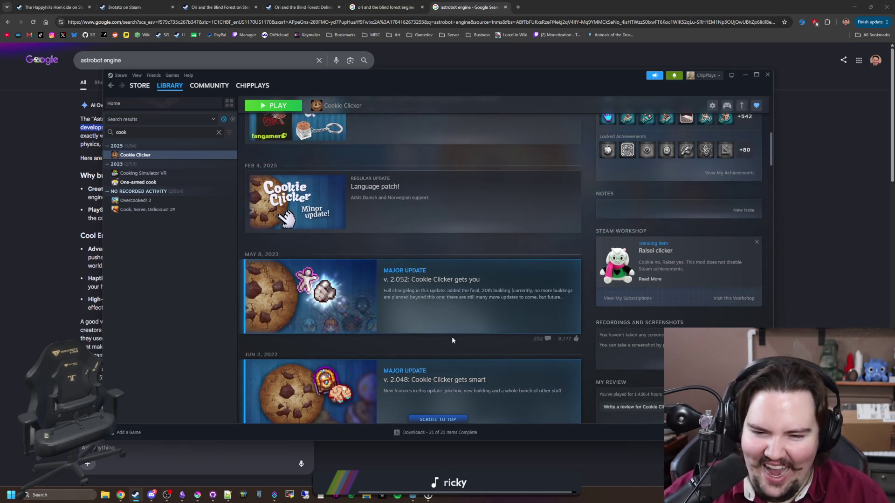
{"action": "scroll", "coordinate": [452, 337], "scroll_direction": "up", "scroll_amount": 1}
{"action": "left_click", "coordinate": [410, 326]}
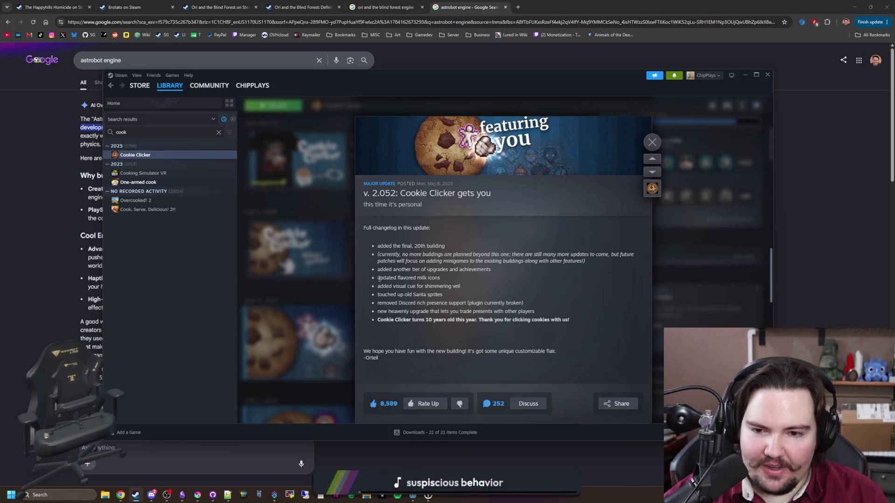
{"action": "left_click_drag", "start_coordinate": [495, 254], "coordinate": [594, 262]}
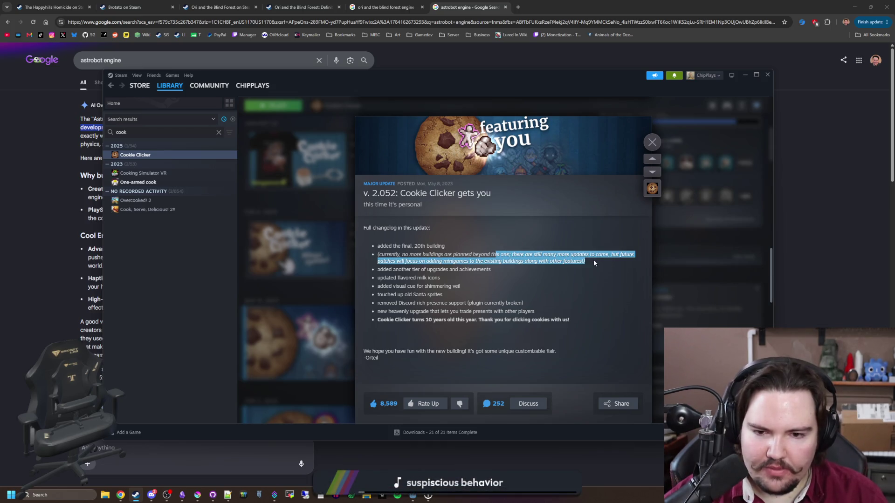
{"action": "left_click", "coordinate": [594, 260]}
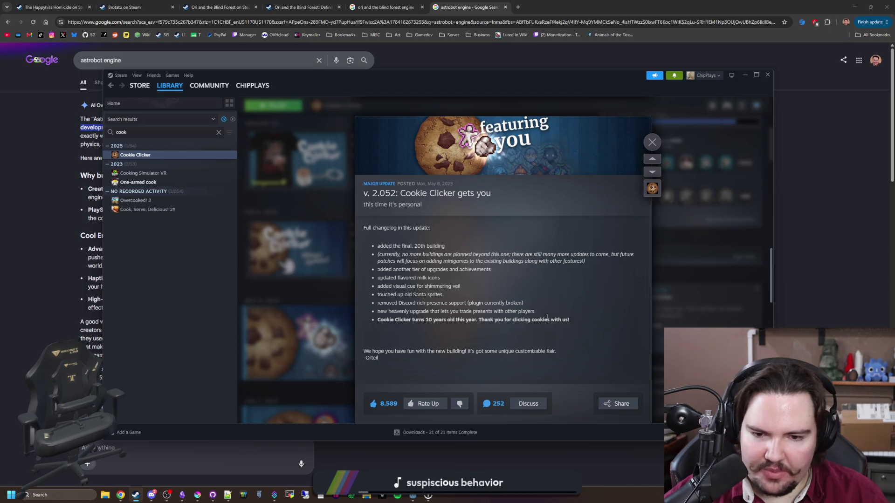
{"action": "mouse_move", "coordinate": [583, 320]}
{"action": "left_mouse_down"}
{"action": "mouse_move", "coordinate": [379, 254]}
{"action": "mouse_move", "coordinate": [362, 228]}
{"action": "left_mouse_up"}
{"action": "left_click", "coordinate": [312, 259]}
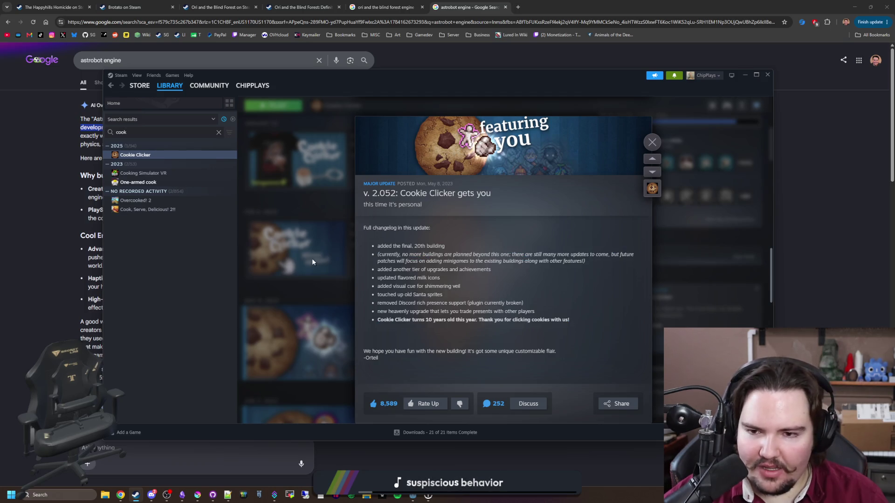
{"action": "scroll", "coordinate": [312, 260], "scroll_direction": "up", "scroll_amount": 5}
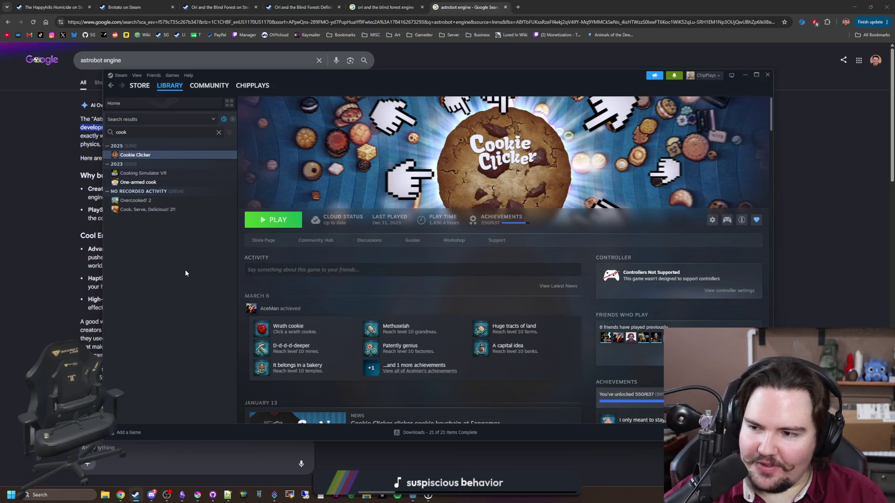
{"action": "left_click", "coordinate": [145, 88]}
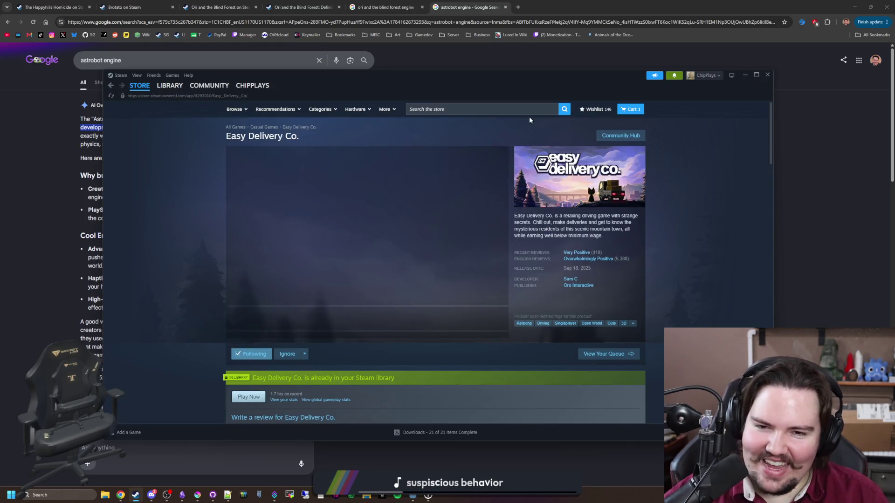
{"action": "left_click", "coordinate": [498, 109]}
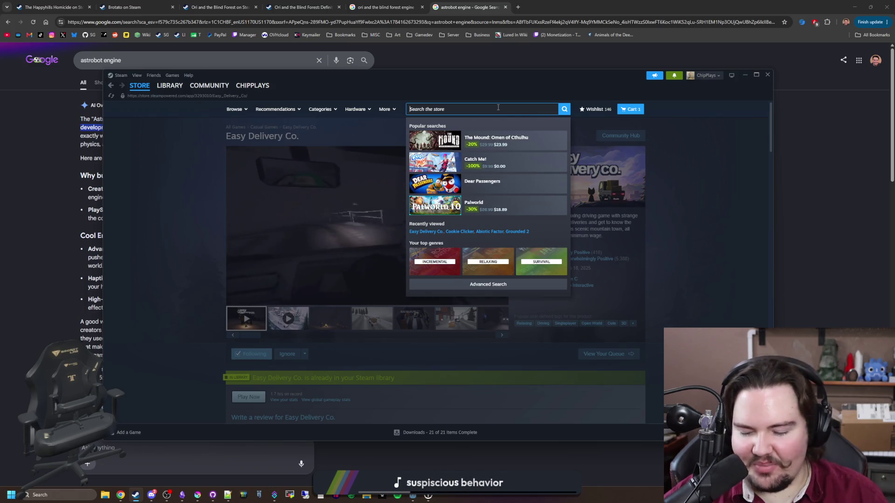
{"action": "type", "text": "portal"}
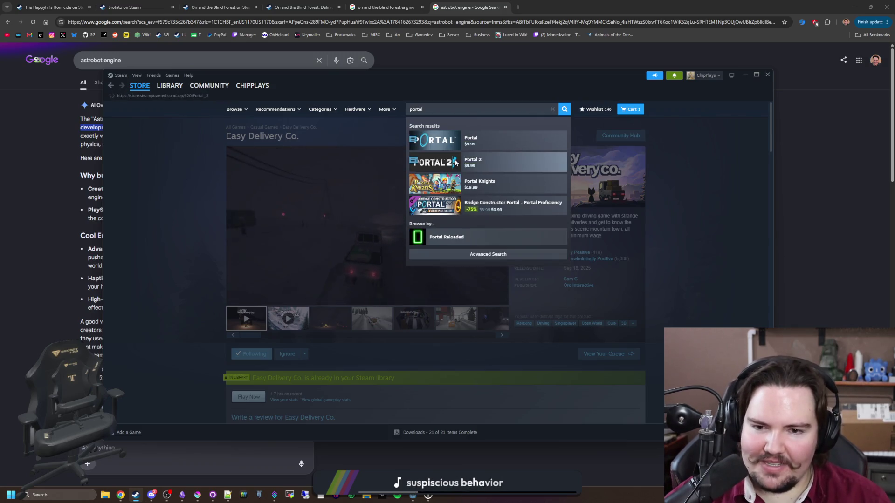
{"action": "left_click", "coordinate": [456, 162]}
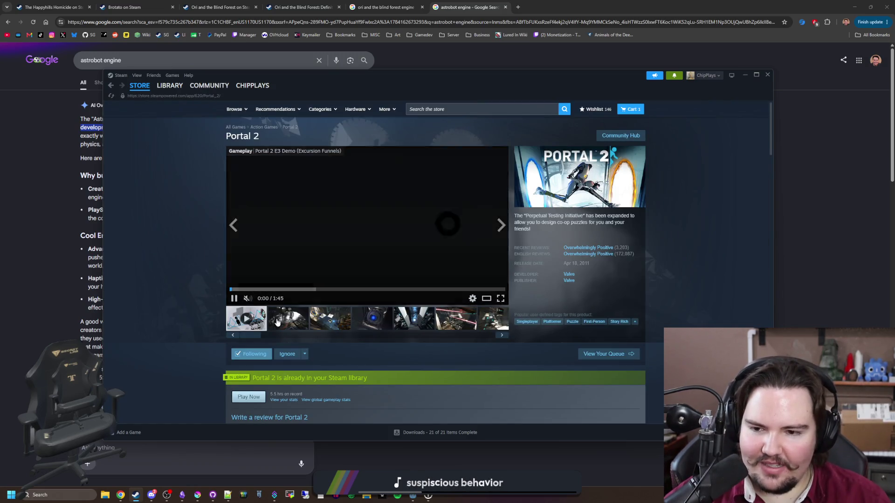
{"action": "left_click", "coordinate": [278, 322]}
{"action": "left_click", "coordinate": [326, 318]}
{"action": "left_click", "coordinate": [390, 321]}
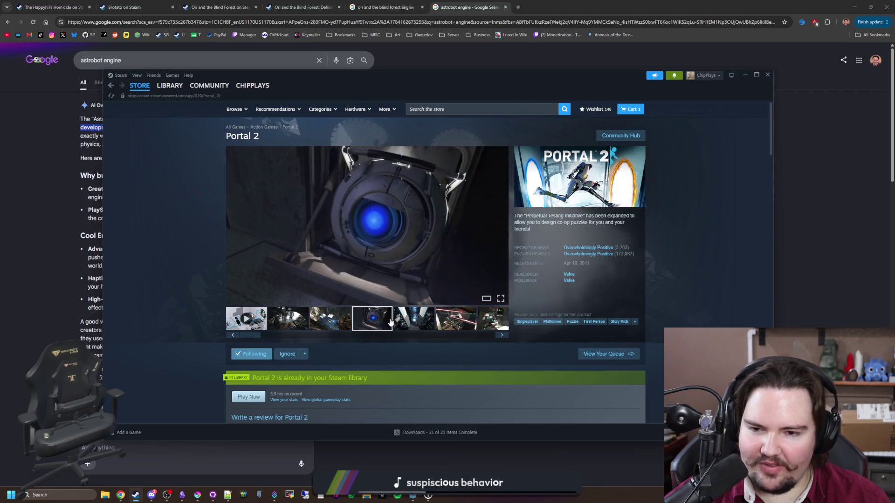
{"action": "left_click", "coordinate": [503, 227]}
{"action": "left_click", "coordinate": [503, 227]}
{"action": "left_click", "coordinate": [503, 230]}
{"action": "left_click", "coordinate": [504, 229]}
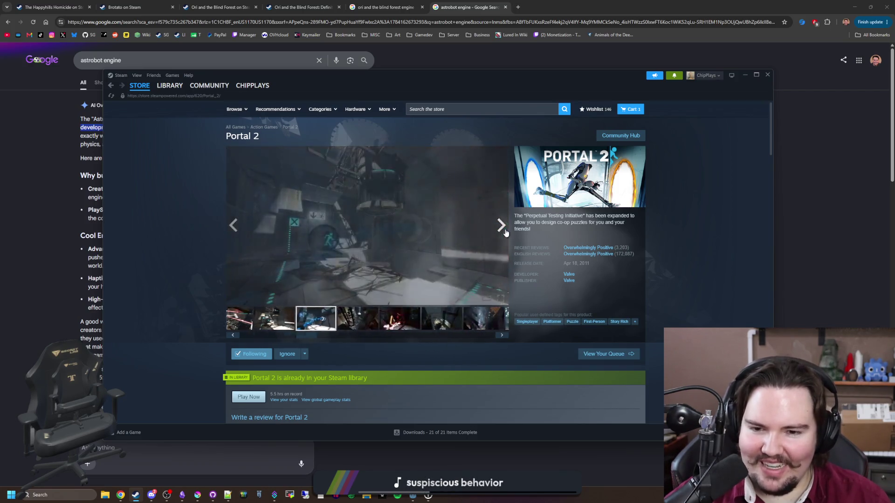
{"action": "left_click", "coordinate": [502, 226]}
{"action": "left_click", "coordinate": [502, 227]}
{"action": "left_click", "coordinate": [502, 227]}
{"action": "left_click", "coordinate": [505, 232]}
{"action": "left_click", "coordinate": [505, 233]}
{"action": "left_click", "coordinate": [506, 232]}
{"action": "left_click", "coordinate": [506, 232]}
{"action": "left_click", "coordinate": [505, 233]}
{"action": "left_click", "coordinate": [506, 233]}
{"action": "left_click", "coordinate": [505, 232]}
{"action": "left_click", "coordinate": [505, 233]}
{"action": "left_click", "coordinate": [506, 232]}
{"action": "left_click", "coordinate": [397, 239]}
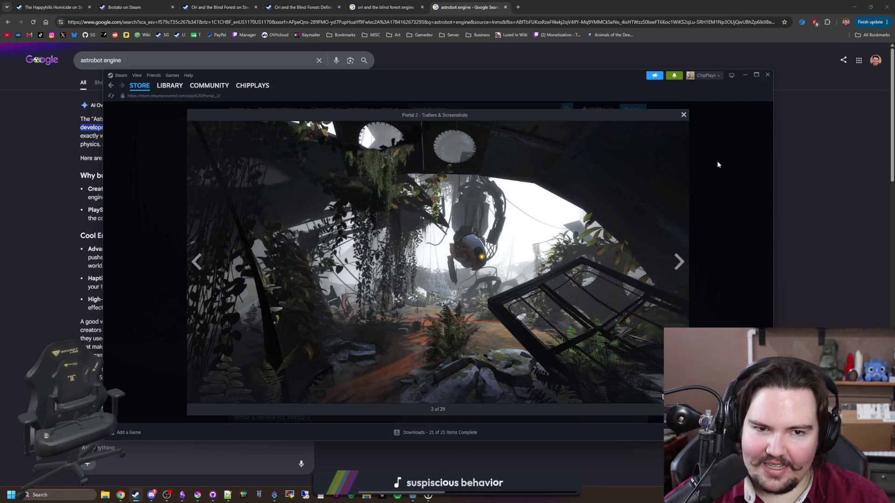
{"action": "left_click", "coordinate": [717, 166]}
{"action": "left_click", "coordinate": [169, 86]}
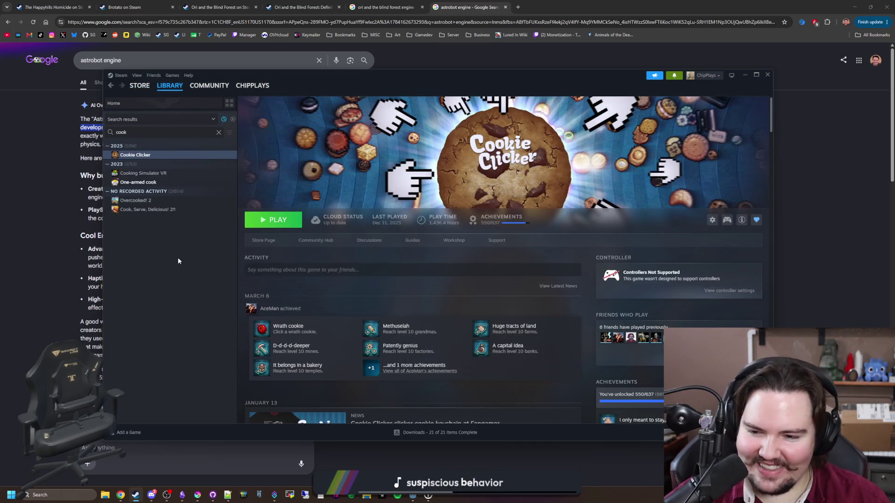
Step: Clear the 'cook' library filter and open Noita's library page
{"action": "left_click", "coordinate": [218, 133]}
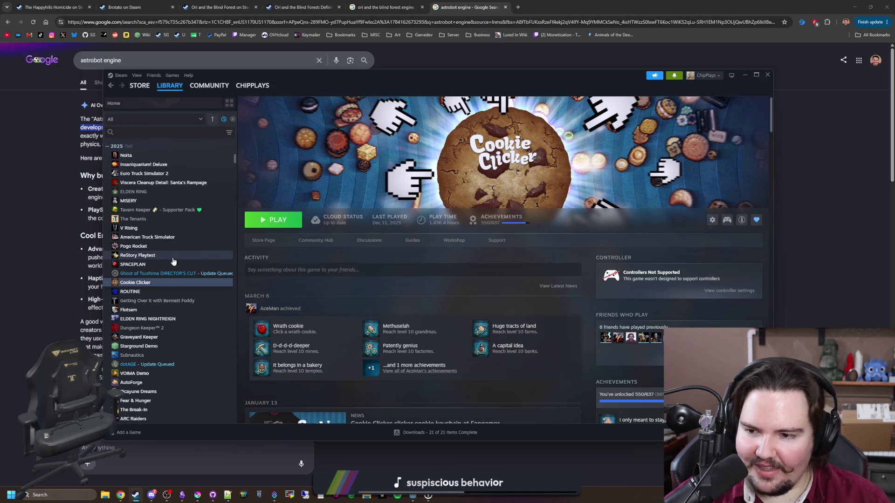
{"action": "scroll", "coordinate": [136, 241], "scroll_direction": "up", "scroll_amount": 2}
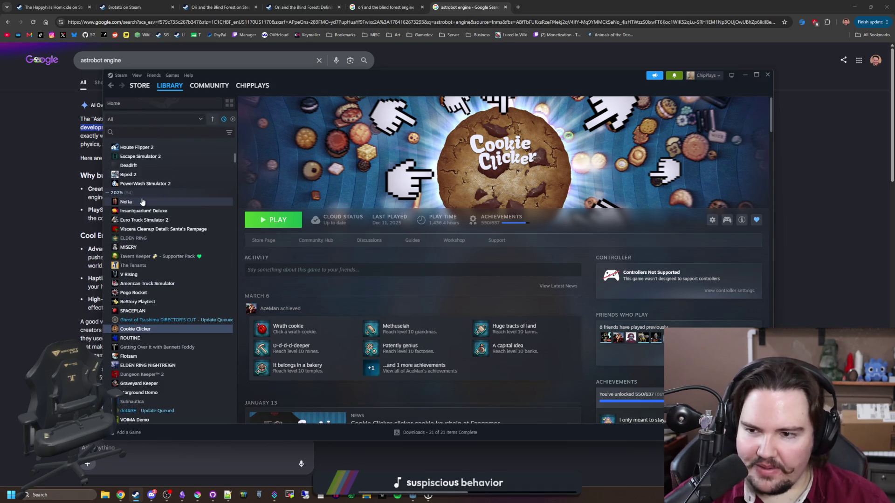
{"action": "left_click", "coordinate": [143, 201]}
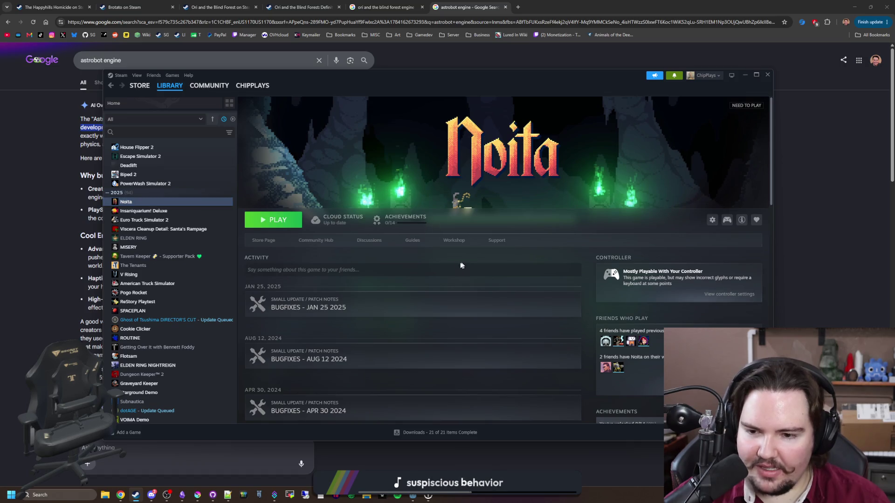
Step: View Insaniquarium! Deluxe's carpal tunnel guide, then return to Noita in the library
{"action": "left_click", "coordinate": [153, 211]}
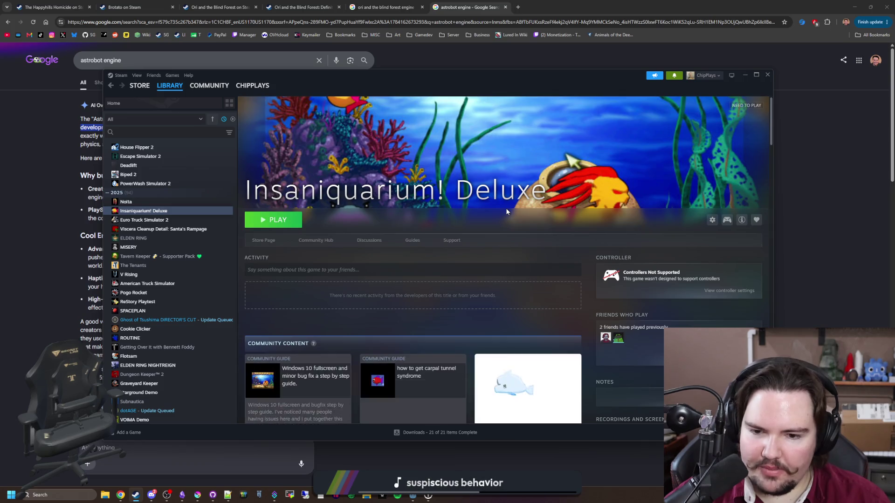
{"action": "scroll", "coordinate": [505, 208], "scroll_direction": "down", "scroll_amount": 5}
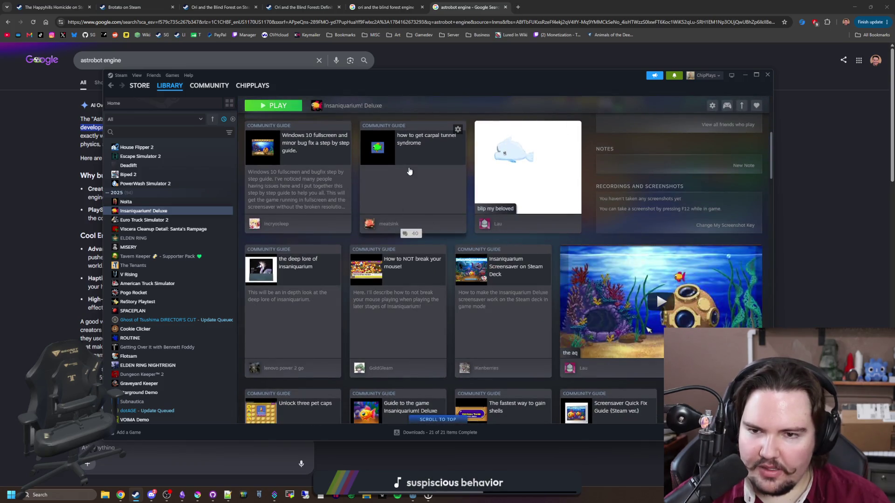
{"action": "left_click", "coordinate": [409, 169]}
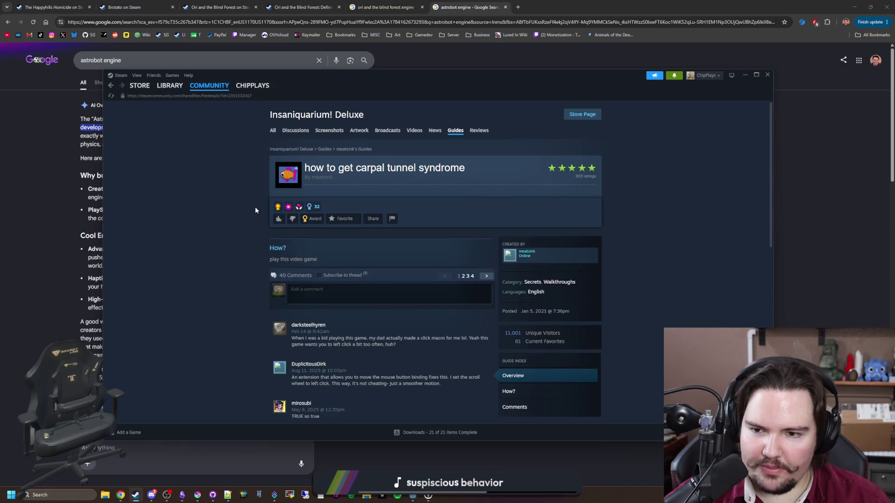
{"action": "left_click_drag", "start_coordinate": [282, 262], "coordinate": [300, 260]}
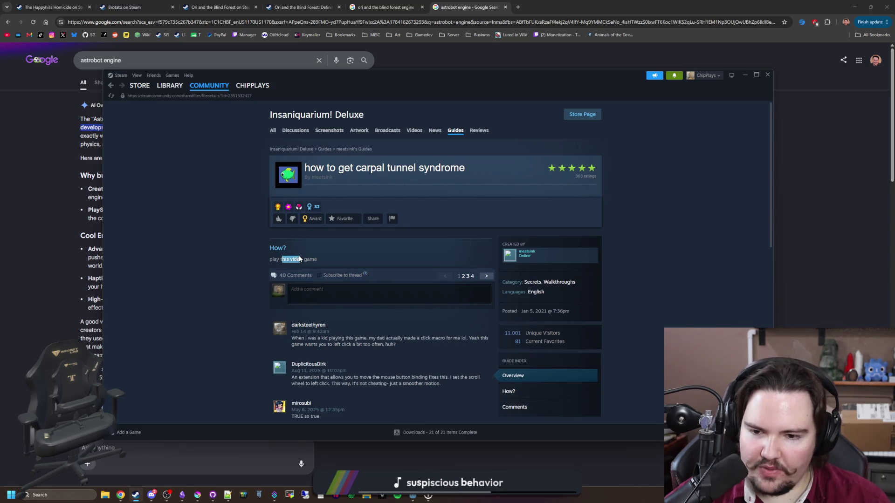
{"action": "left_click", "coordinate": [169, 85]}
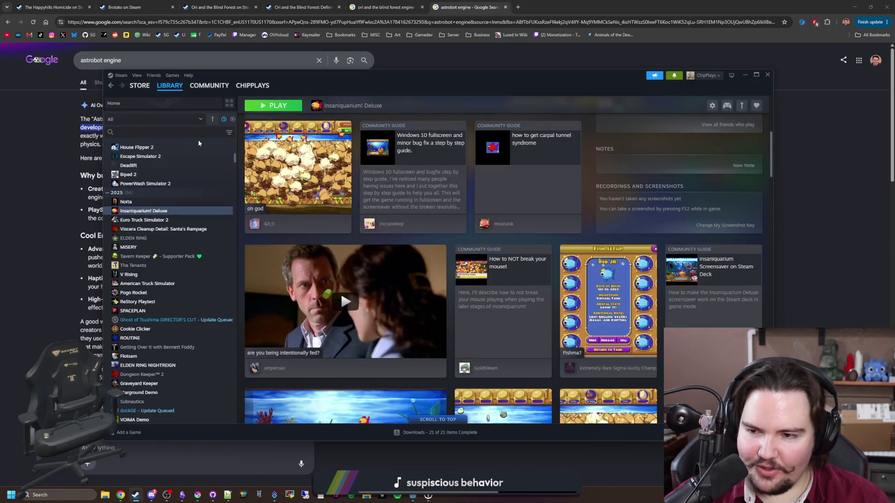
{"action": "left_click", "coordinate": [131, 202]}
Step: Look at PowerWash Simulator 2's and The Tenants' library pages
{"action": "left_click", "coordinate": [144, 184]}
{"action": "scroll", "coordinate": [139, 256], "scroll_direction": "up", "scroll_amount": 3}
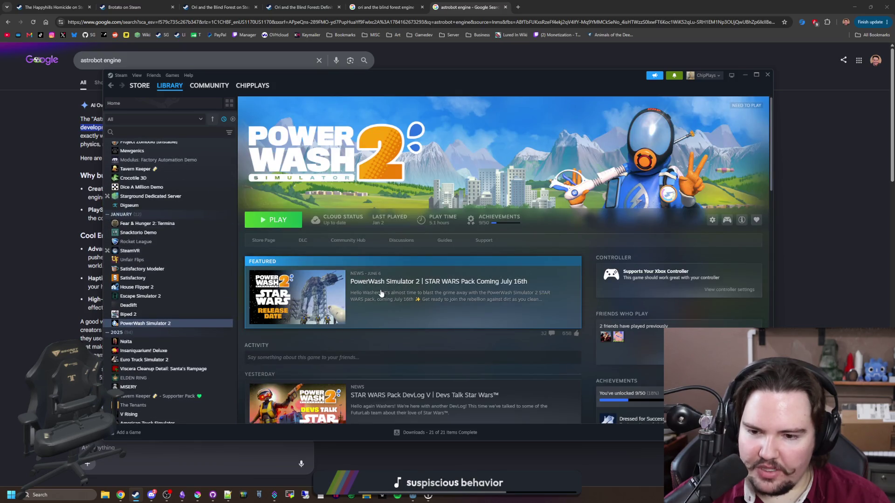
{"action": "scroll", "coordinate": [381, 293], "scroll_direction": "down", "scroll_amount": 10}
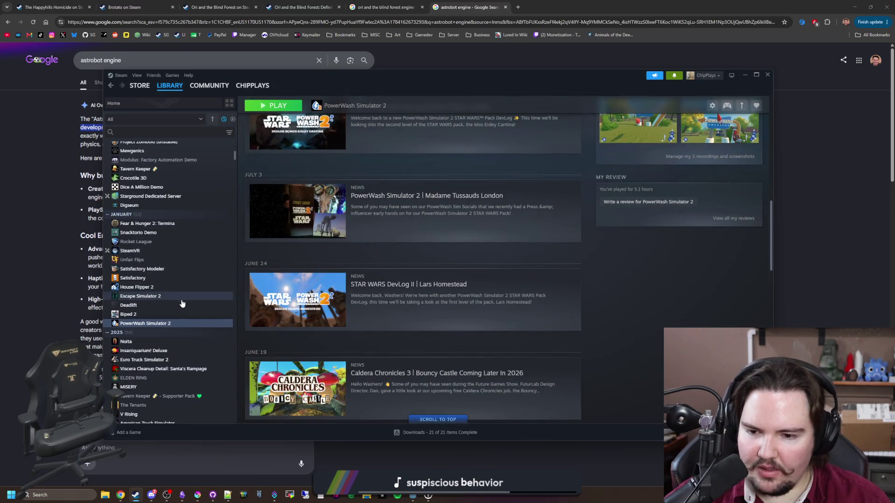
{"action": "scroll", "coordinate": [150, 279], "scroll_direction": "down", "scroll_amount": 3}
{"action": "left_click", "coordinate": [140, 265]}
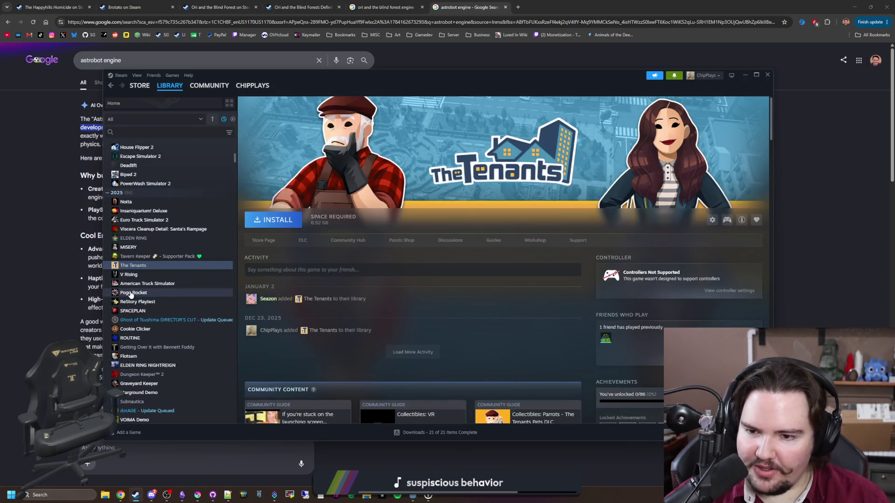
Step: Open V Rising's library page and scroll through its activity feed
{"action": "left_click", "coordinate": [133, 275]}
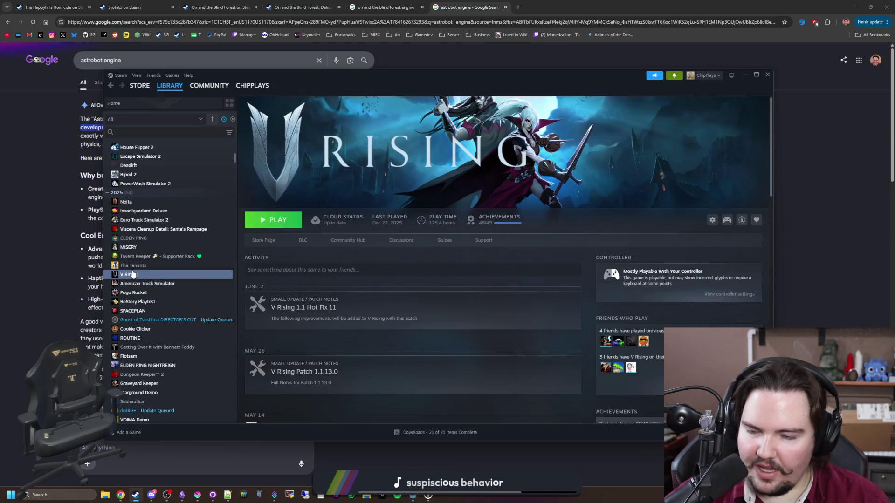
{"action": "scroll", "coordinate": [323, 292], "scroll_direction": "down", "scroll_amount": 10}
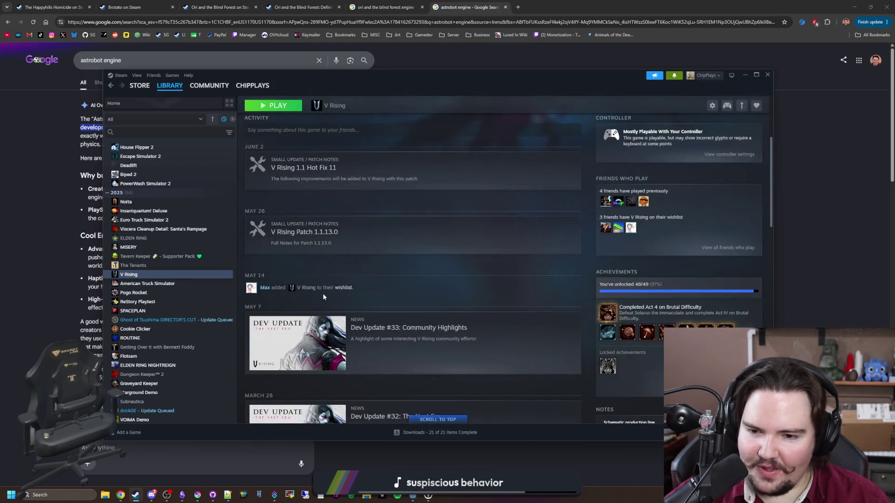
{"action": "scroll", "coordinate": [323, 293], "scroll_direction": "down", "scroll_amount": 3}
{"action": "scroll", "coordinate": [322, 293], "scroll_direction": "up", "scroll_amount": 4}
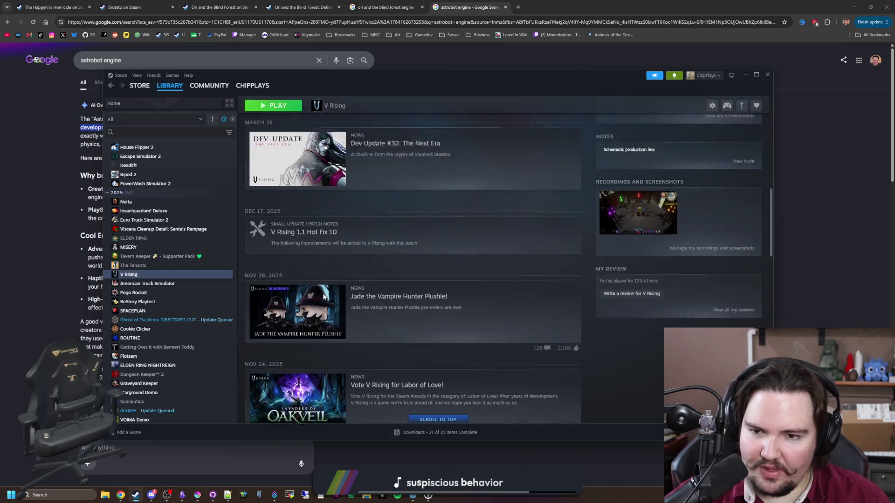
{"action": "scroll", "coordinate": [354, 297], "scroll_direction": "down", "scroll_amount": 8}
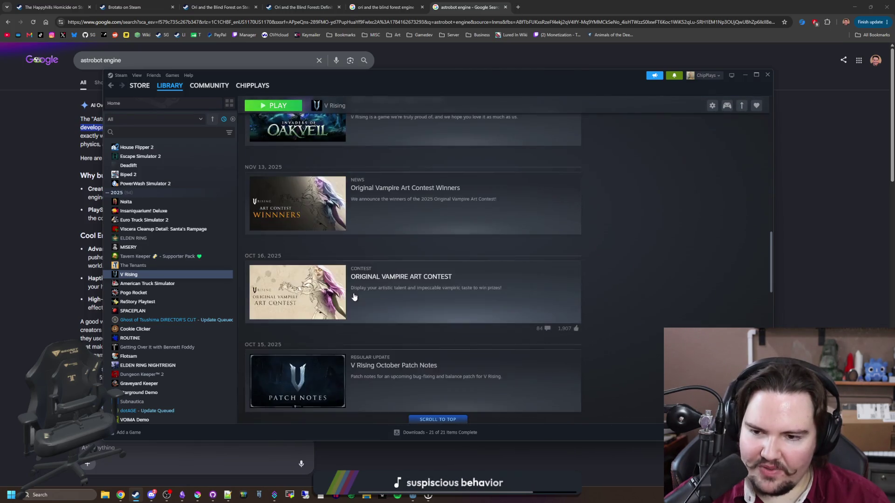
{"action": "scroll", "coordinate": [416, 280], "scroll_direction": "up", "scroll_amount": 15}
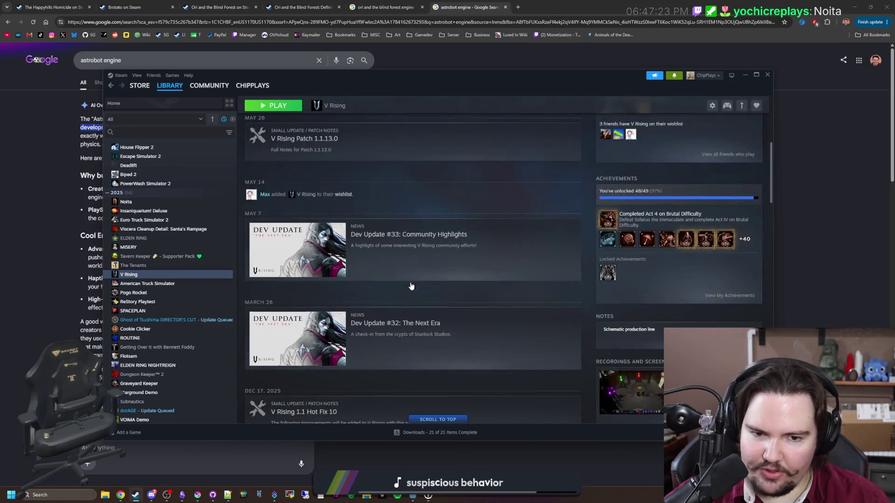
{"action": "scroll", "coordinate": [417, 298], "scroll_direction": "down", "scroll_amount": 5}
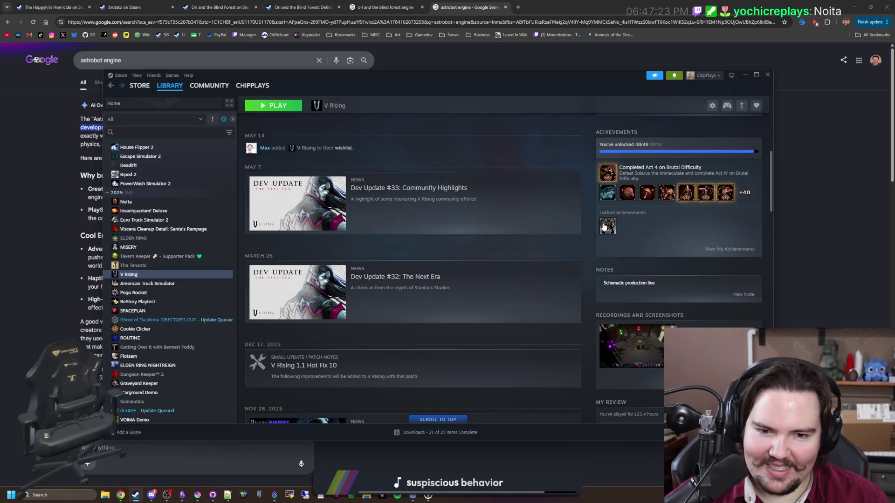
{"action": "mouse_move", "coordinate": [605, 227]}
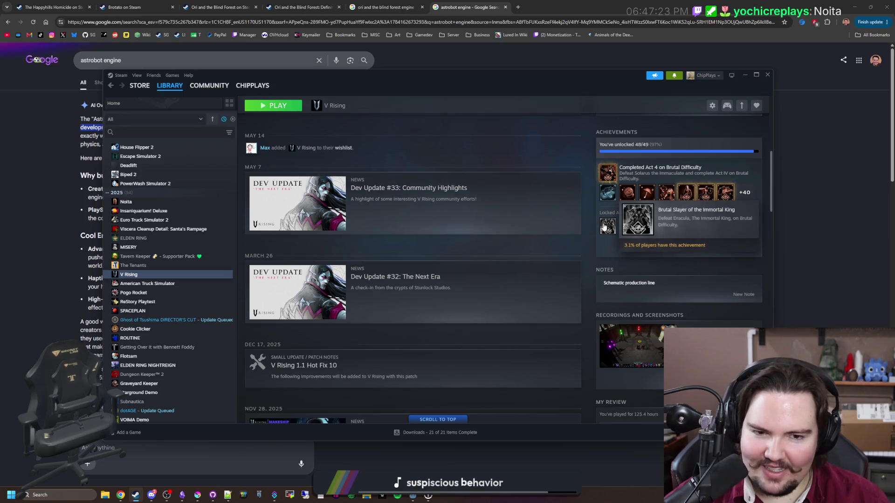
{"action": "scroll", "coordinate": [364, 303], "scroll_direction": "down", "scroll_amount": 3}
{"action": "scroll", "coordinate": [392, 254], "scroll_direction": "up", "scroll_amount": 5}
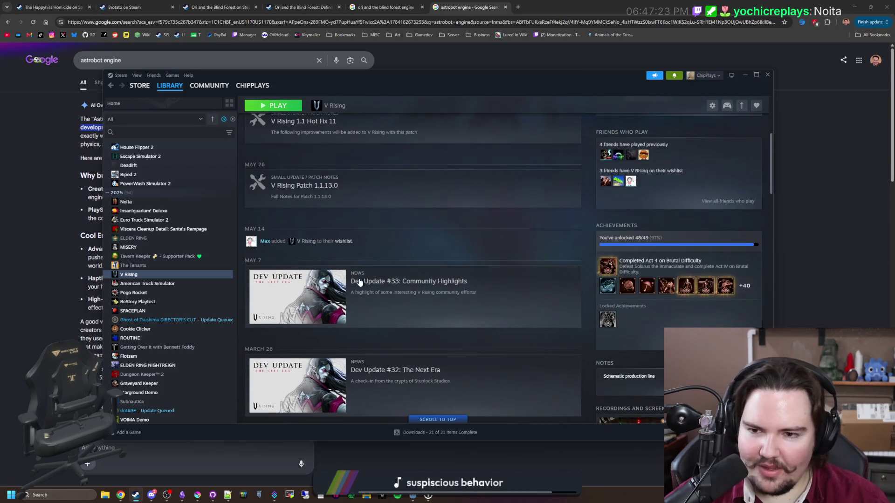
{"action": "scroll", "coordinate": [392, 255], "scroll_direction": "up", "scroll_amount": 3}
{"action": "scroll", "coordinate": [391, 255], "scroll_direction": "down", "scroll_amount": 5}
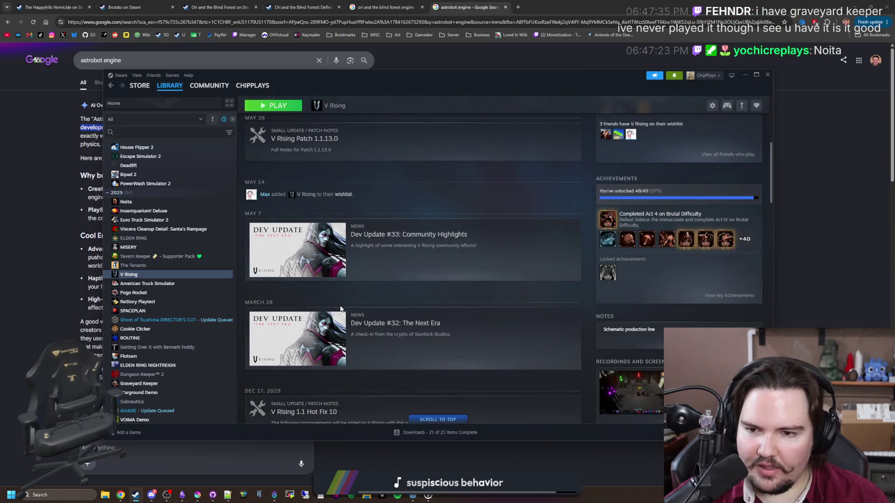
{"action": "scroll", "coordinate": [373, 294], "scroll_direction": "down", "scroll_amount": 1}
Step: Open Dev Update #32: The Next Era, highlighting the V Rising-complete and clever Vampire passages
{"action": "left_click", "coordinate": [409, 281]}
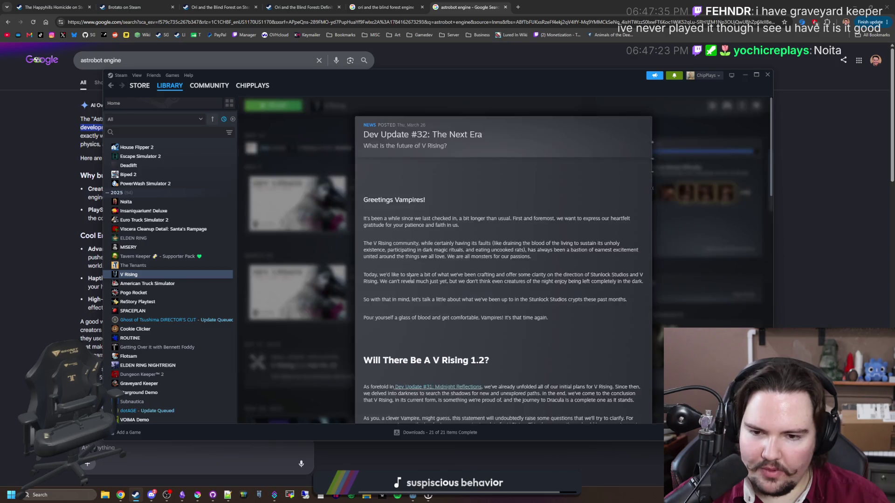
{"action": "scroll", "coordinate": [468, 241], "scroll_direction": "down", "scroll_amount": 5}
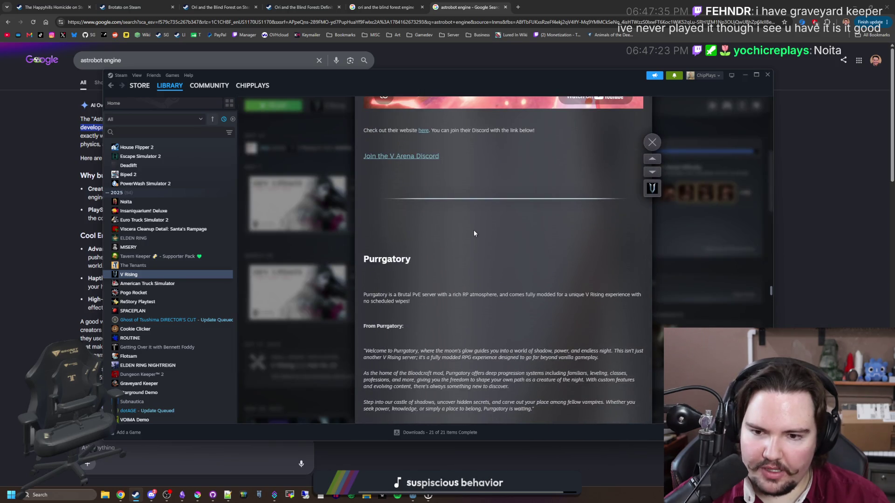
{"action": "scroll", "coordinate": [474, 230], "scroll_direction": "down", "scroll_amount": 1}
{"action": "left_click", "coordinate": [299, 272]}
{"action": "left_click", "coordinate": [299, 273]}
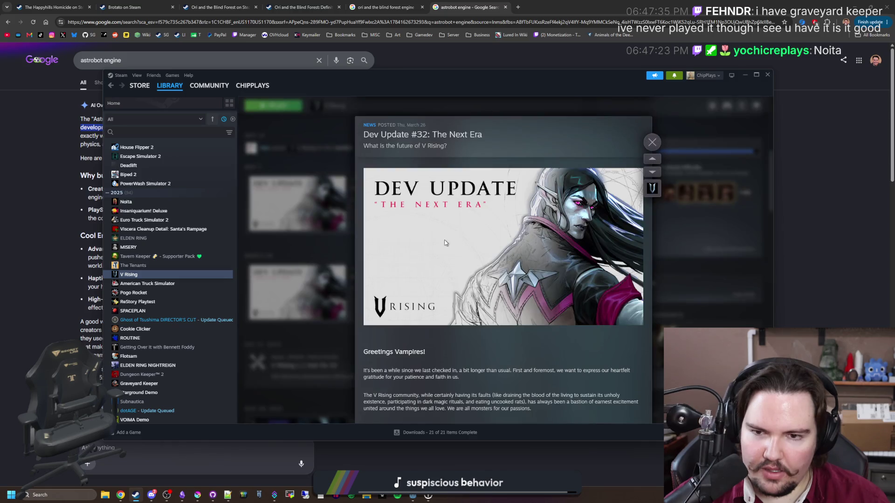
{"action": "scroll", "coordinate": [448, 234], "scroll_direction": "down", "scroll_amount": 3}
{"action": "scroll", "coordinate": [432, 197], "scroll_direction": "down", "scroll_amount": 3}
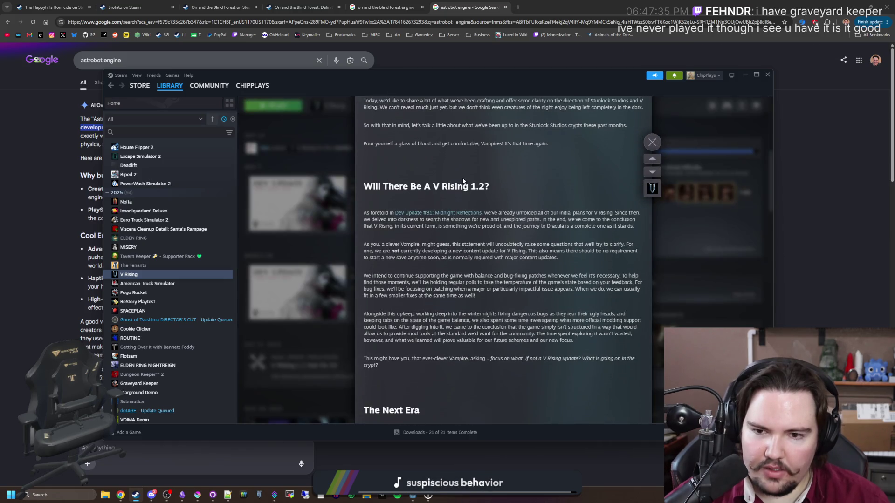
{"action": "left_click_drag", "start_coordinate": [424, 186], "coordinate": [556, 220]}
{"action": "left_click", "coordinate": [573, 223]}
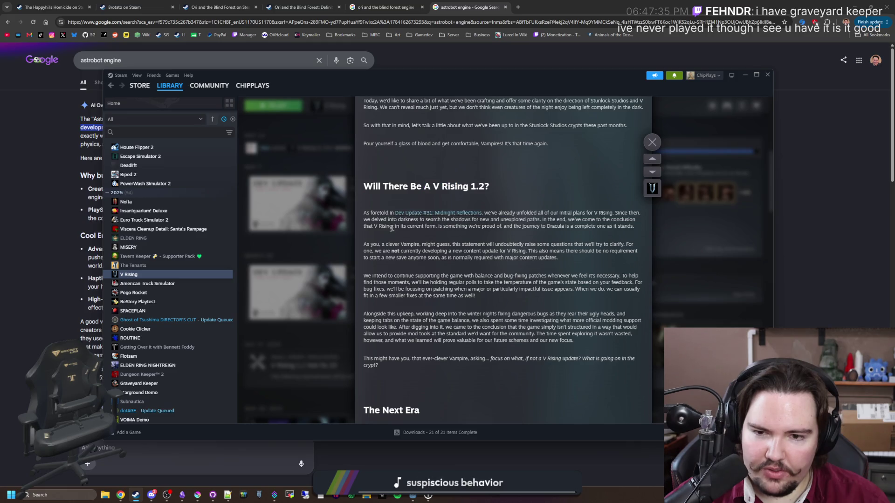
{"action": "mouse_move", "coordinate": [413, 219]}
{"action": "left_mouse_down"}
{"action": "mouse_move", "coordinate": [635, 227]}
{"action": "mouse_move", "coordinate": [618, 227]}
{"action": "left_mouse_up"}
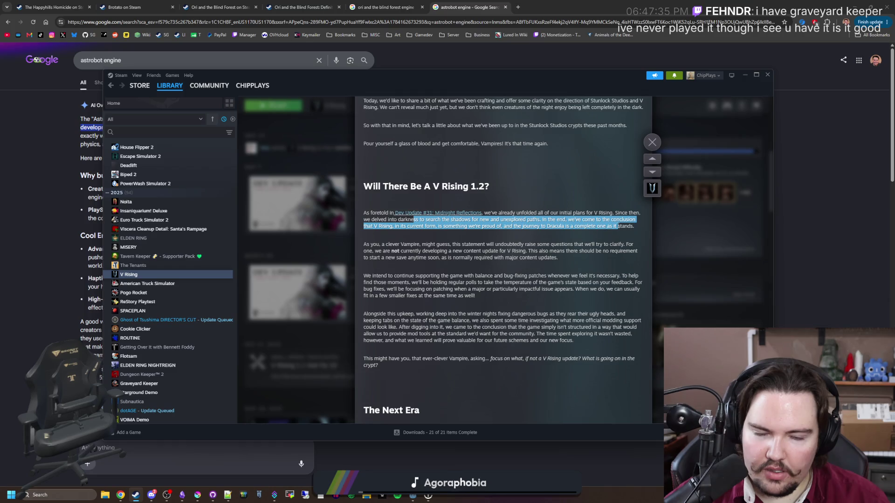
{"action": "left_click", "coordinate": [398, 242]}
{"action": "left_click_drag", "start_coordinate": [375, 243], "coordinate": [598, 262]}
{"action": "left_click", "coordinate": [601, 262]}
Step: Read The Next Era and Descend Into the Shadows sections, then close the article
{"action": "scroll", "coordinate": [442, 209], "scroll_direction": "down", "scroll_amount": 1}
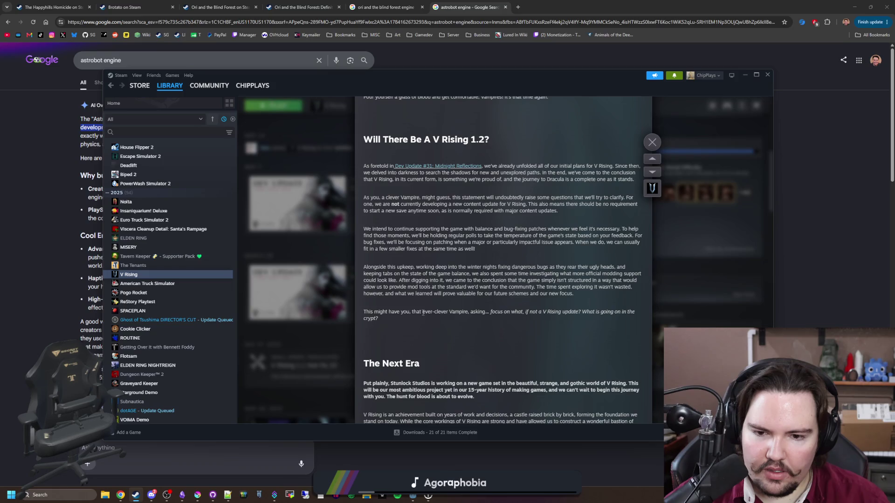
{"action": "scroll", "coordinate": [558, 312], "scroll_direction": "down", "scroll_amount": 3}
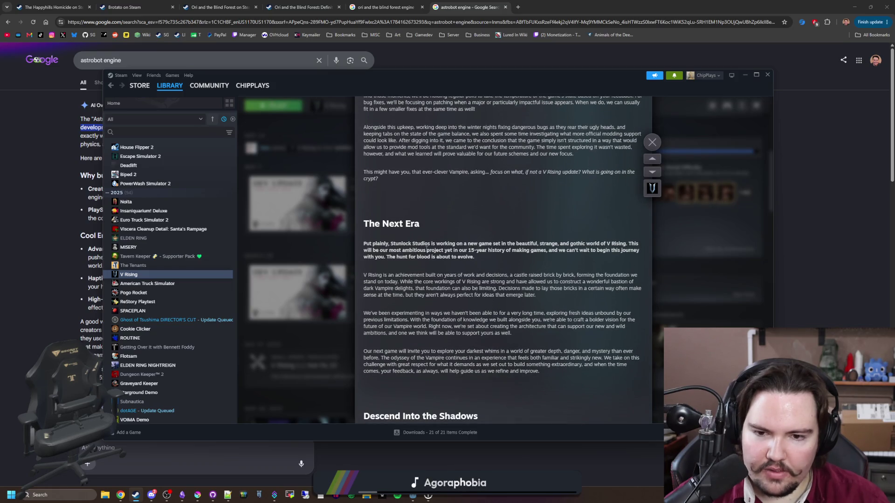
{"action": "mouse_move", "coordinate": [366, 244]}
{"action": "left_mouse_down"}
{"action": "mouse_move", "coordinate": [556, 259]}
{"action": "mouse_move", "coordinate": [653, 239]}
{"action": "mouse_move", "coordinate": [595, 262]}
{"action": "left_mouse_up"}
{"action": "left_click", "coordinate": [525, 258]}
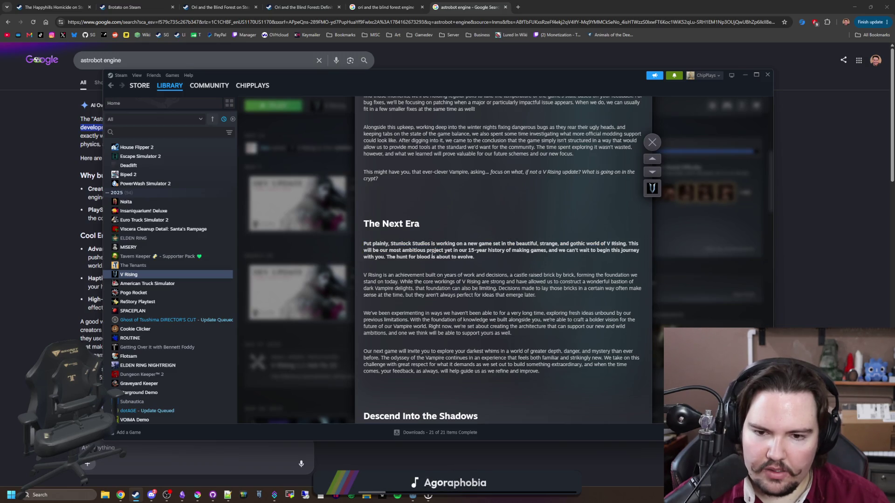
{"action": "scroll", "coordinate": [508, 196], "scroll_direction": "down", "scroll_amount": 1}
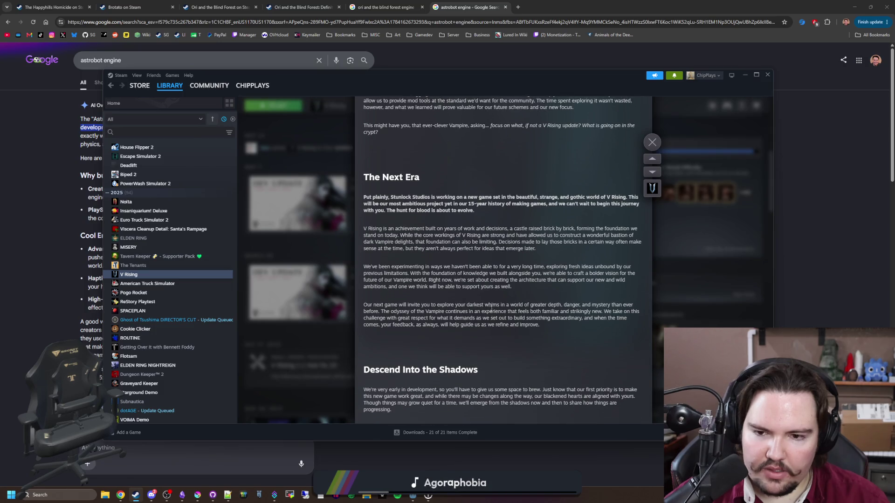
{"action": "scroll", "coordinate": [410, 267], "scroll_direction": "down", "scroll_amount": 3}
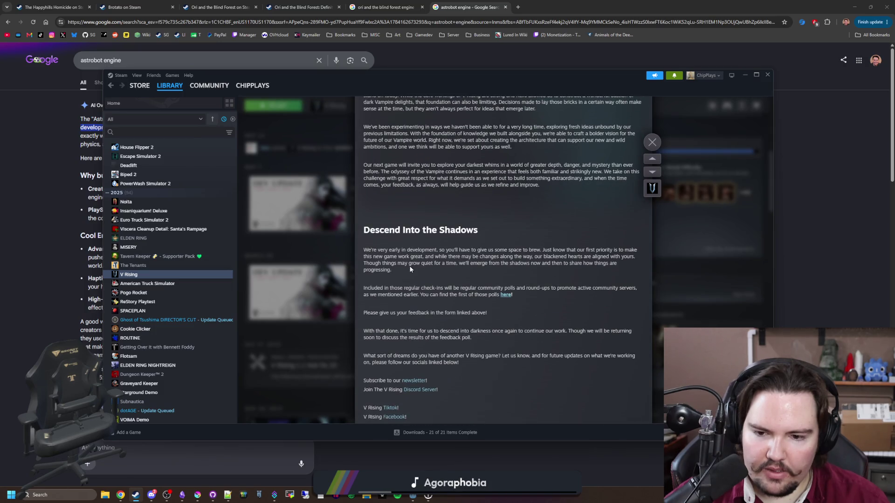
{"action": "scroll", "coordinate": [410, 269], "scroll_direction": "down", "scroll_amount": 2}
{"action": "left_click_drag", "start_coordinate": [370, 159], "coordinate": [460, 196]}
{"action": "left_click", "coordinate": [460, 196]}
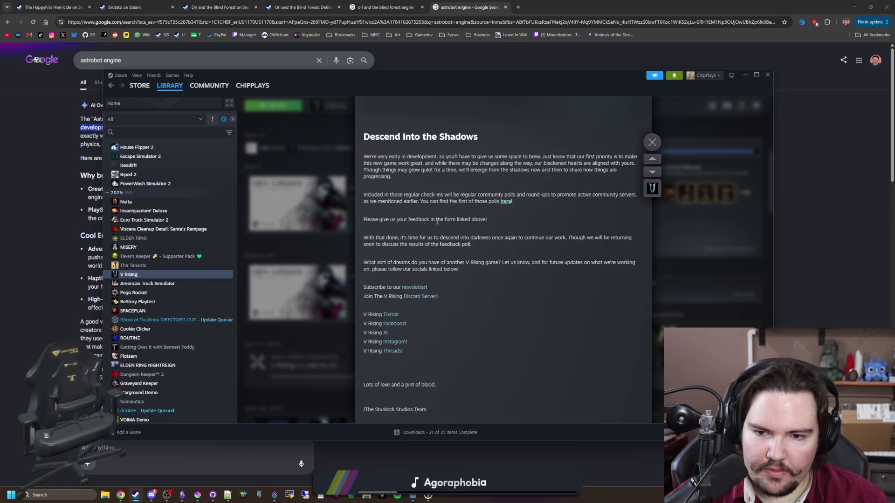
{"action": "scroll", "coordinate": [450, 220], "scroll_direction": "down", "scroll_amount": 5}
{"action": "left_click", "coordinate": [283, 214]}
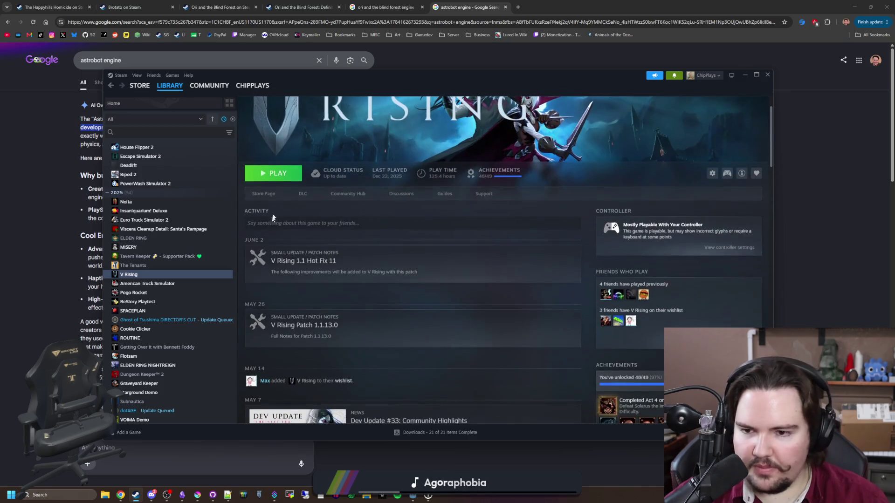
Step: Browse V Rising's store page and Stunlock Studios' developer page, then return to V Rising's library page
{"action": "left_click", "coordinate": [268, 194]}
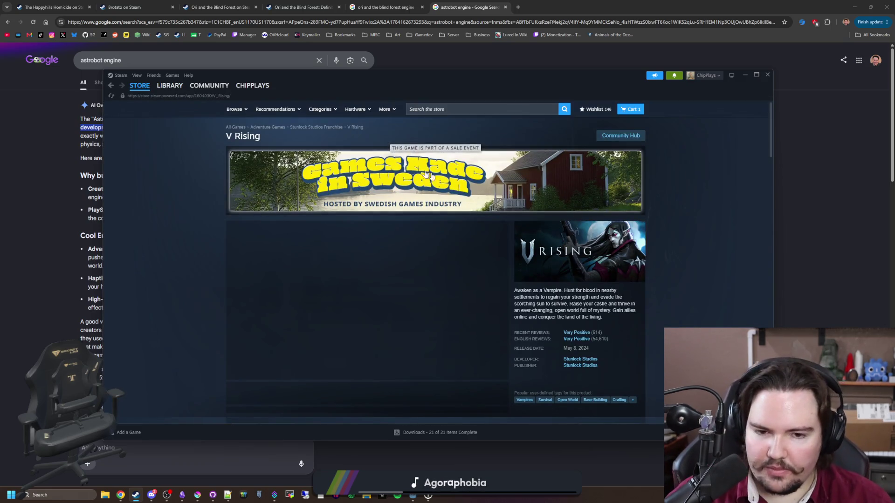
{"action": "scroll", "coordinate": [583, 358], "scroll_direction": "down", "scroll_amount": 4}
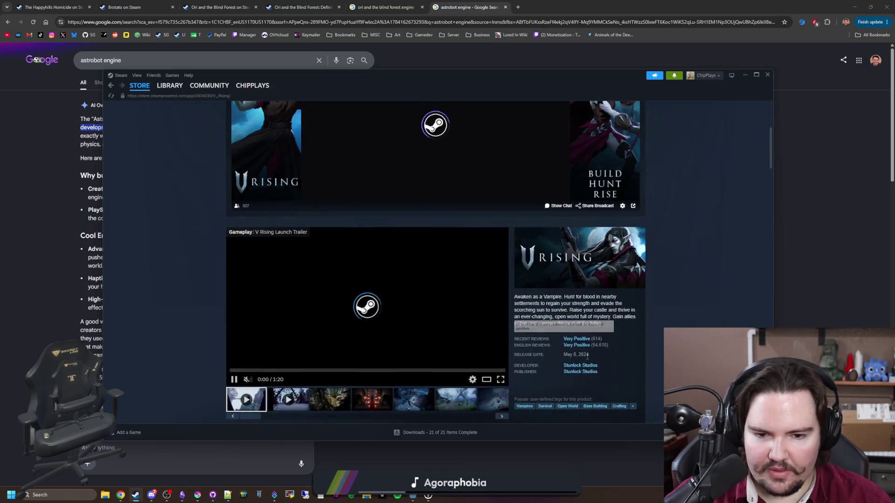
{"action": "left_click", "coordinate": [580, 365]}
{"action": "scroll", "coordinate": [360, 274], "scroll_direction": "down", "scroll_amount": 4}
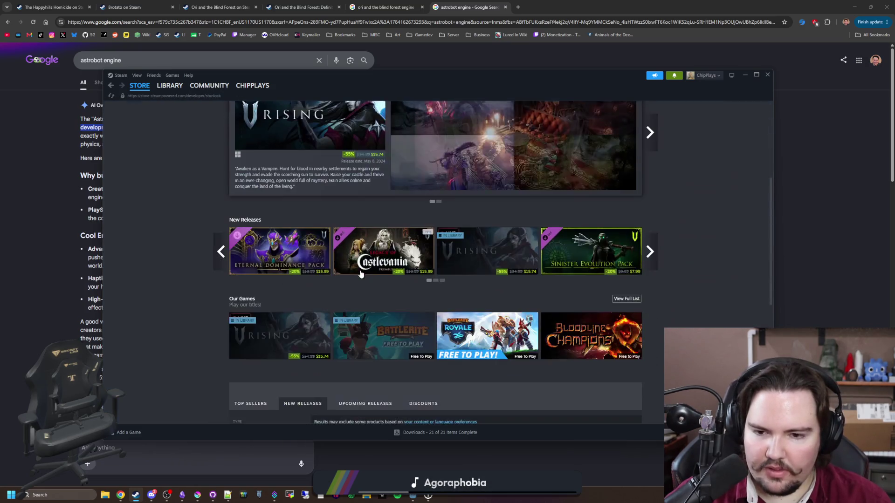
{"action": "scroll", "coordinate": [360, 271], "scroll_direction": "down", "scroll_amount": 5}
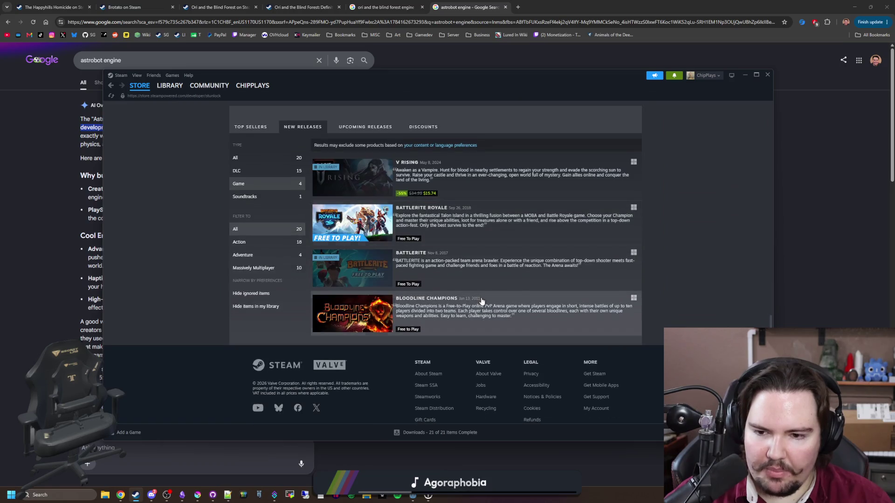
{"action": "mouse_move", "coordinate": [366, 267]}
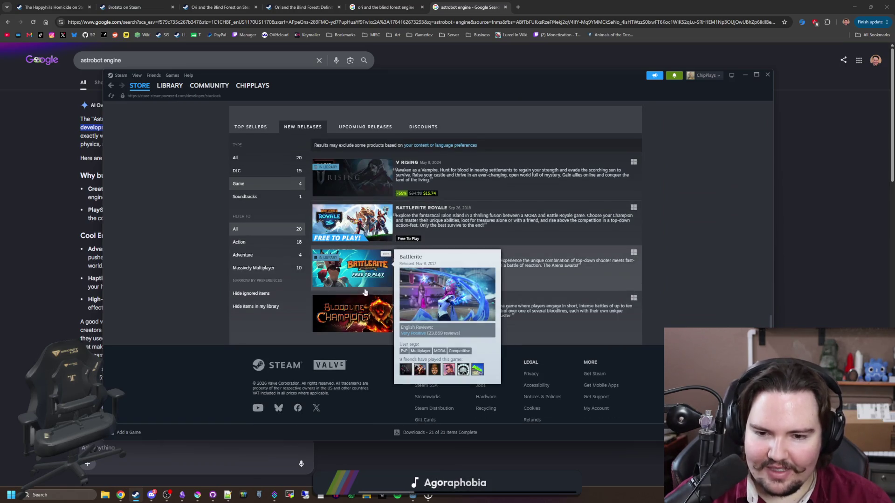
{"action": "mouse_move", "coordinate": [363, 324]}
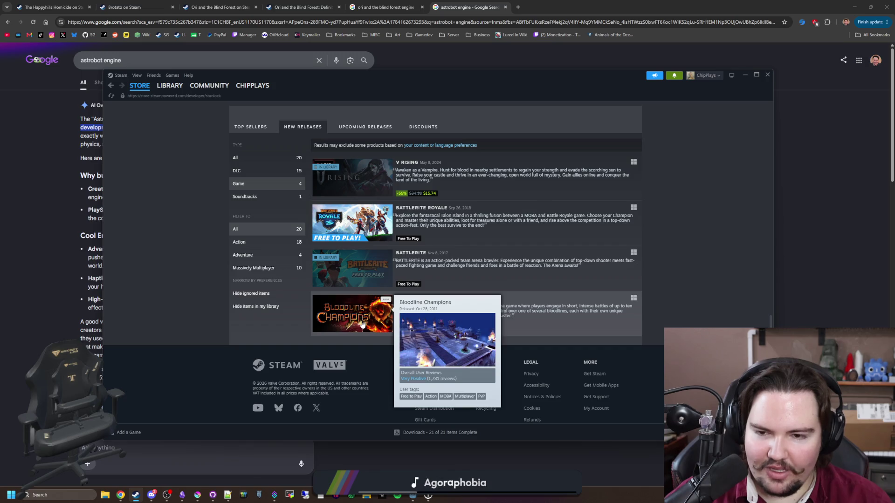
{"action": "scroll", "coordinate": [365, 242], "scroll_direction": "up", "scroll_amount": 5}
{"action": "scroll", "coordinate": [364, 242], "scroll_direction": "up", "scroll_amount": 5}
{"action": "left_click", "coordinate": [170, 85]}
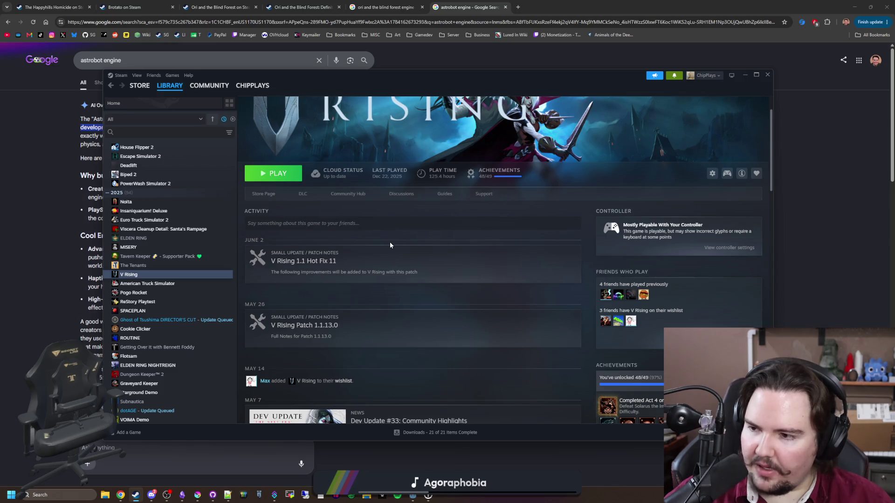
Step: Search the Steam library for 'grave' and open Graveyard Keeper's store page
{"action": "left_click", "coordinate": [182, 133]}
{"action": "type", "text": "grave"}
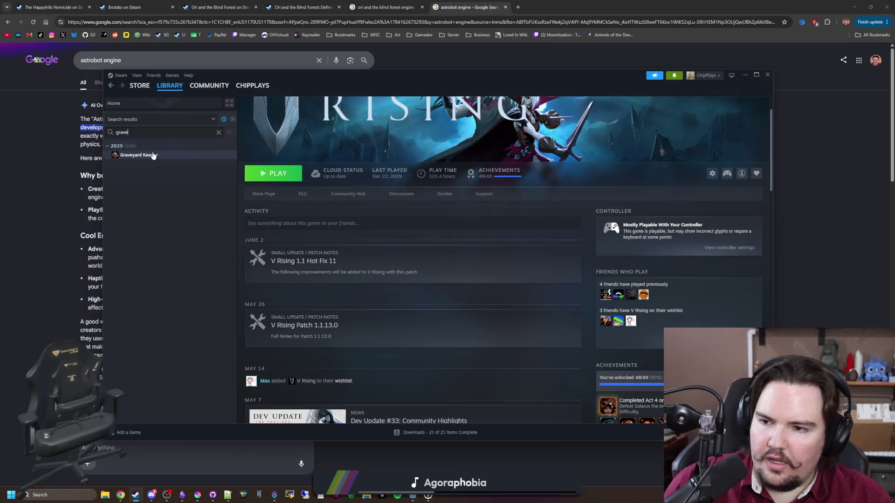
{"action": "left_click", "coordinate": [153, 155]}
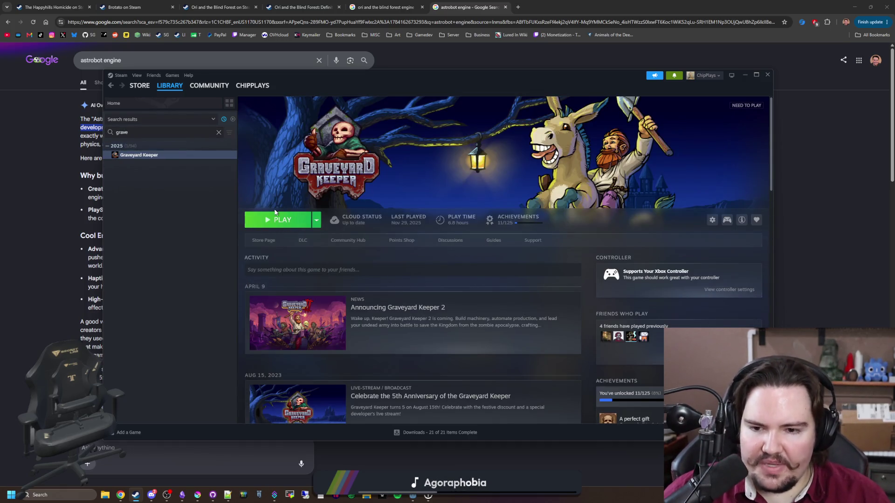
{"action": "left_click", "coordinate": [269, 240]}
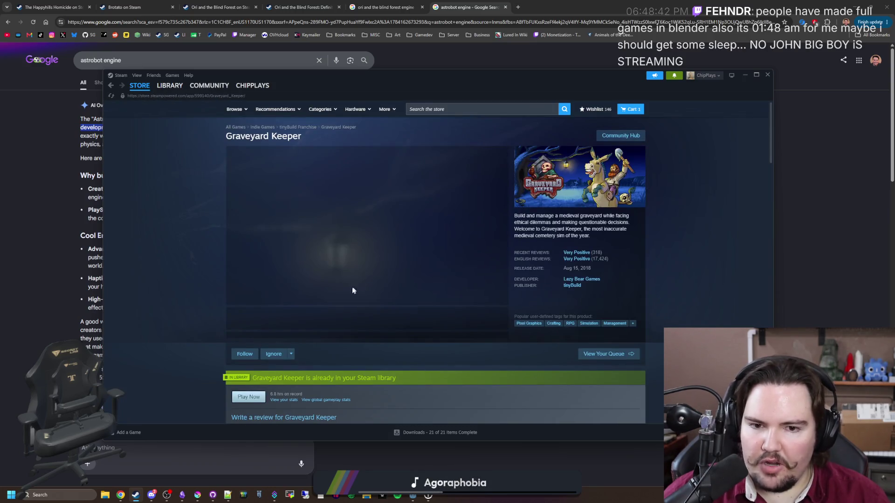
Step: Page through Graveyard Keeper's full-size screenshots, including Build Mode, Fishing, Old graveyard and village
{"action": "left_click", "coordinate": [443, 224]}
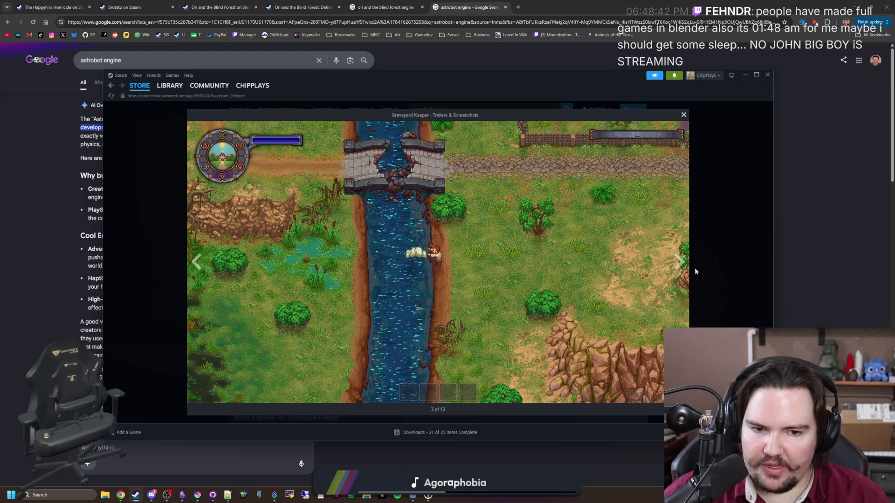
{"action": "left_click", "coordinate": [679, 262]}
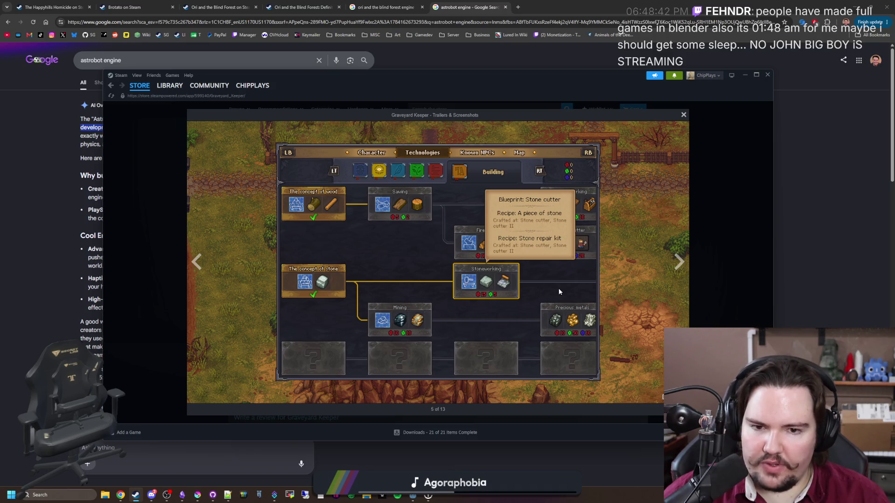
{"action": "left_click", "coordinate": [677, 263]}
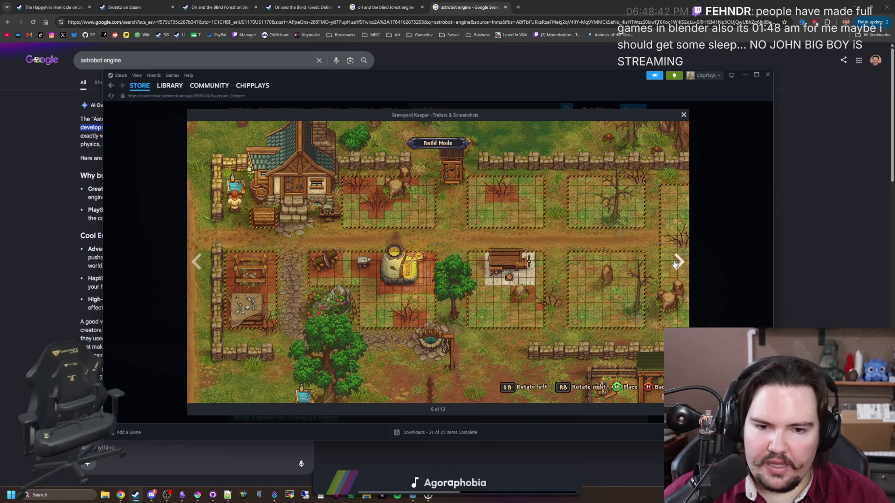
{"action": "left_click", "coordinate": [676, 263]}
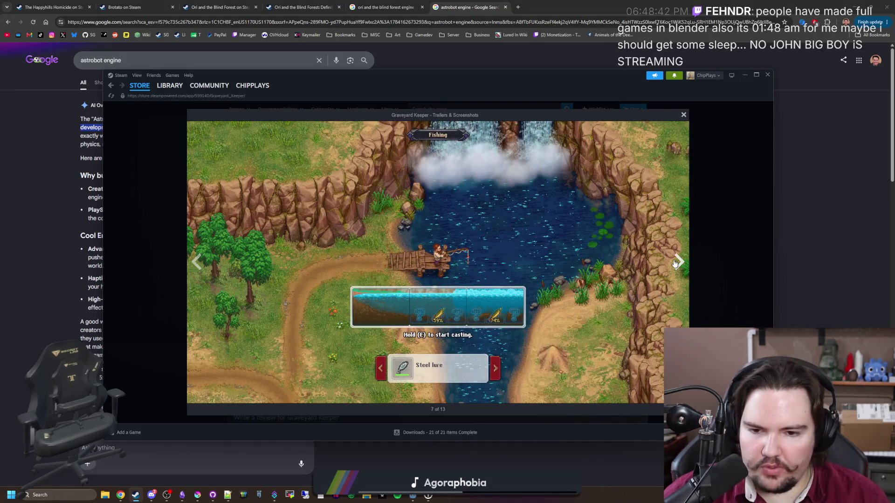
{"action": "left_click", "coordinate": [677, 262]}
{"action": "left_click", "coordinate": [197, 262]}
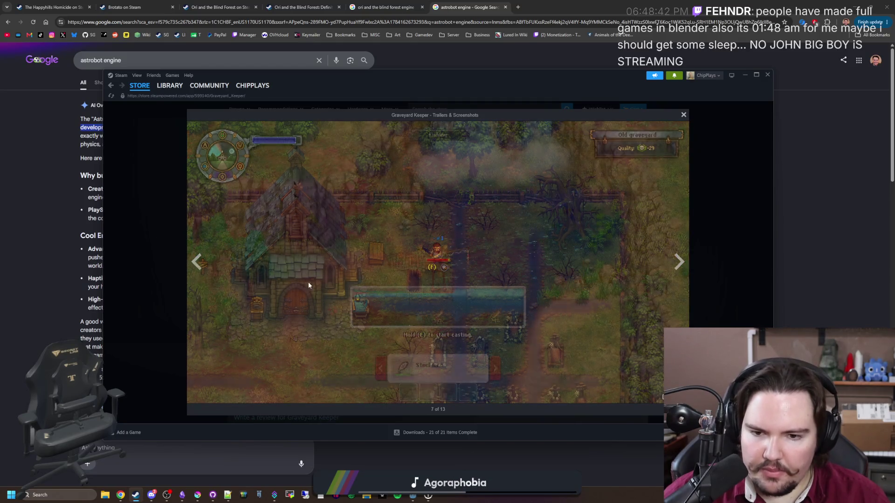
{"action": "left_click", "coordinate": [680, 262]}
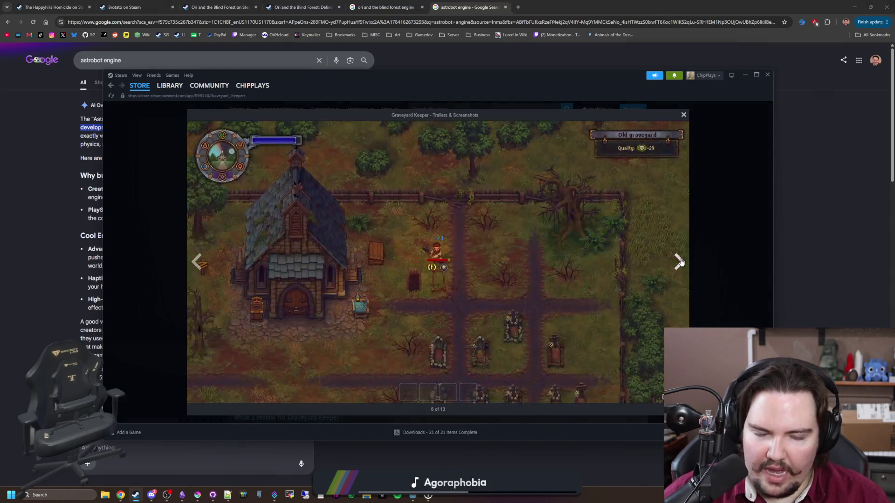
{"action": "left_click", "coordinate": [679, 262]}
{"action": "left_click", "coordinate": [680, 263]}
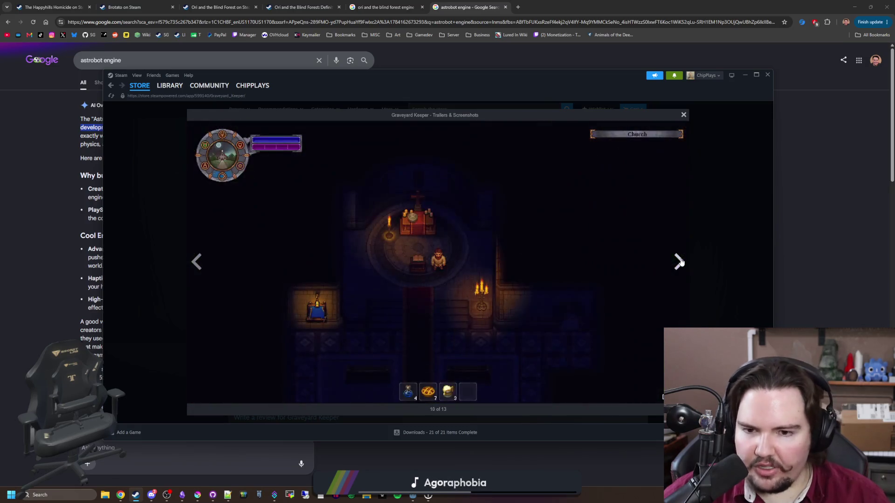
{"action": "left_click", "coordinate": [680, 263]}
{"action": "left_click", "coordinate": [680, 262]}
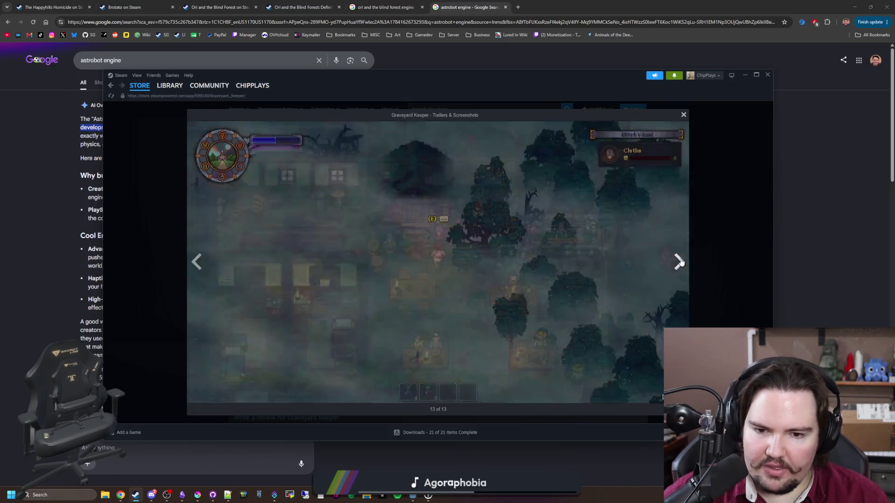
{"action": "left_click", "coordinate": [680, 263]}
{"action": "left_click", "coordinate": [679, 263]}
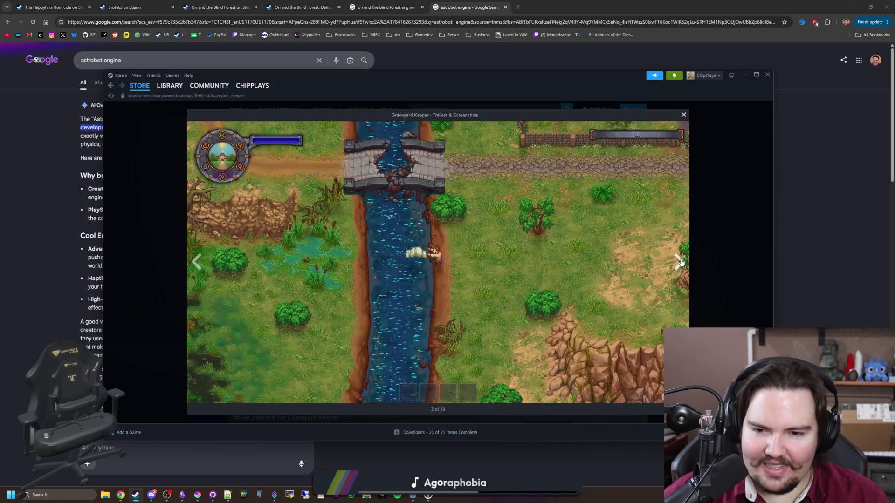
{"action": "left_click", "coordinate": [680, 262]}
{"action": "left_click", "coordinate": [679, 262]}
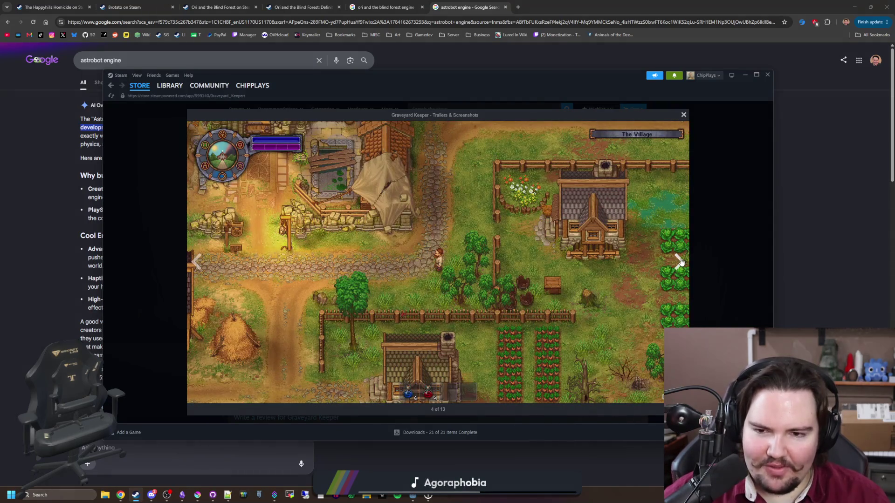
Step: Close the screenshot viewer and return to Graveyard Keeper's library page
{"action": "left_click", "coordinate": [735, 219]}
{"action": "scroll", "coordinate": [175, 170], "scroll_direction": "down", "scroll_amount": 5}
{"action": "scroll", "coordinate": [175, 171], "scroll_direction": "down", "scroll_amount": 10}
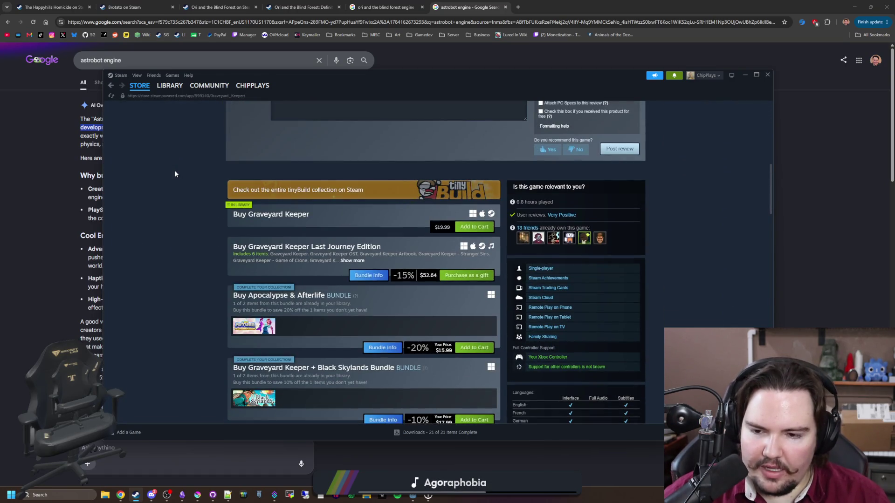
{"action": "scroll", "coordinate": [175, 174], "scroll_direction": "up", "scroll_amount": 15}
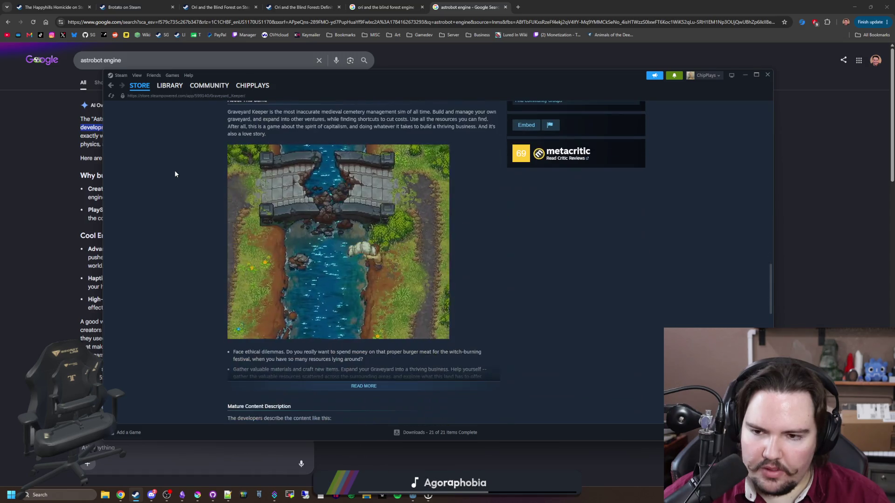
{"action": "left_click", "coordinate": [170, 85]}
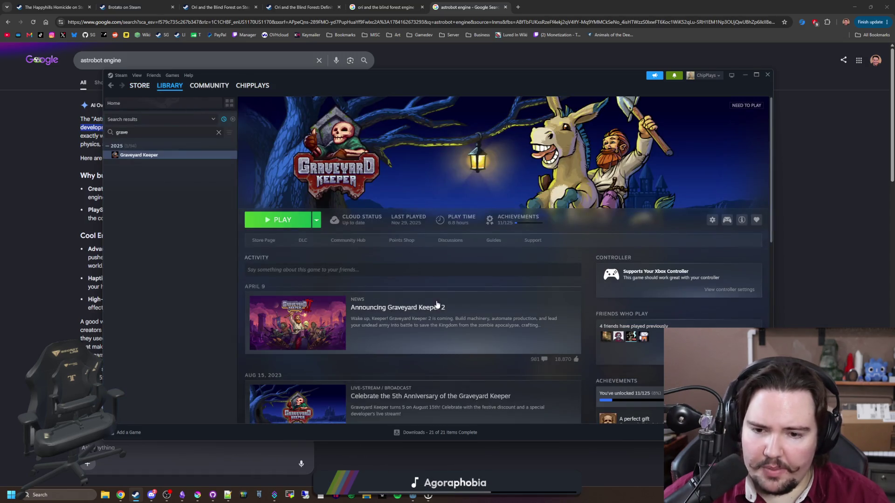
{"action": "left_click", "coordinate": [384, 349]}
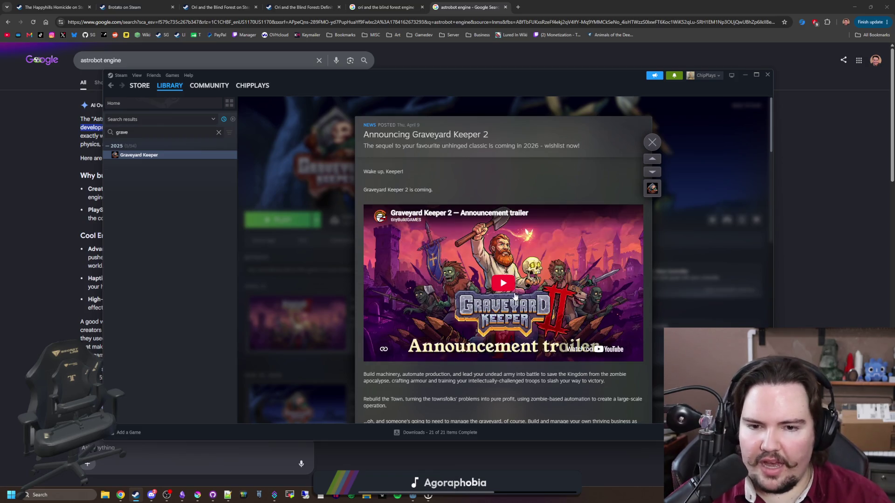
{"action": "left_click", "coordinate": [396, 353]}
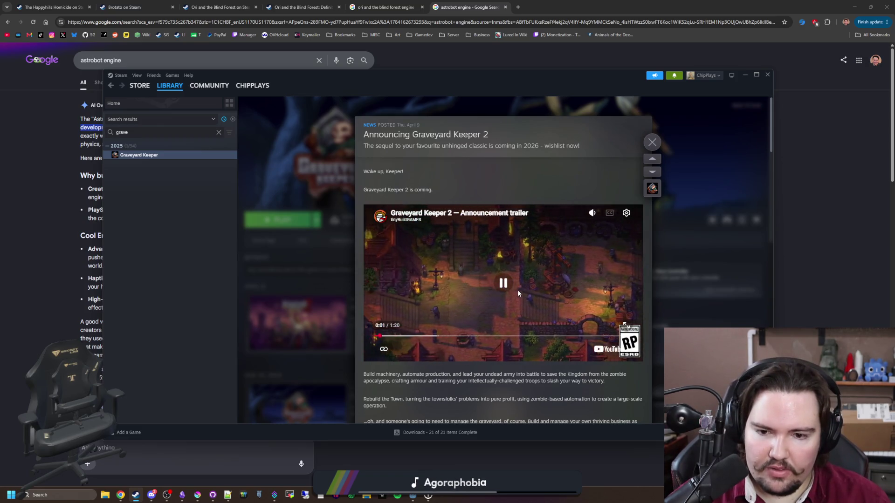
{"action": "left_click", "coordinate": [450, 336]}
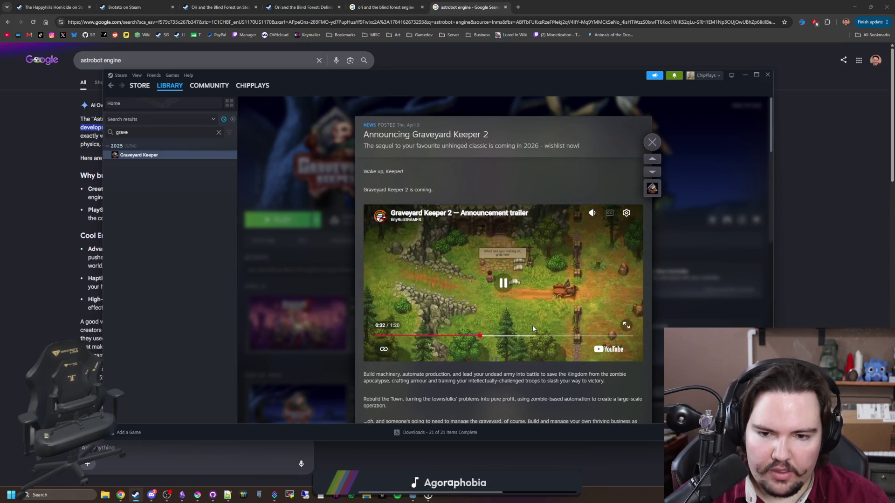
{"action": "left_click", "coordinate": [523, 336]}
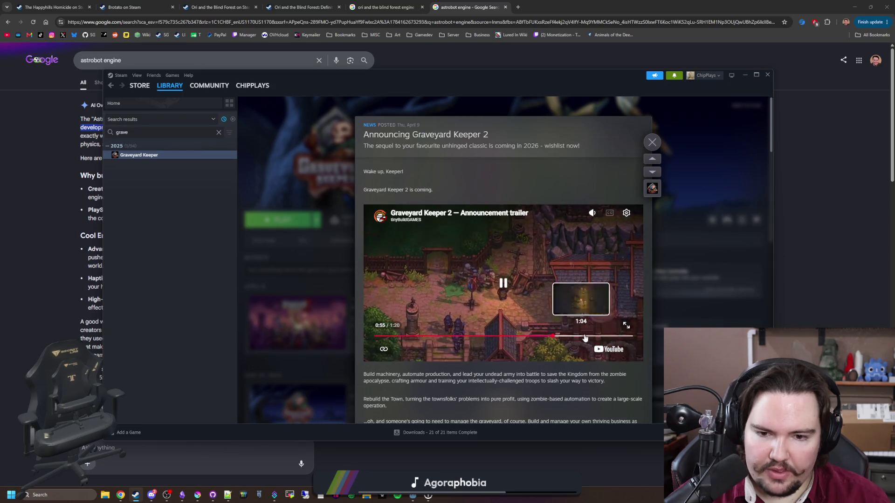
{"action": "left_click", "coordinate": [592, 336]}
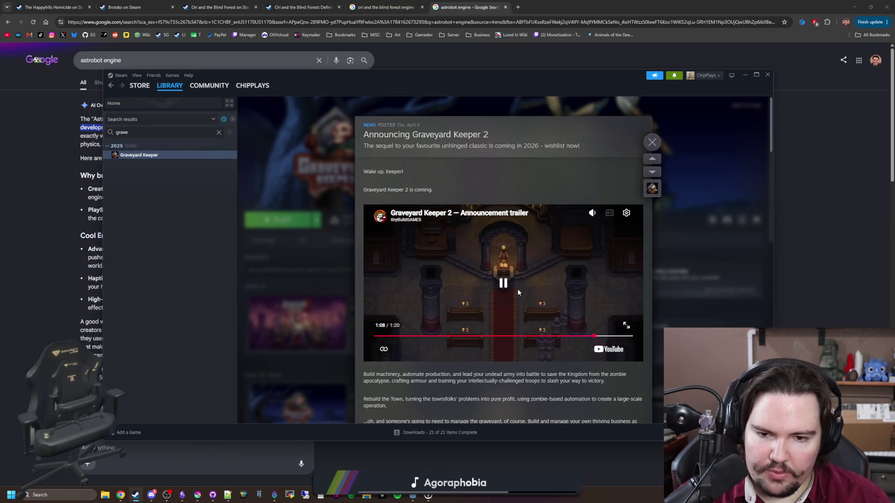
{"action": "scroll", "coordinate": [574, 286], "scroll_direction": "down", "scroll_amount": 4}
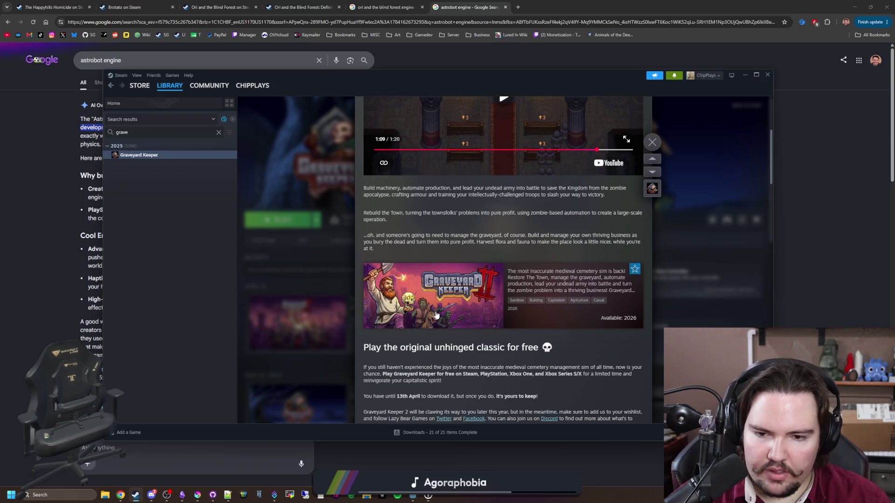
{"action": "scroll", "coordinate": [436, 315], "scroll_direction": "down", "scroll_amount": 4}
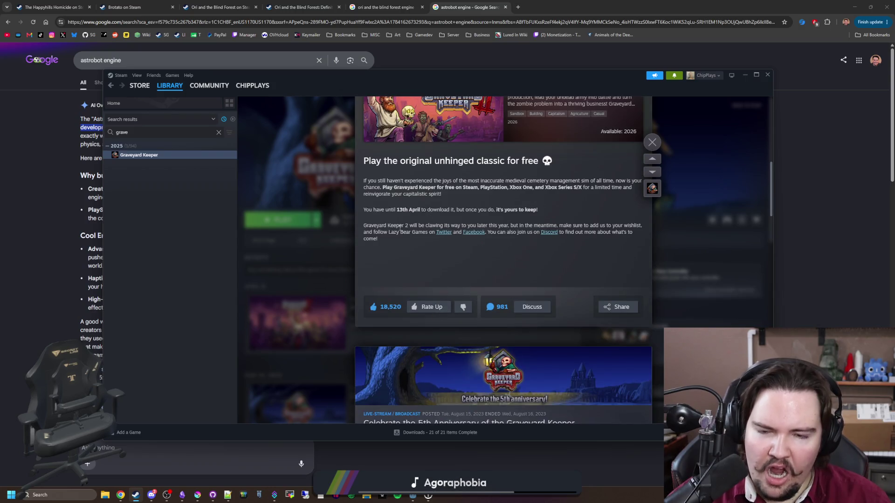
{"action": "left_click", "coordinate": [275, 268]}
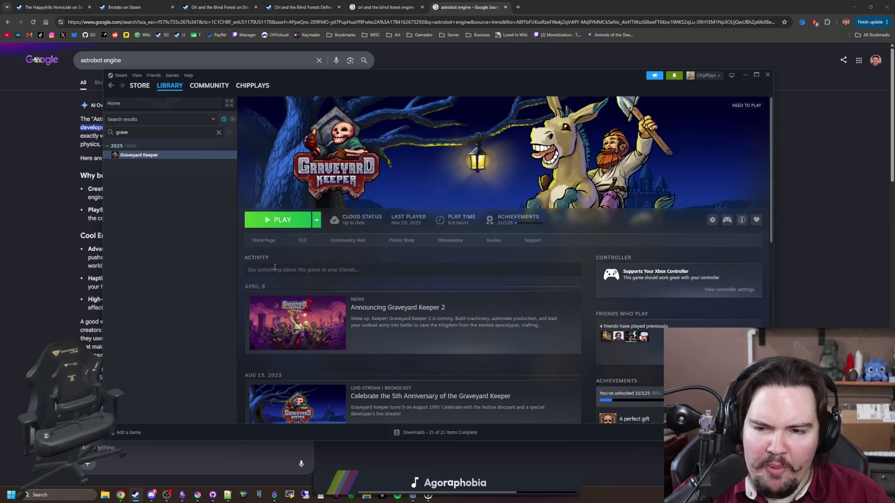
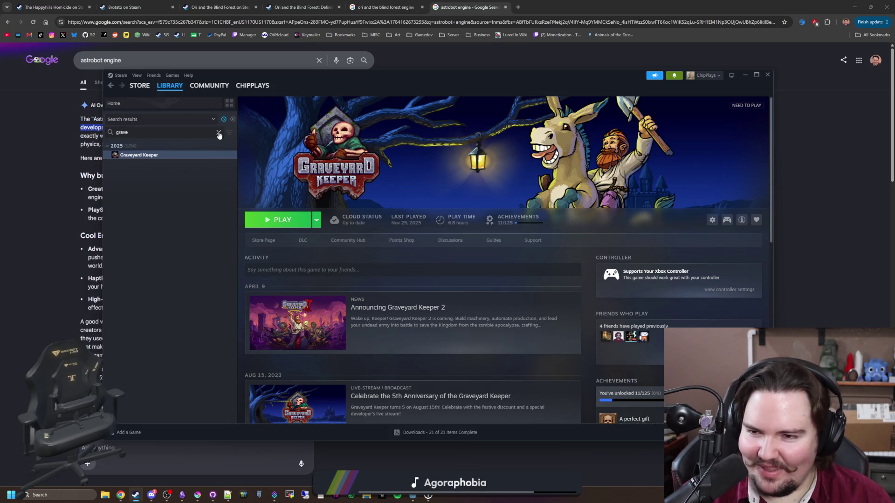
Step: Clear the library search filter and select ReStory Playtest from the full game list
{"action": "left_click", "coordinate": [218, 134]}
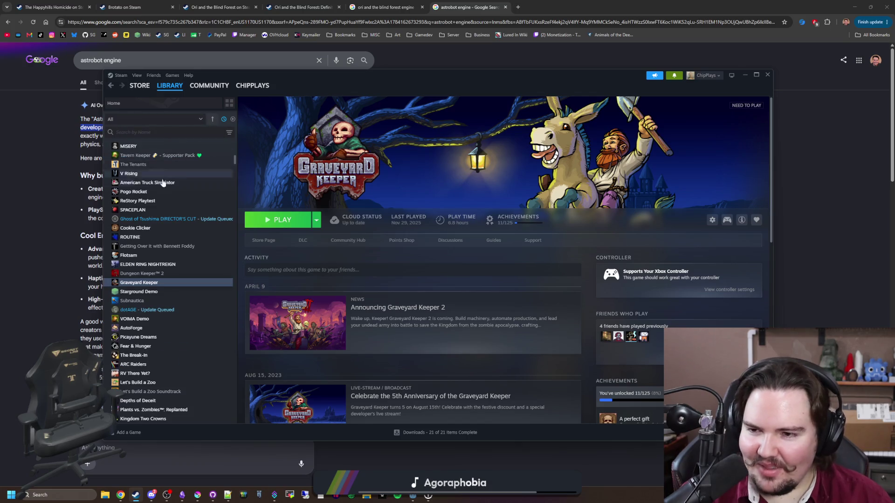
{"action": "scroll", "coordinate": [167, 213], "scroll_direction": "up", "scroll_amount": 3}
{"action": "left_click", "coordinate": [138, 295]}
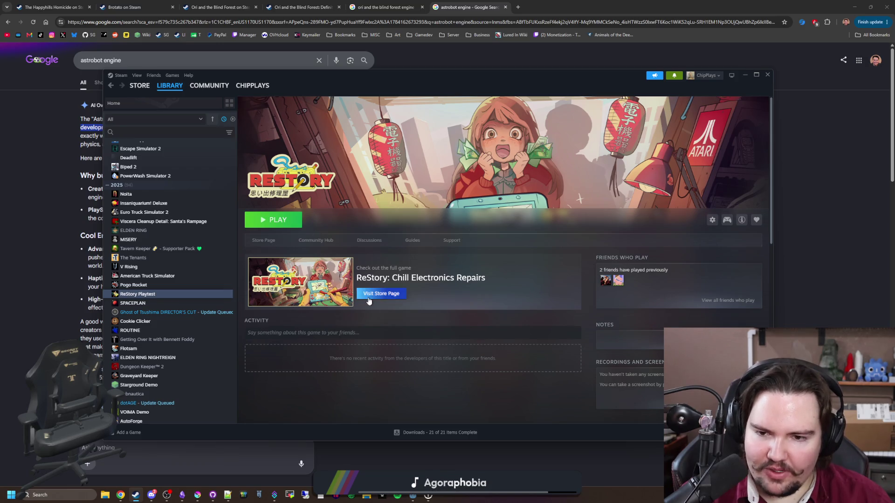
Step: Open the ReStory store page and browse a few enlarged screenshots before closing the viewer
{"action": "left_click", "coordinate": [368, 296]}
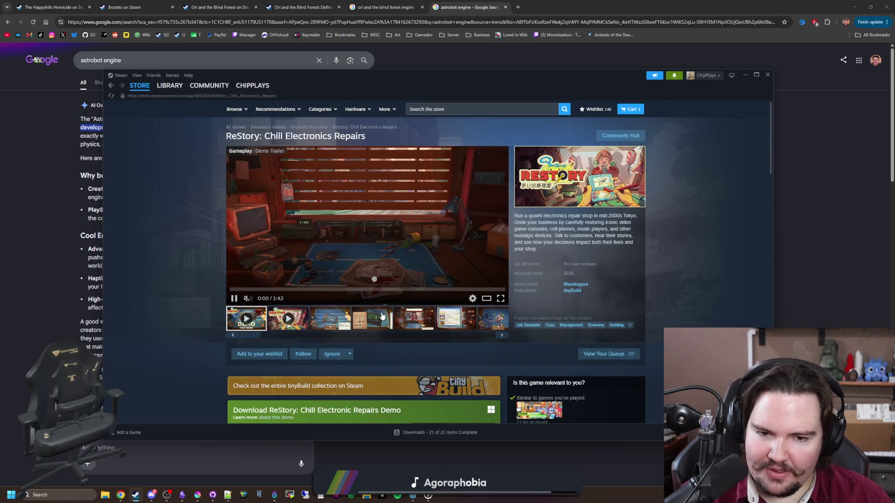
{"action": "left_click", "coordinate": [501, 226]}
{"action": "left_click", "coordinate": [501, 226]}
{"action": "left_click", "coordinate": [473, 258]}
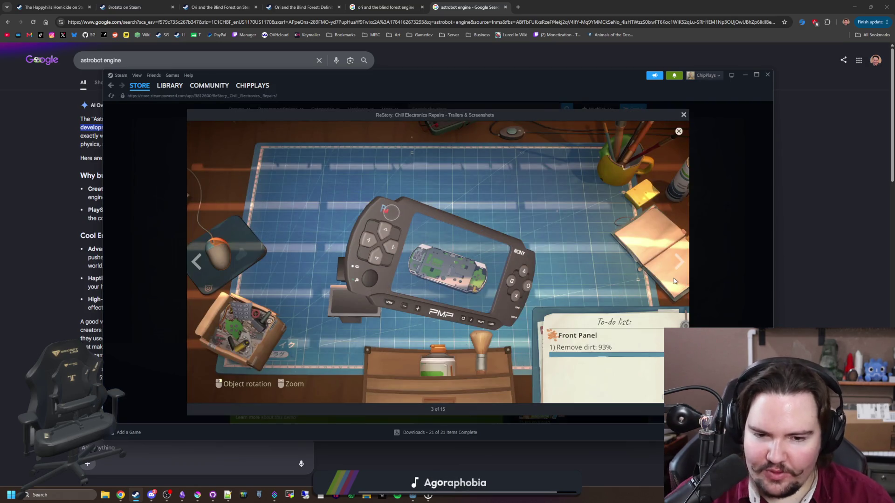
{"action": "left_click", "coordinate": [681, 263]}
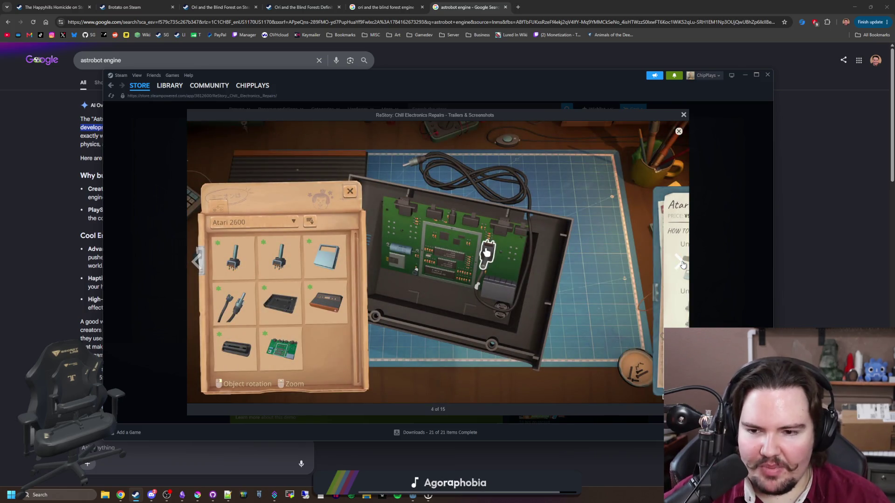
{"action": "left_click", "coordinate": [681, 263]}
{"action": "left_click", "coordinate": [682, 264]}
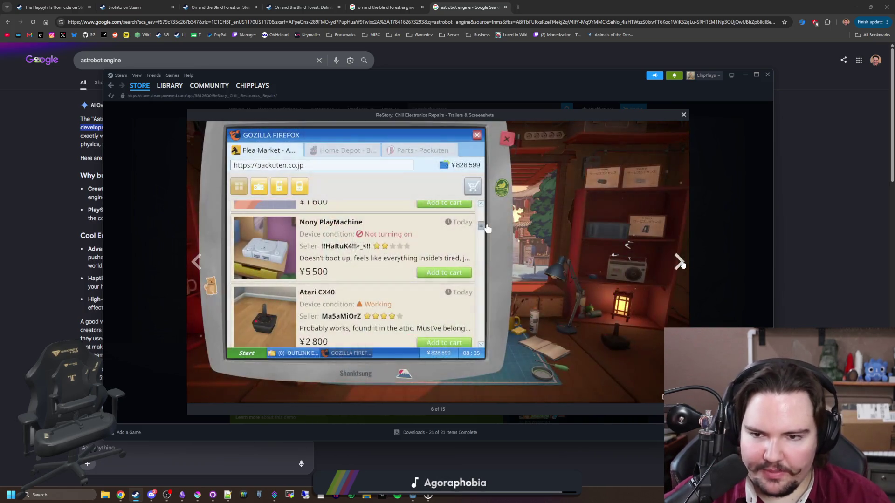
{"action": "left_click", "coordinate": [693, 261]}
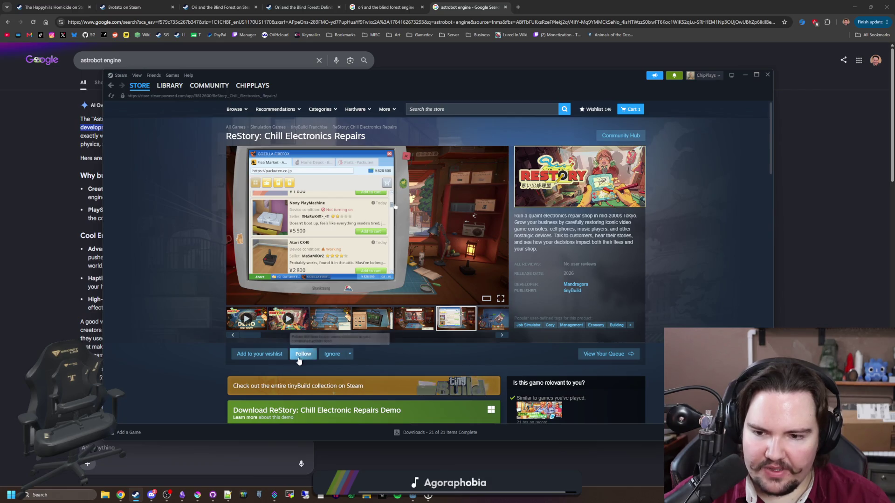
Step: Follow ReStory, add it to the wishlist, and reopen a screenshot in the enlarged viewer
{"action": "left_click", "coordinate": [302, 355]}
{"action": "left_click", "coordinate": [260, 355]}
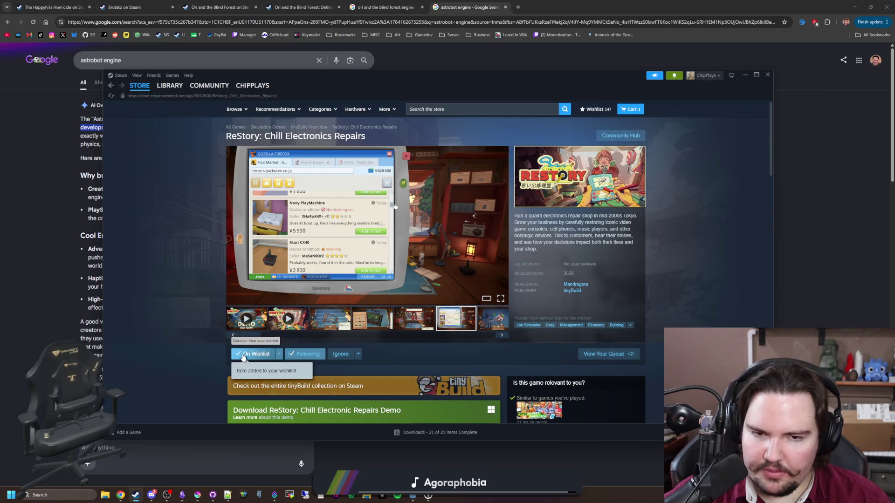
{"action": "scroll", "coordinate": [261, 354], "scroll_direction": "down", "scroll_amount": 2}
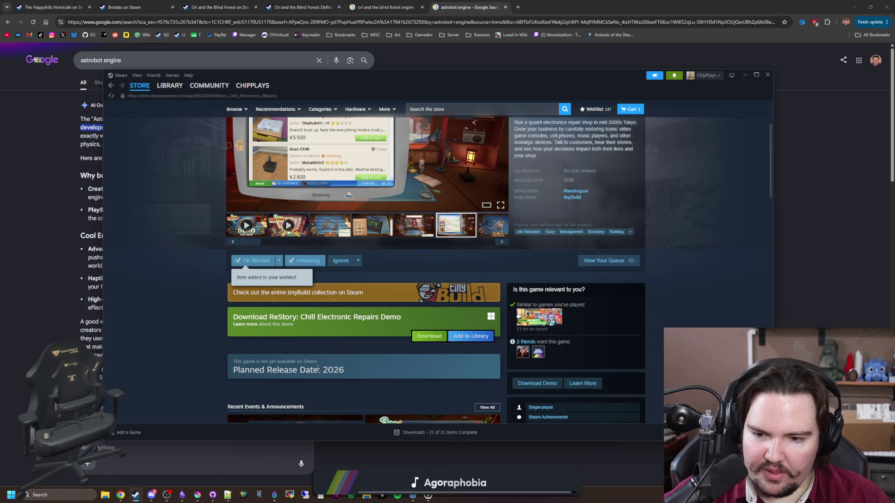
{"action": "scroll", "coordinate": [397, 289], "scroll_direction": "up", "scroll_amount": 1}
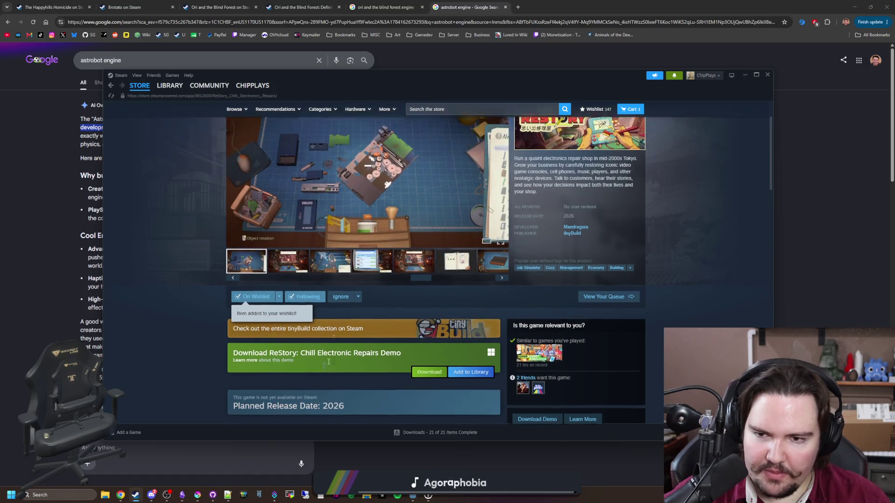
{"action": "left_click", "coordinate": [431, 241]}
{"action": "left_click", "coordinate": [680, 265]}
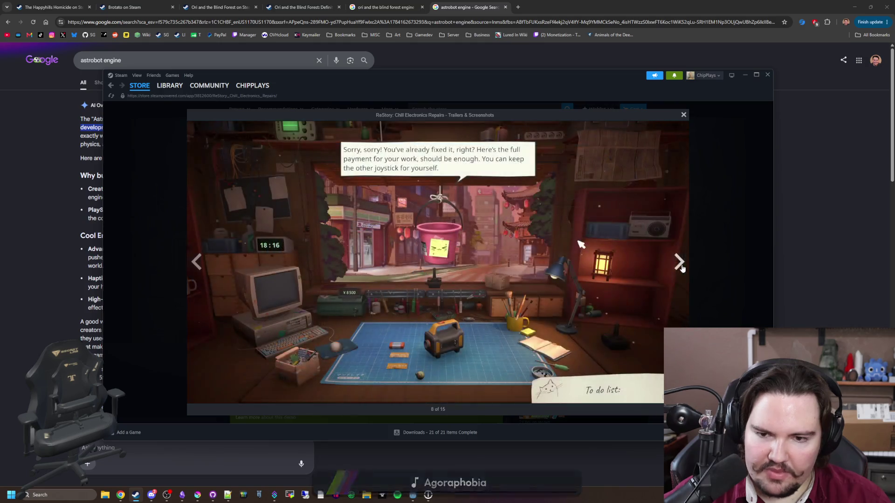
Step: Page forward and back through the ReStory screenshots in the enlarged viewer
{"action": "left_click", "coordinate": [681, 266]}
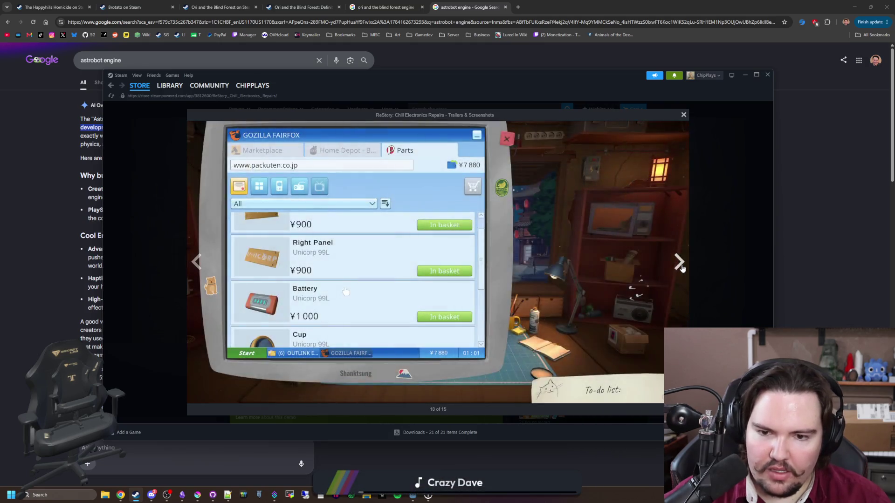
{"action": "left_click", "coordinate": [681, 266]}
{"action": "left_click", "coordinate": [681, 266]}
{"action": "left_click", "coordinate": [681, 266]}
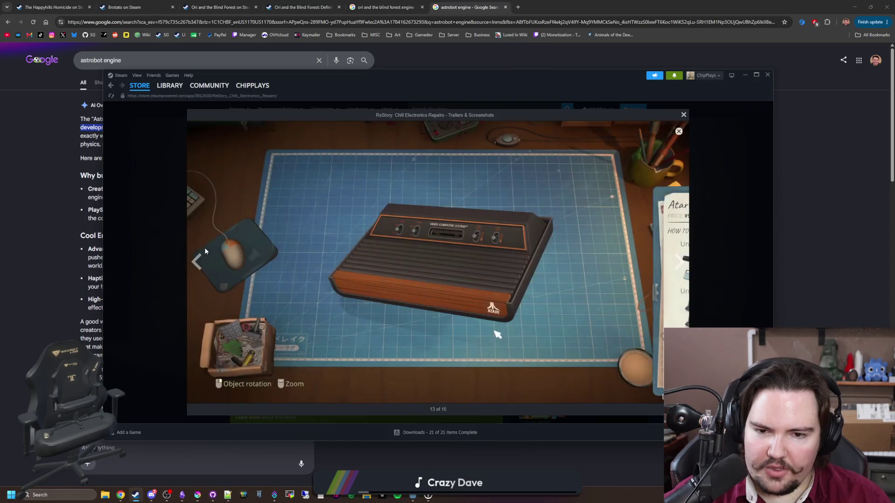
{"action": "left_click", "coordinate": [200, 259]}
{"action": "left_click", "coordinate": [200, 259]}
{"action": "left_click", "coordinate": [199, 259]}
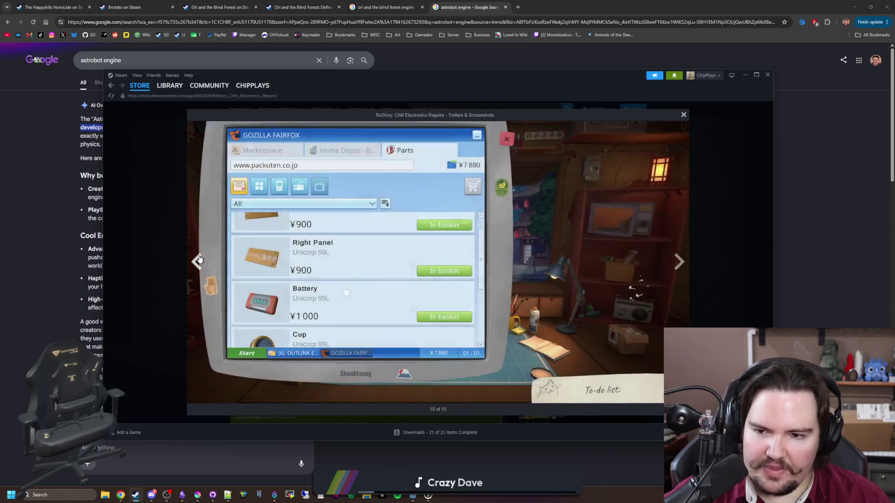
{"action": "left_click", "coordinate": [682, 263]}
{"action": "left_click", "coordinate": [682, 262]}
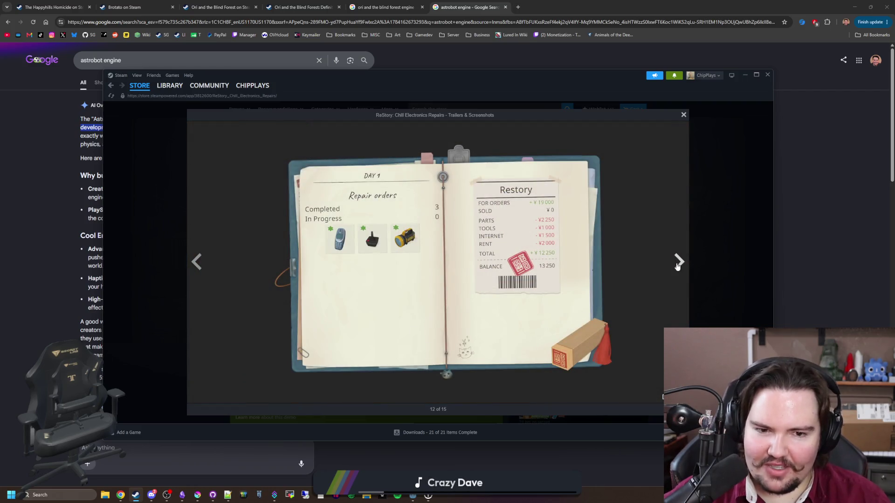
{"action": "left_click", "coordinate": [677, 264]}
{"action": "left_click", "coordinate": [200, 262]}
{"action": "left_click", "coordinate": [201, 262]}
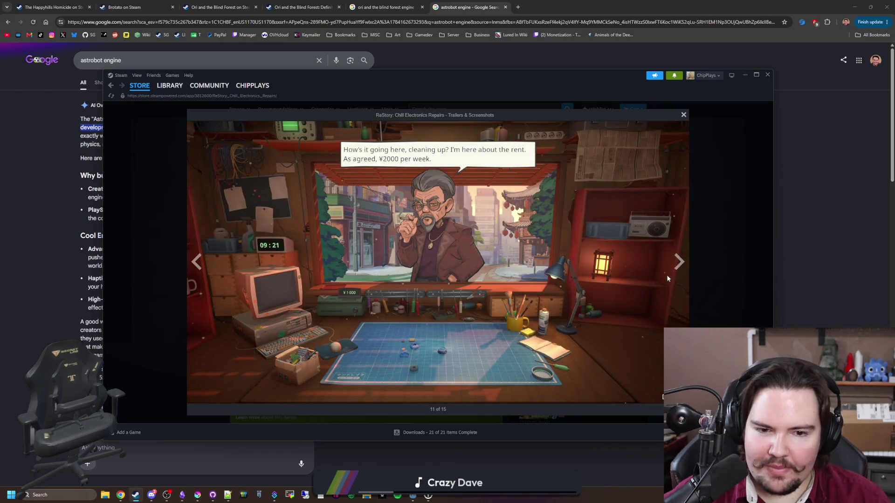
{"action": "left_click", "coordinate": [680, 261]}
{"action": "left_click", "coordinate": [680, 261]}
{"action": "left_click", "coordinate": [679, 261]}
{"action": "left_click", "coordinate": [681, 262]}
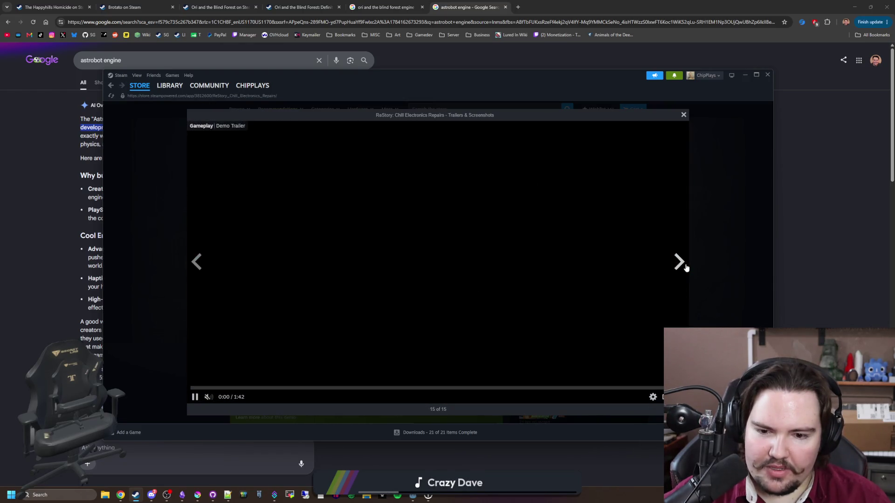
{"action": "left_click", "coordinate": [683, 266]}
{"action": "left_click", "coordinate": [680, 265]}
Step: Return to the first trailer, scrub it to 0:13, then close the viewer
{"action": "left_click", "coordinate": [202, 261]}
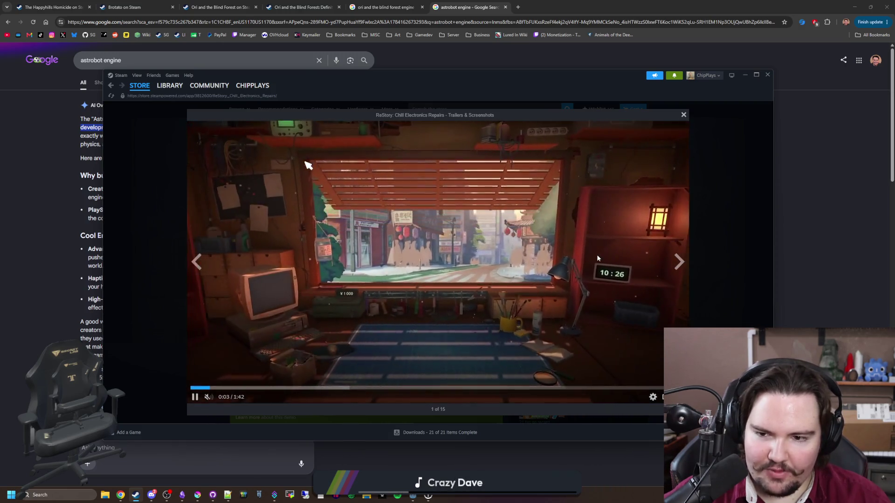
{"action": "left_click", "coordinate": [238, 388]}
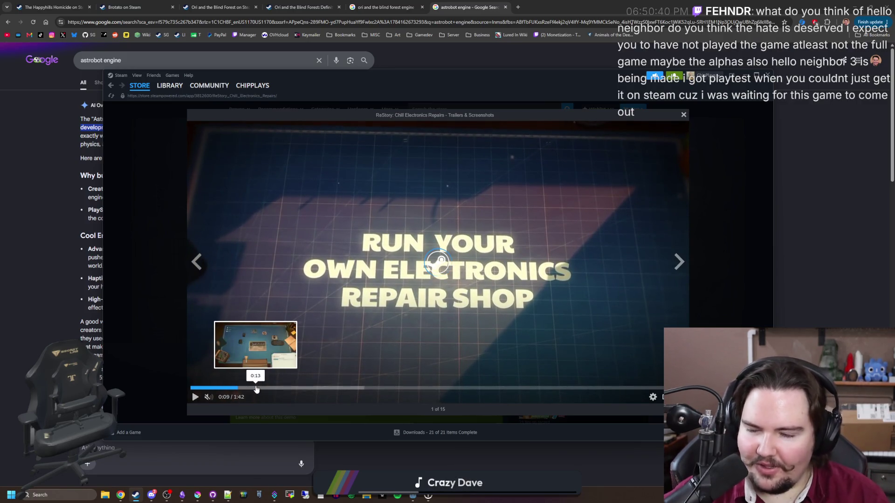
{"action": "left_click", "coordinate": [254, 388]}
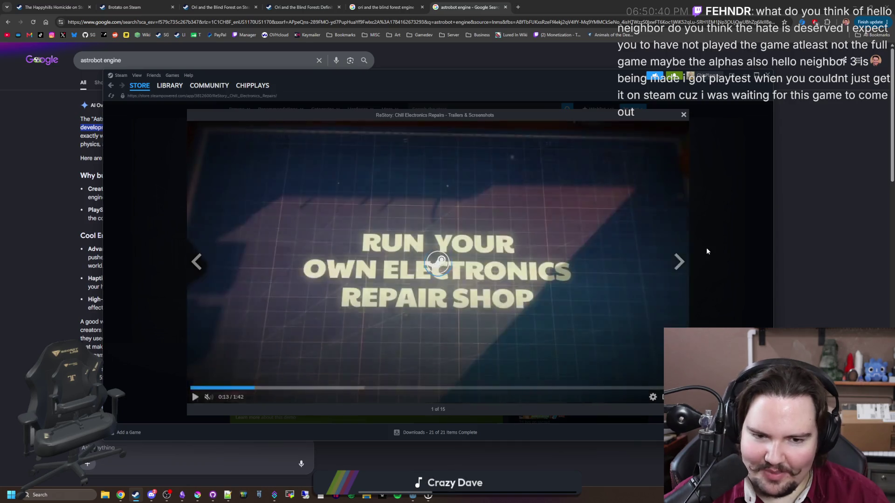
{"action": "left_click", "coordinate": [707, 248]}
{"action": "left_click", "coordinate": [289, 319]}
{"action": "left_click_drag", "start_coordinate": [421, 338], "coordinate": [254, 337]}
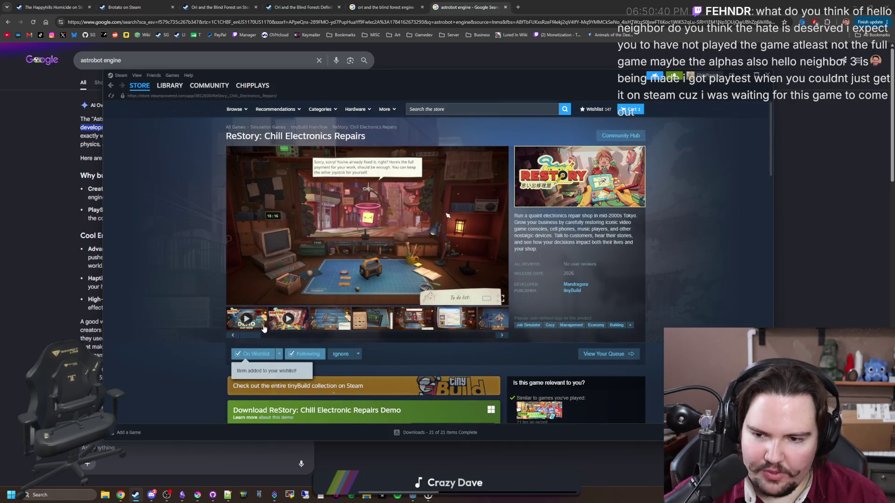
Step: Go back to the ReStory Playtest library page, minimise Steam and open a new browser tab
{"action": "left_click", "coordinate": [284, 319]}
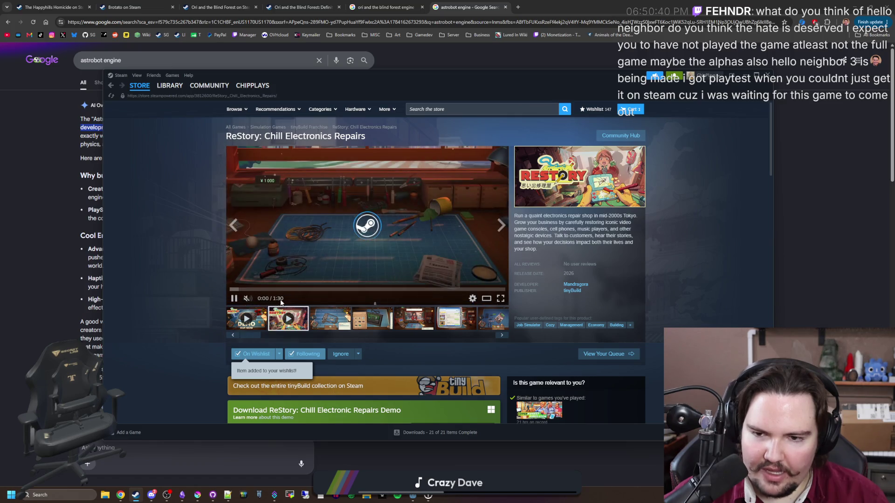
{"action": "left_click", "coordinate": [169, 86]}
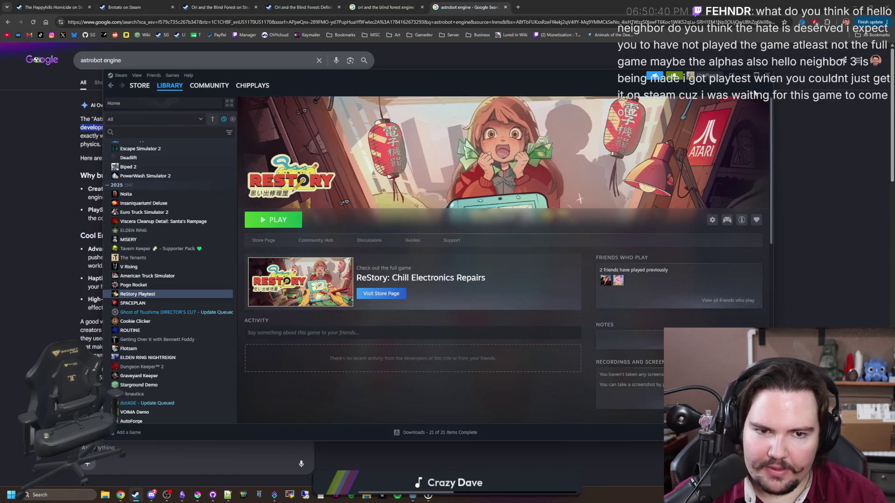
{"action": "left_click", "coordinate": [745, 78]}
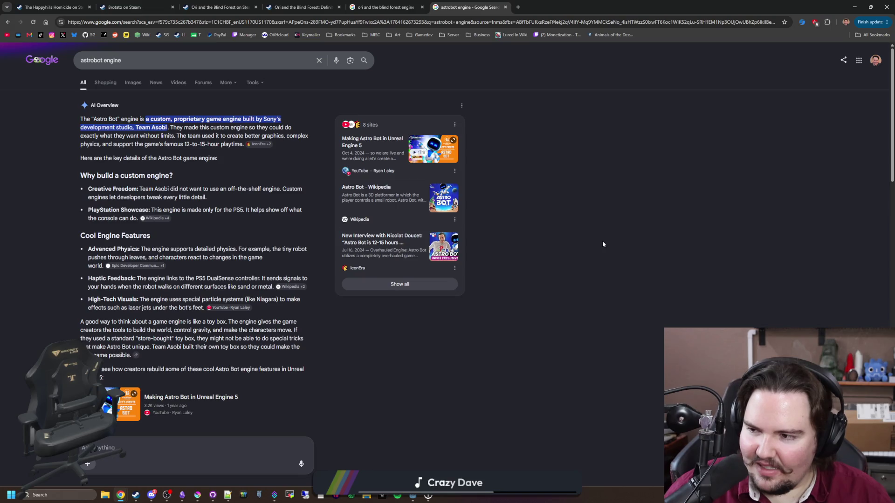
{"action": "left_click", "coordinate": [519, 8]}
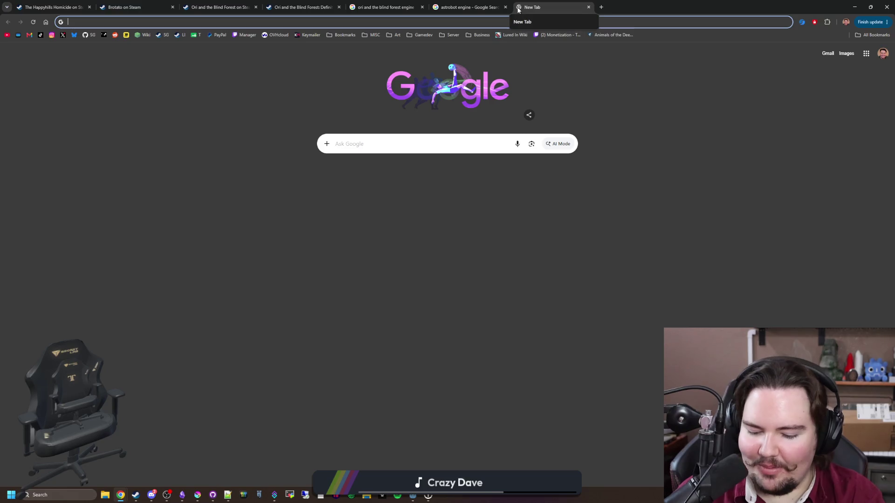
Step: Search Google for 'hello neighbor', open its Steam store result and enlarge the street screenshot
{"action": "type", "text": "hello neighbor"}
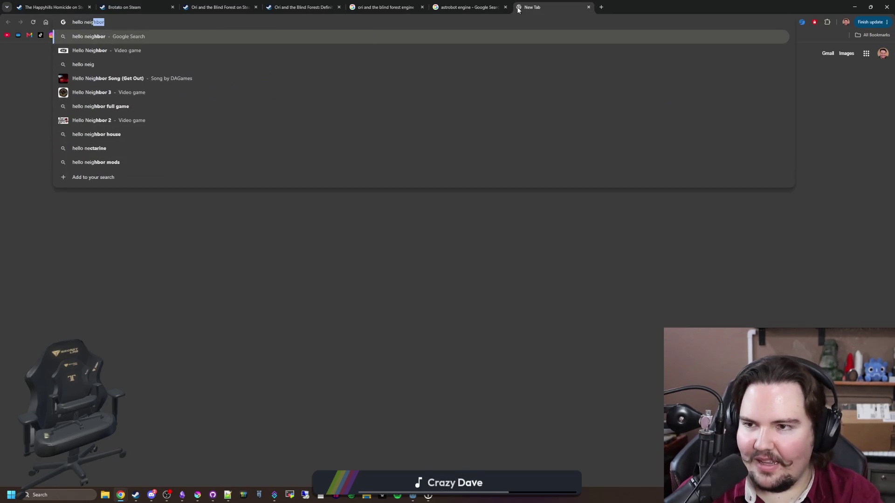
{"action": "key", "text": "Return"}
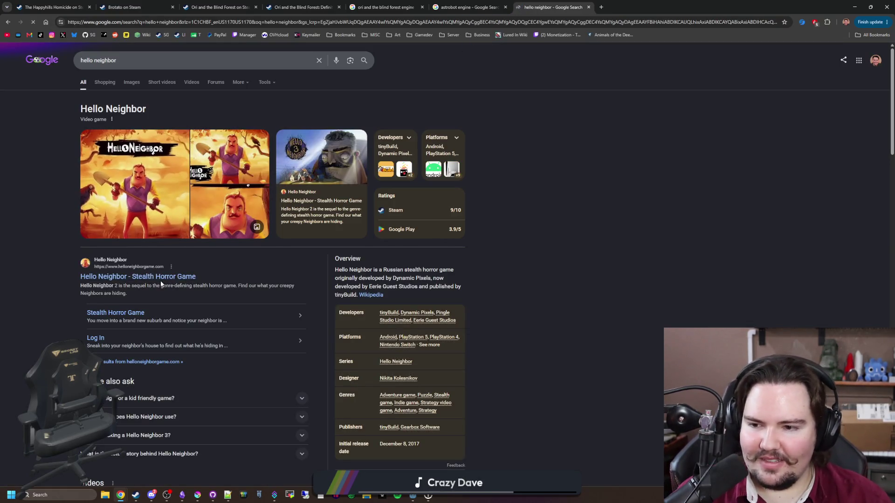
{"action": "scroll", "coordinate": [168, 283], "scroll_direction": "down", "scroll_amount": 3}
{"action": "scroll", "coordinate": [168, 282], "scroll_direction": "down", "scroll_amount": 5}
{"action": "middle_click", "coordinate": [131, 310]}
{"action": "scroll", "coordinate": [186, 244], "scroll_direction": "up", "scroll_amount": 8}
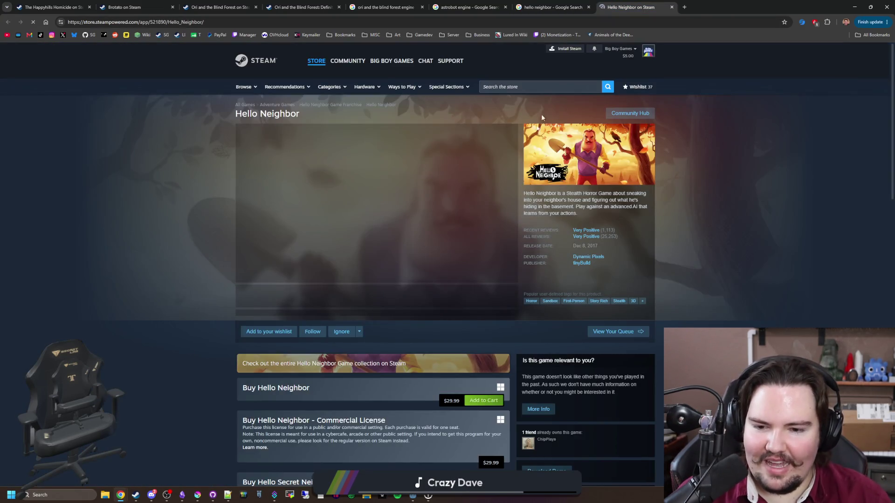
{"action": "scroll", "coordinate": [390, 336], "scroll_direction": "down", "scroll_amount": 2}
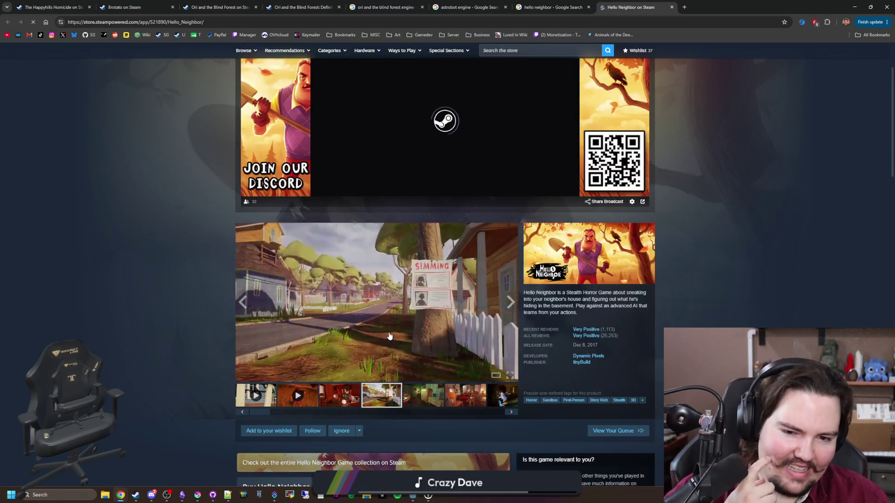
{"action": "left_click", "coordinate": [390, 336]}
{"action": "left_click", "coordinate": [795, 263]}
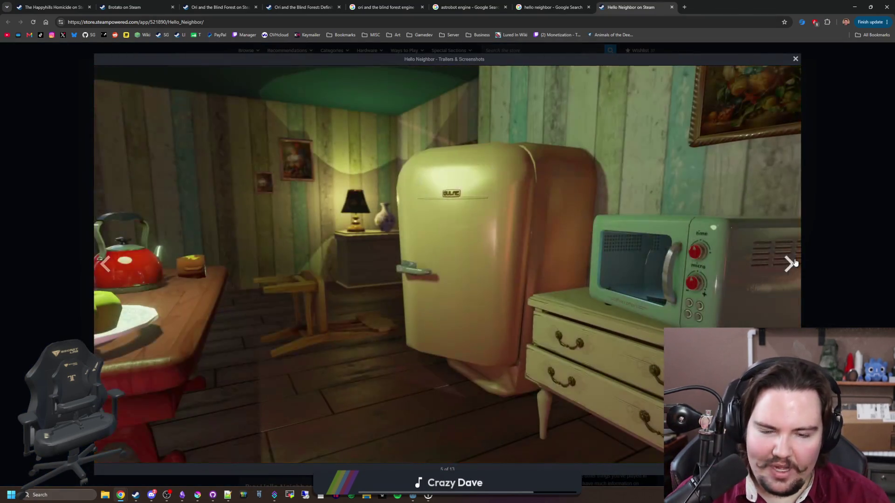
{"action": "left_click", "coordinate": [796, 263]}
{"action": "left_click", "coordinate": [795, 263]}
{"action": "left_click", "coordinate": [795, 263]}
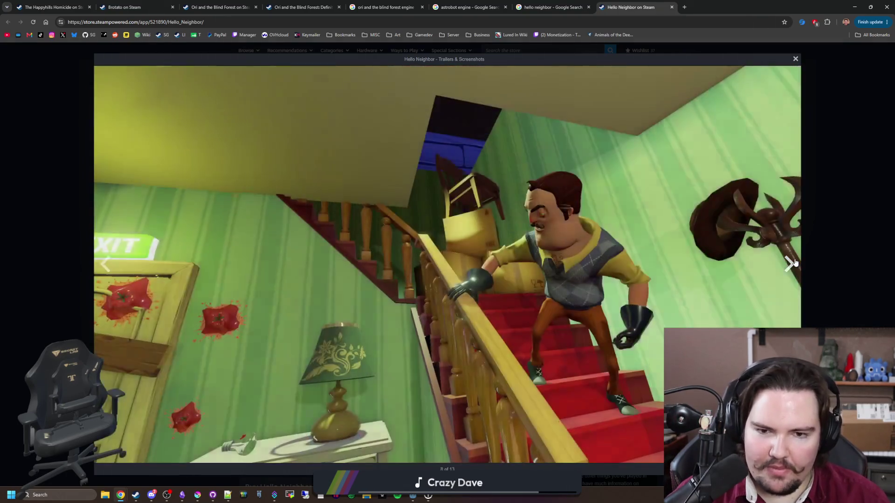
{"action": "left_click", "coordinate": [795, 263]}
{"action": "left_click", "coordinate": [796, 263]}
{"action": "left_click", "coordinate": [795, 263]}
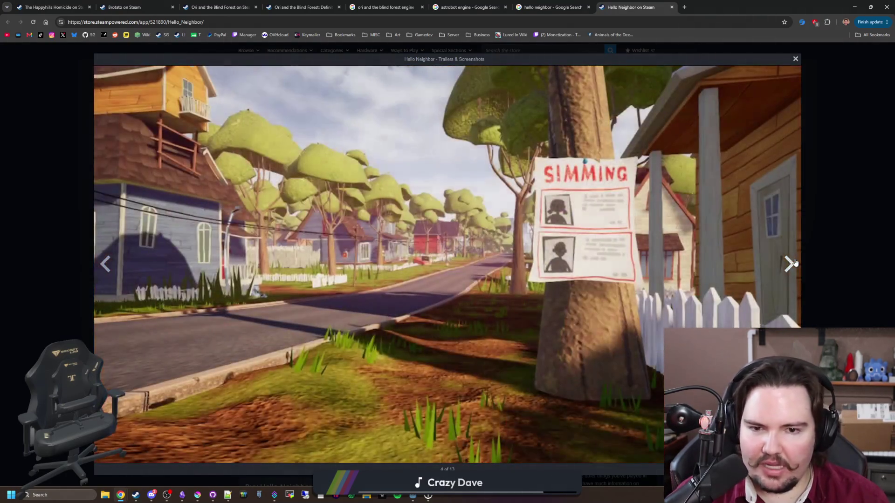
{"action": "left_click", "coordinate": [795, 263]}
{"action": "left_click", "coordinate": [796, 263]}
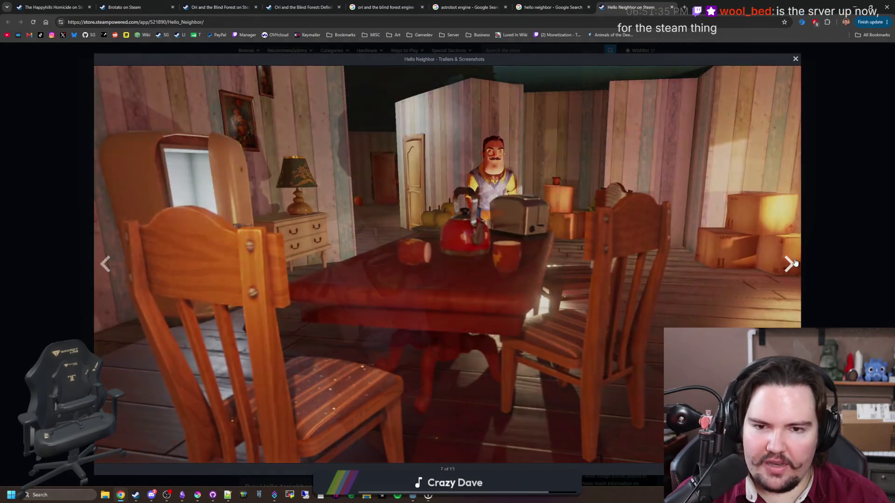
{"action": "left_click", "coordinate": [796, 263]}
{"action": "left_click", "coordinate": [796, 263]}
{"action": "left_click", "coordinate": [795, 263]}
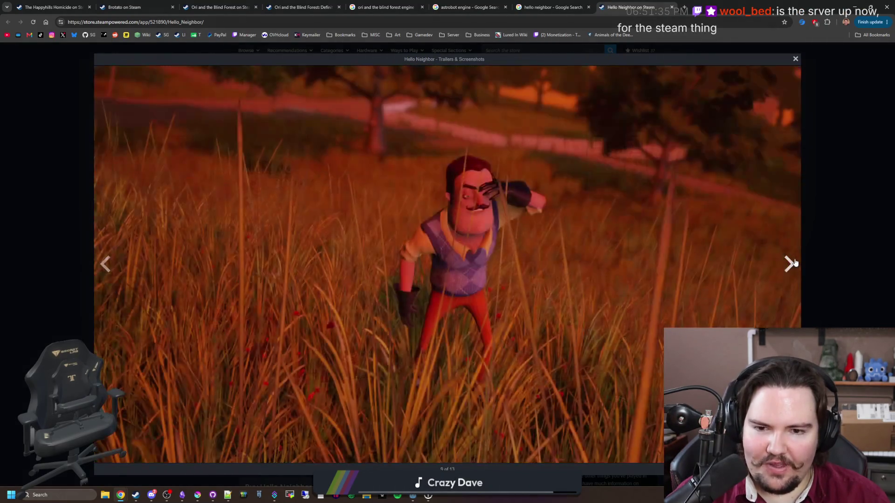
{"action": "left_click", "coordinate": [796, 263]}
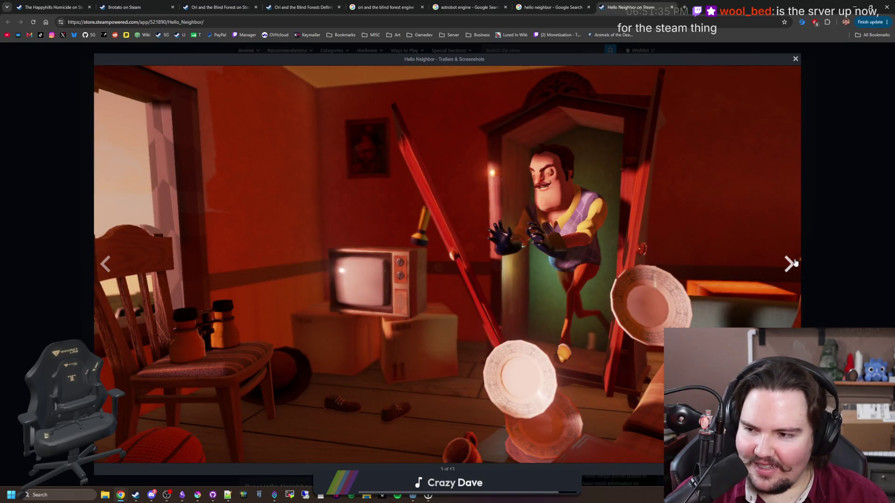
{"action": "left_click", "coordinate": [796, 263]}
{"action": "left_click", "coordinate": [796, 263]}
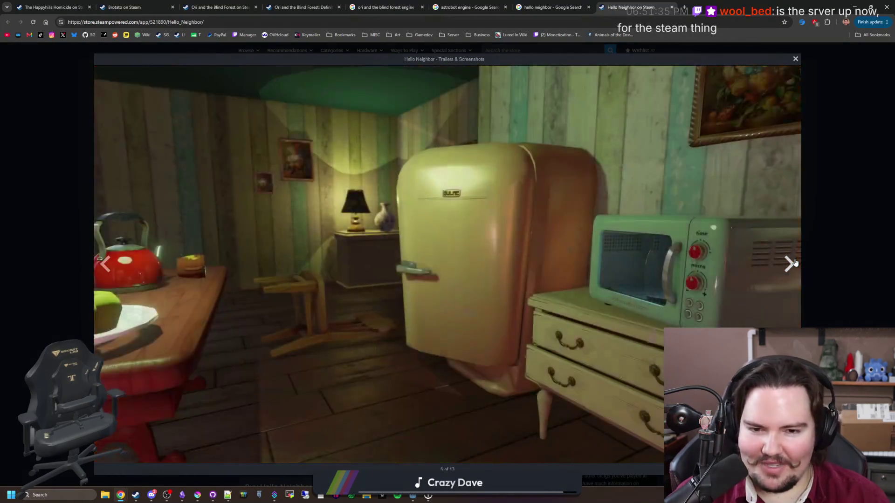
{"action": "left_click", "coordinate": [795, 263]}
{"action": "left_click", "coordinate": [795, 263]}
{"action": "left_click", "coordinate": [796, 263]}
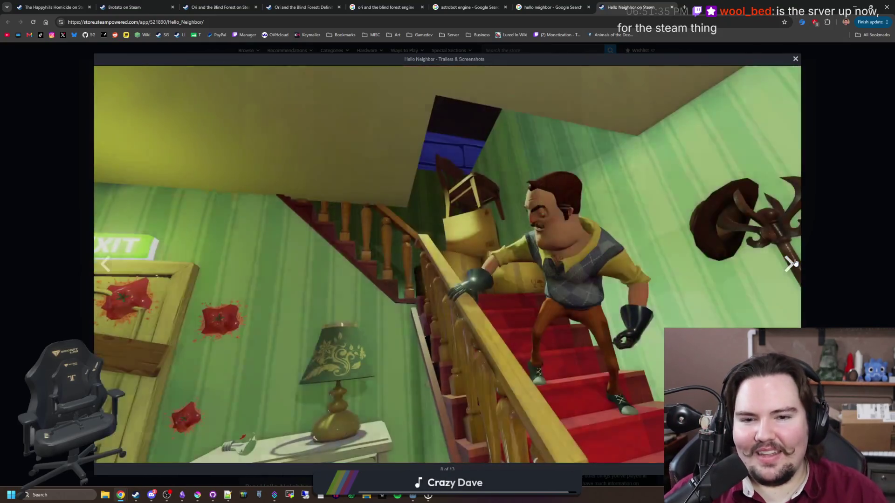
{"action": "left_click", "coordinate": [795, 263]}
{"action": "left_click", "coordinate": [795, 263]}
{"action": "left_click", "coordinate": [795, 263]}
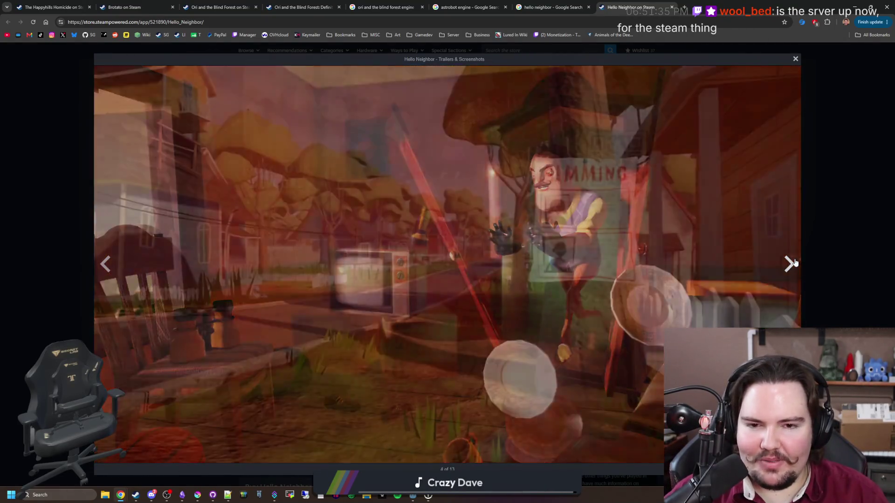
{"action": "left_click", "coordinate": [796, 263]}
{"action": "left_click", "coordinate": [788, 264]}
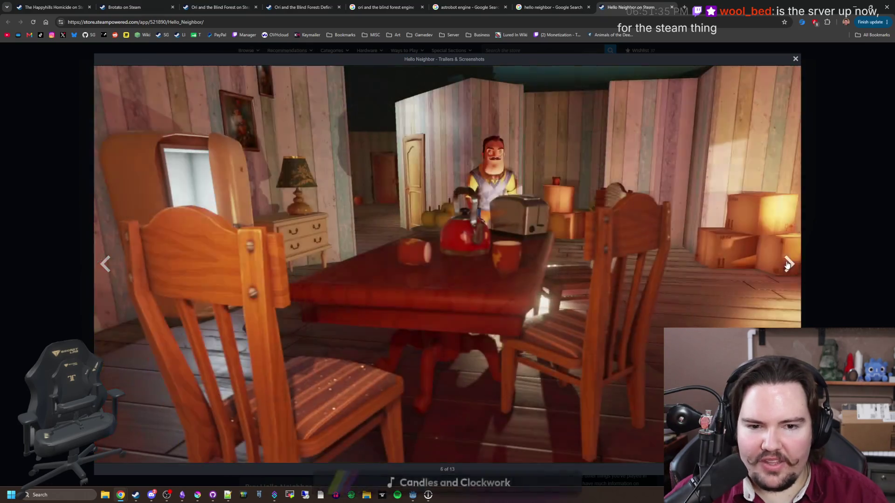
{"action": "left_click", "coordinate": [788, 264]}
{"action": "left_click", "coordinate": [788, 264]}
{"action": "left_click", "coordinate": [787, 264]}
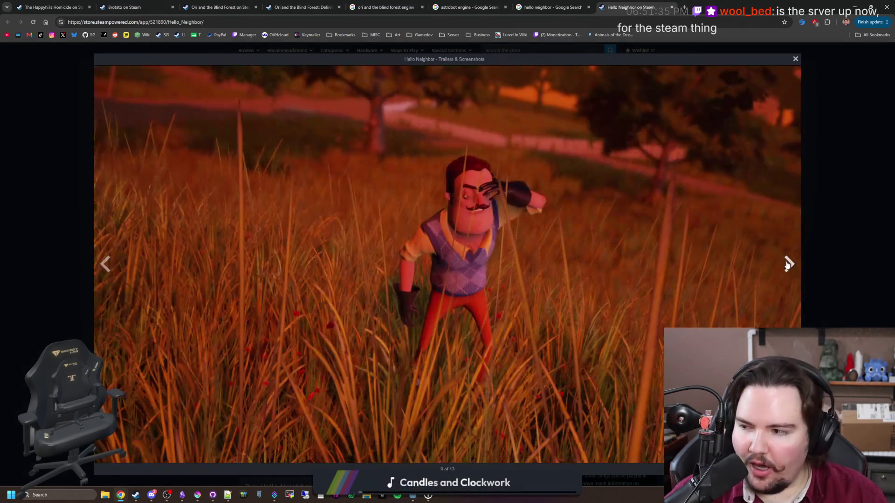
{"action": "left_click", "coordinate": [788, 264]}
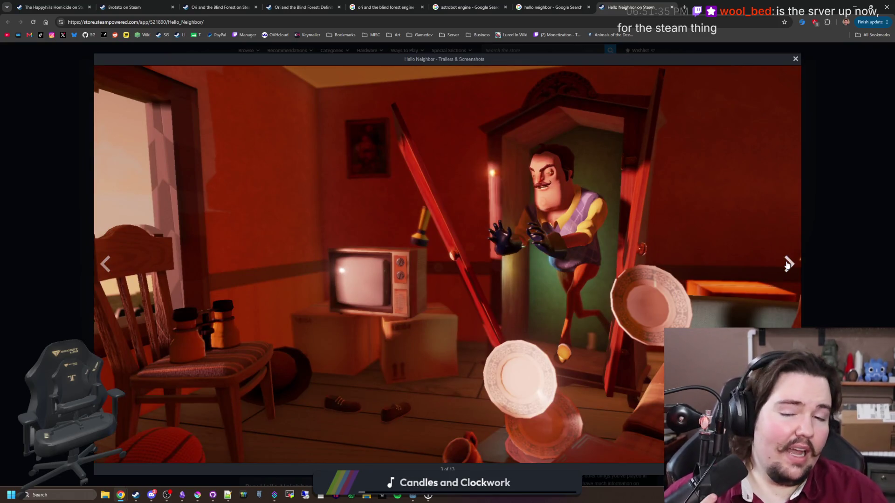
{"action": "left_click", "coordinate": [788, 264]}
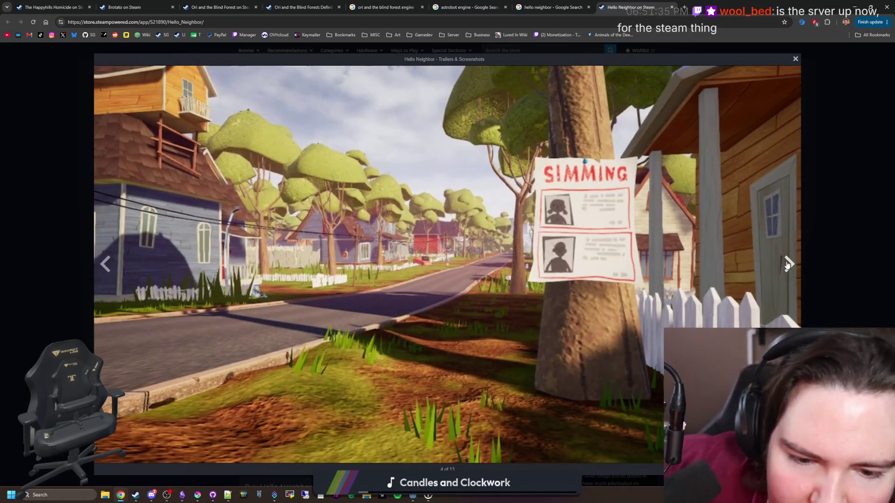
{"action": "left_click", "coordinate": [816, 258]}
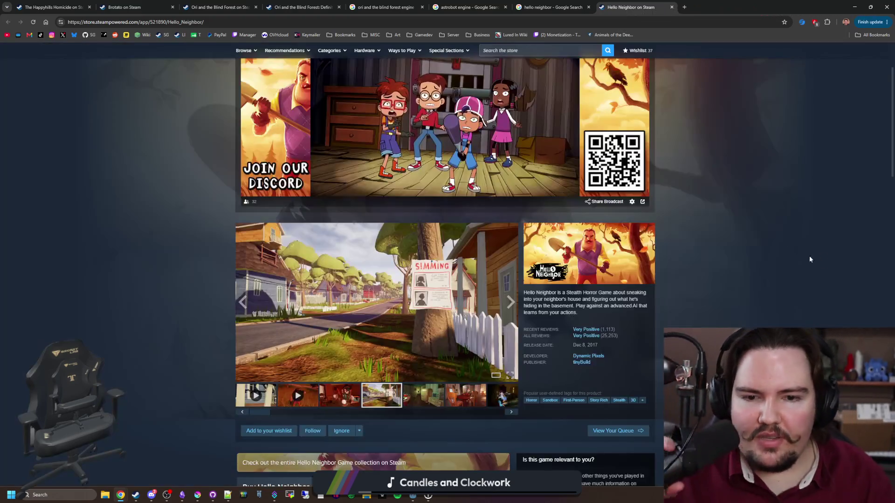
{"action": "left_click", "coordinate": [436, 284]}
{"action": "left_click", "coordinate": [787, 264]}
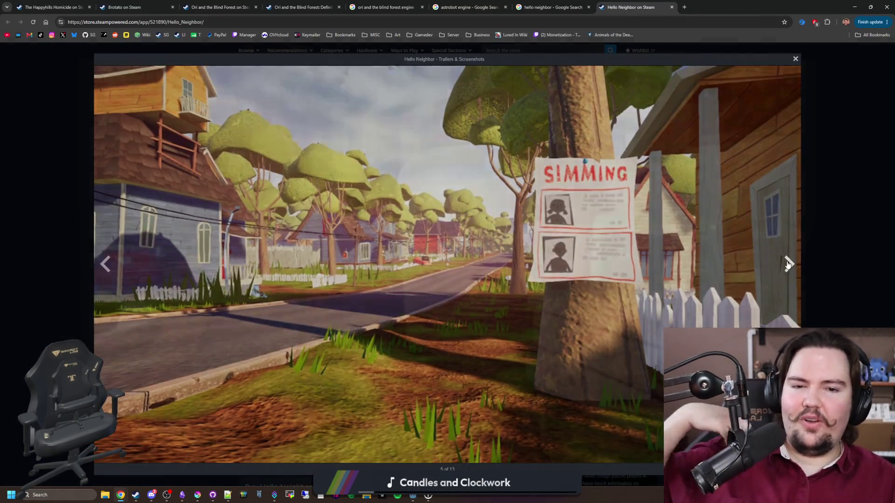
{"action": "left_click", "coordinate": [788, 264]}
{"action": "left_click", "coordinate": [788, 264]}
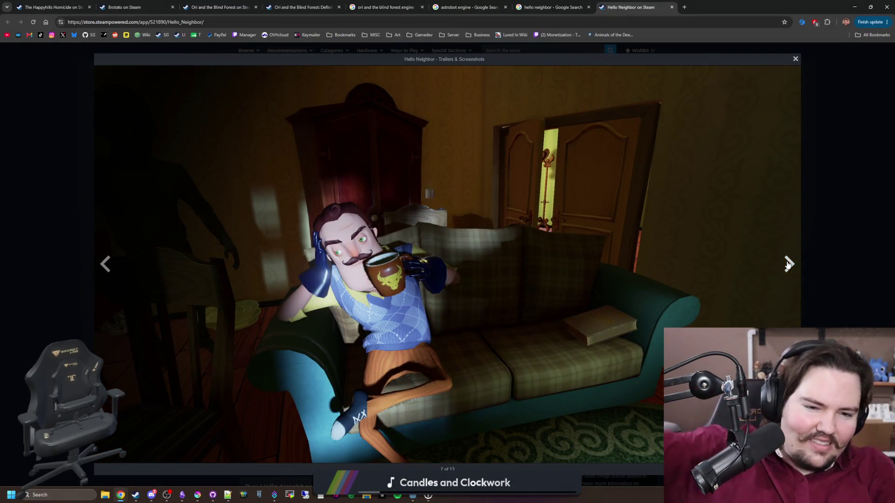
{"action": "left_click", "coordinate": [788, 265]}
{"action": "left_click", "coordinate": [787, 264]}
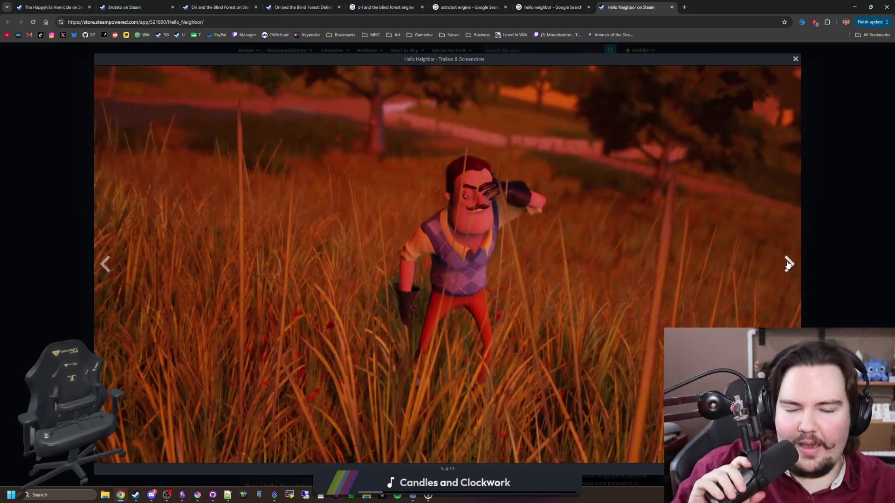
{"action": "left_click", "coordinate": [788, 264]}
{"action": "left_click", "coordinate": [788, 264]}
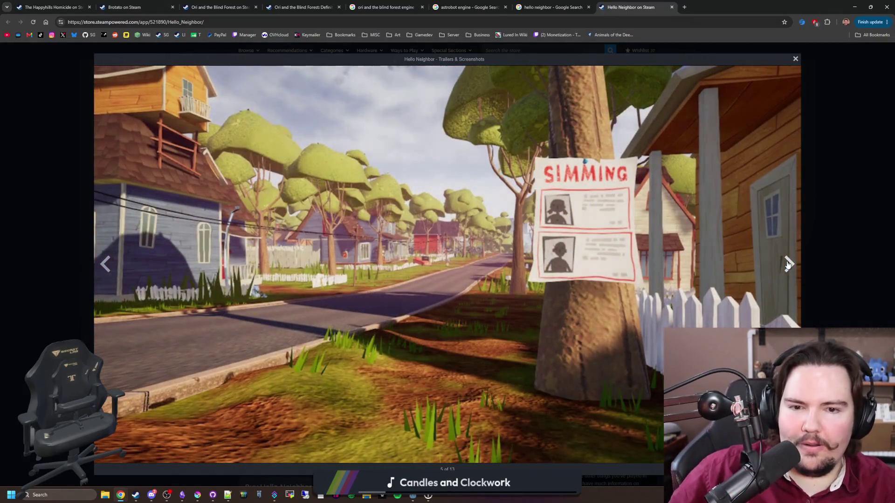
{"action": "left_click", "coordinate": [788, 264]}
{"action": "left_click", "coordinate": [788, 264]}
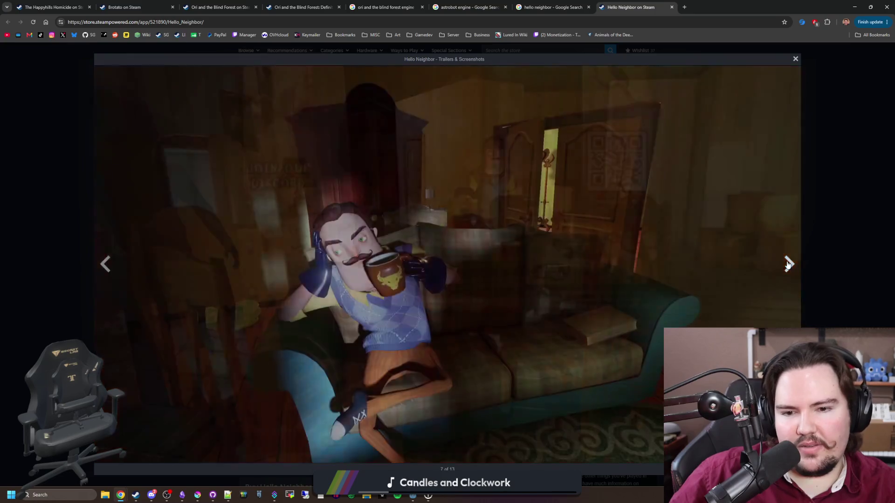
{"action": "left_click", "coordinate": [788, 264]}
{"action": "left_click", "coordinate": [787, 264]}
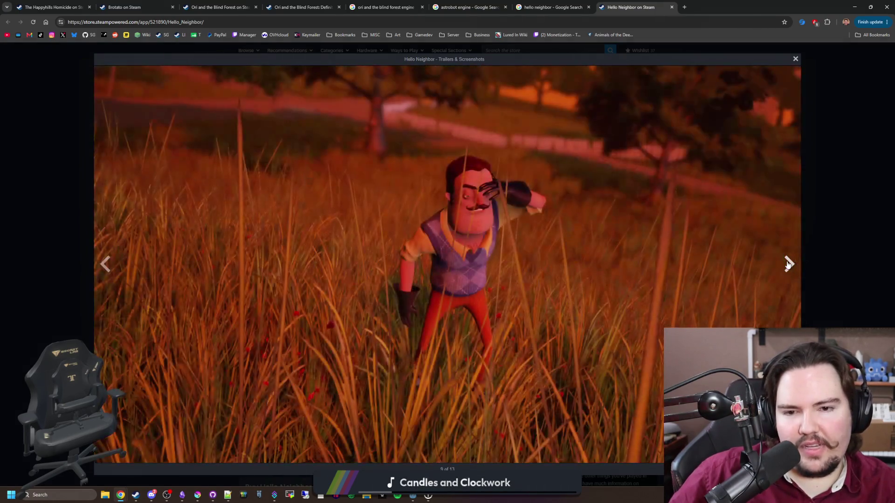
{"action": "left_click", "coordinate": [788, 264]}
{"action": "left_click", "coordinate": [788, 265]}
{"action": "left_click", "coordinate": [787, 264]}
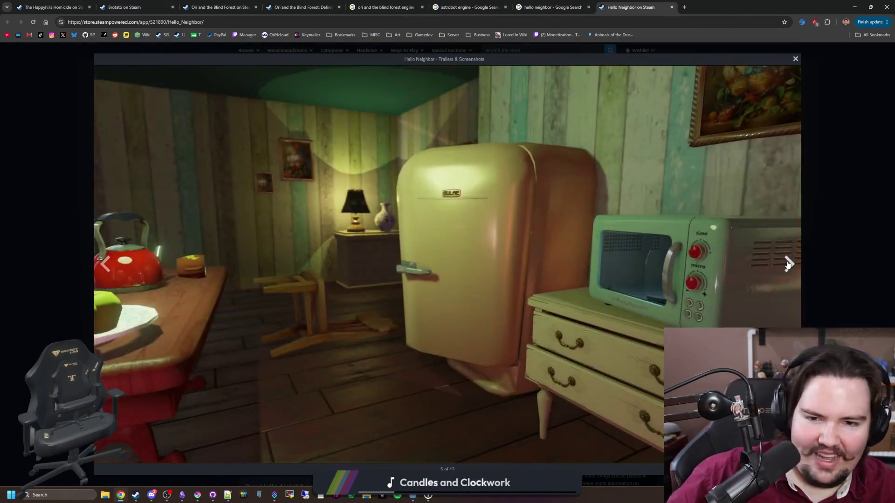
{"action": "left_click", "coordinate": [788, 264]}
{"action": "left_click", "coordinate": [787, 264]}
{"action": "left_click", "coordinate": [788, 264]}
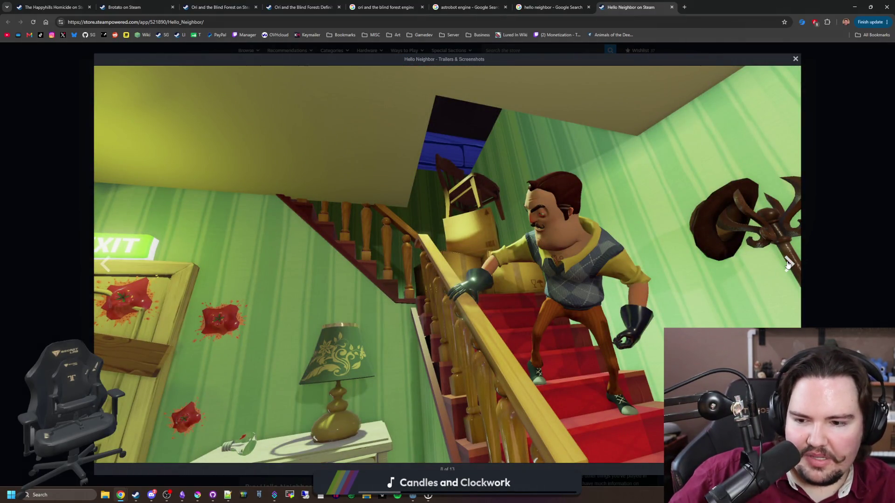
{"action": "left_click", "coordinate": [788, 264]}
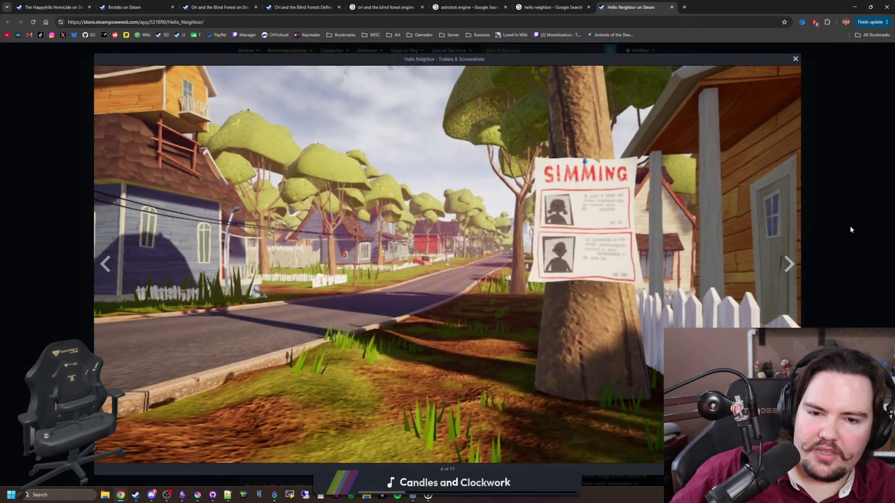
{"action": "left_click", "coordinate": [850, 229]}
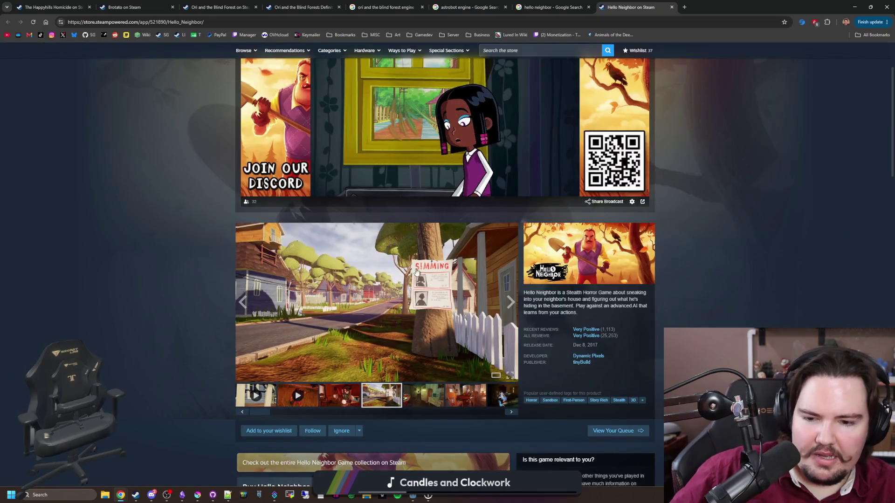
Step: Scroll the Hello Neighbor store page down to its Very Positive reviews and back
{"action": "scroll", "coordinate": [250, 297], "scroll_direction": "down", "scroll_amount": 10}
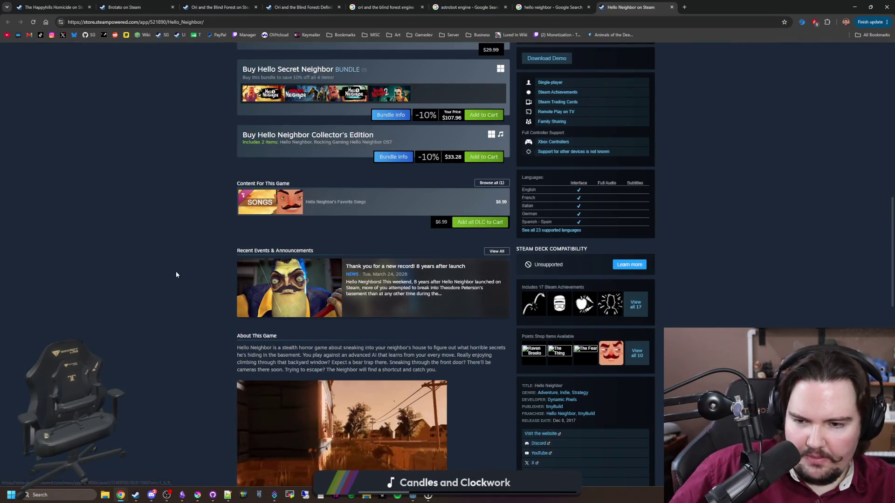
{"action": "scroll", "coordinate": [175, 272], "scroll_direction": "down", "scroll_amount": 6}
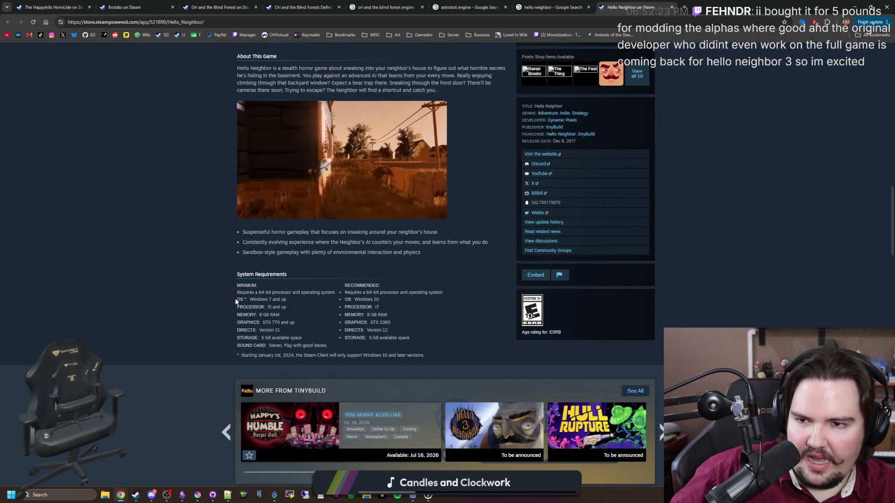
{"action": "scroll", "coordinate": [236, 301], "scroll_direction": "down", "scroll_amount": 6}
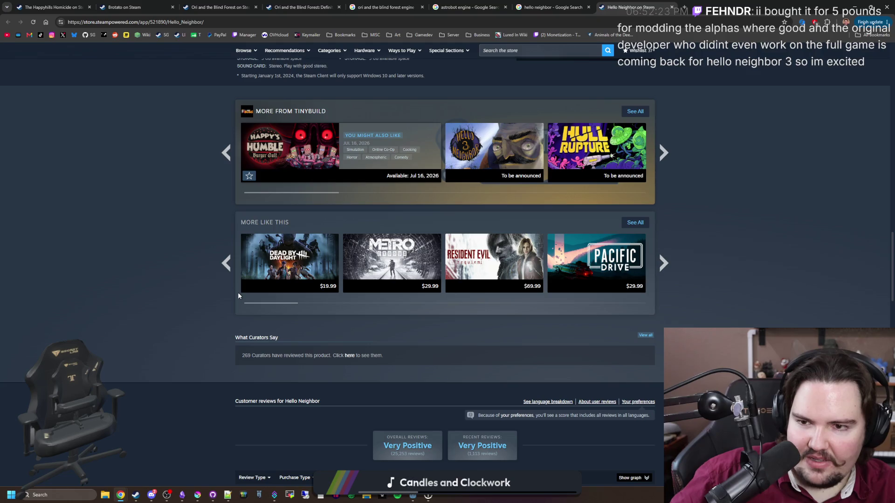
{"action": "scroll", "coordinate": [264, 289], "scroll_direction": "up", "scroll_amount": 20}
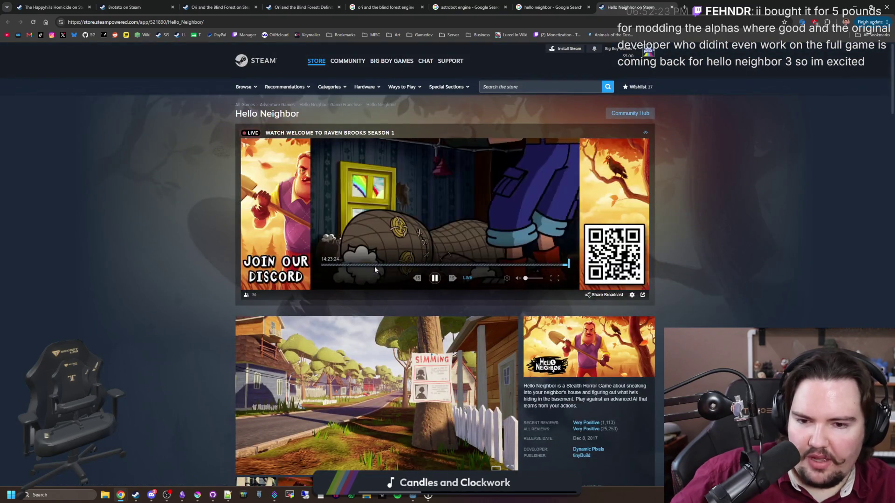
{"action": "scroll", "coordinate": [374, 267], "scroll_direction": "down", "scroll_amount": 3}
{"action": "left_click", "coordinate": [431, 297]}
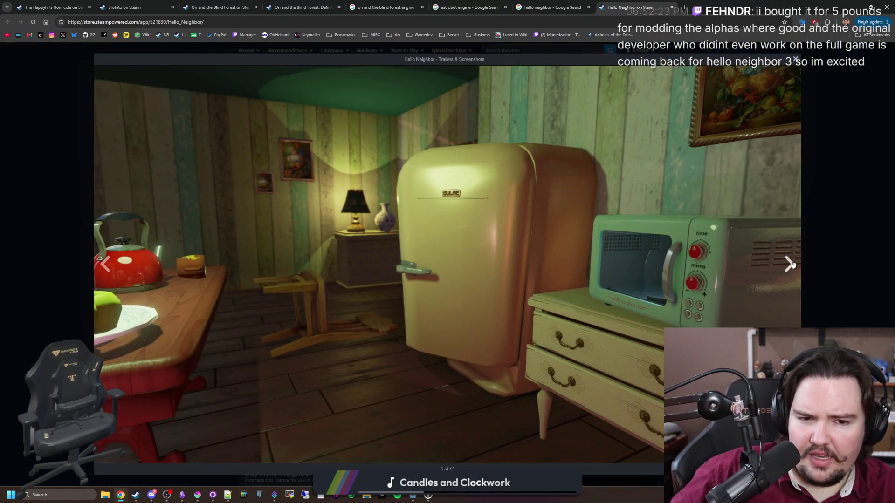
{"action": "left_click", "coordinate": [789, 263]}
{"action": "left_click", "coordinate": [789, 264]}
{"action": "left_click", "coordinate": [789, 264]}
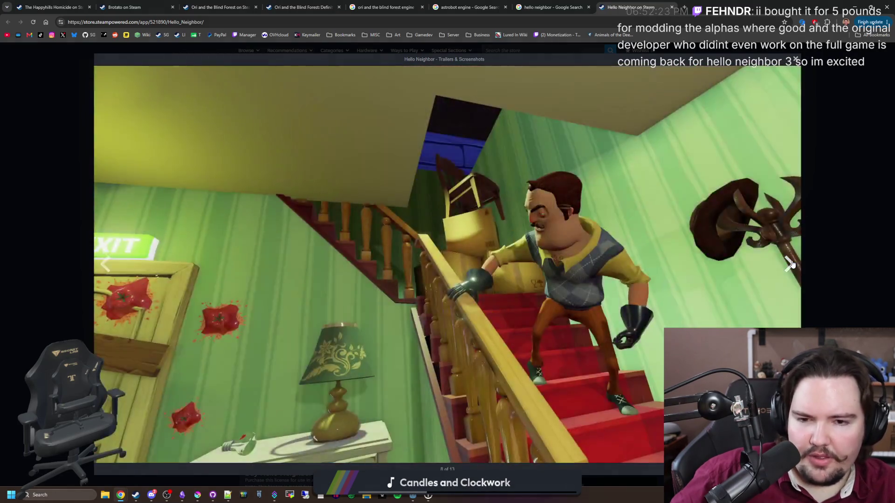
{"action": "left_click", "coordinate": [789, 264]}
{"action": "left_click", "coordinate": [789, 264]}
{"action": "left_click", "coordinate": [789, 264]}
{"action": "left_click", "coordinate": [789, 264]}
{"action": "left_click", "coordinate": [789, 264]}
{"action": "left_click", "coordinate": [789, 264]}
{"action": "left_click", "coordinate": [789, 264]}
{"action": "left_click", "coordinate": [789, 264]}
{"action": "left_click", "coordinate": [788, 264]}
{"action": "left_click", "coordinate": [789, 264]}
{"action": "left_click", "coordinate": [789, 264]}
{"action": "left_click", "coordinate": [789, 264]}
{"action": "left_click", "coordinate": [789, 264]}
{"action": "left_click", "coordinate": [789, 264]}
{"action": "left_click", "coordinate": [789, 264]}
{"action": "left_click", "coordinate": [789, 263]}
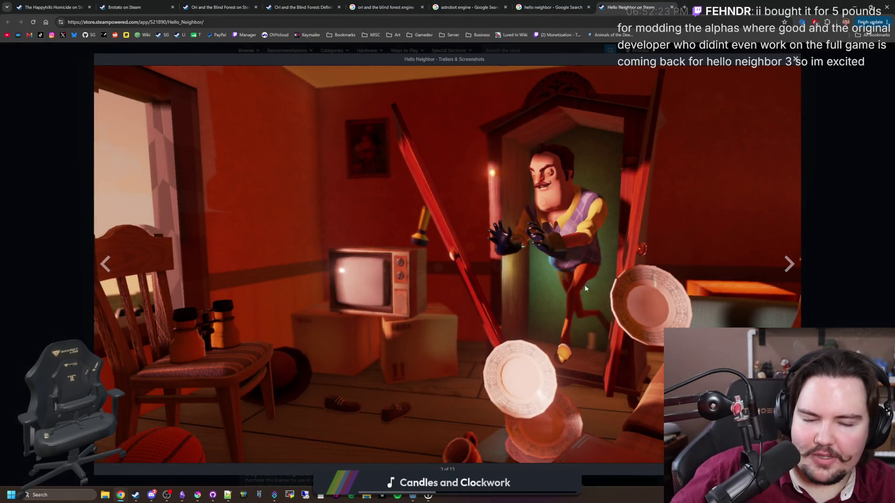
{"action": "left_click", "coordinate": [789, 266]}
{"action": "left_click", "coordinate": [790, 264]}
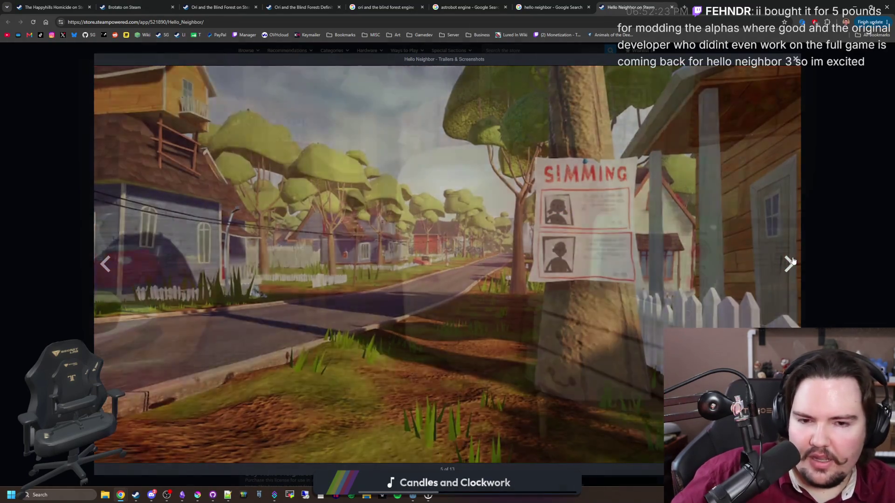
{"action": "left_click", "coordinate": [792, 262]}
{"action": "left_click", "coordinate": [791, 264]}
{"action": "left_click", "coordinate": [790, 263]}
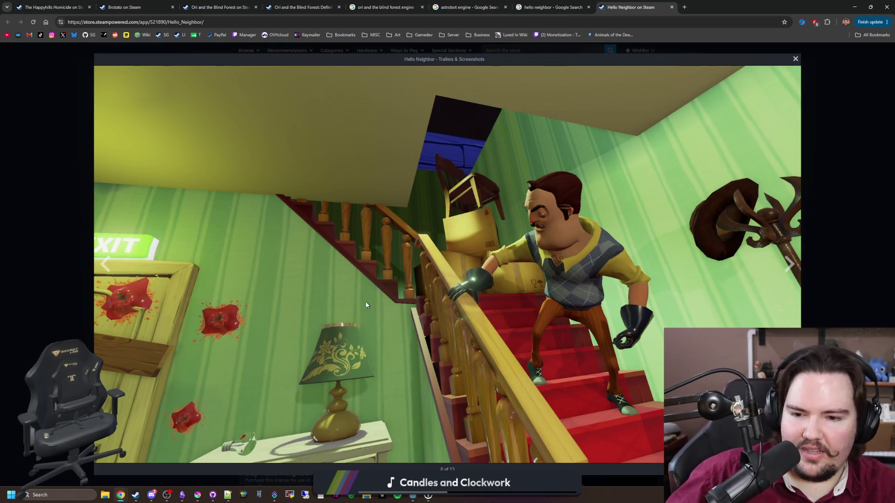
{"action": "left_click", "coordinate": [785, 265]}
{"action": "left_click", "coordinate": [786, 265]}
{"action": "left_click", "coordinate": [788, 264]}
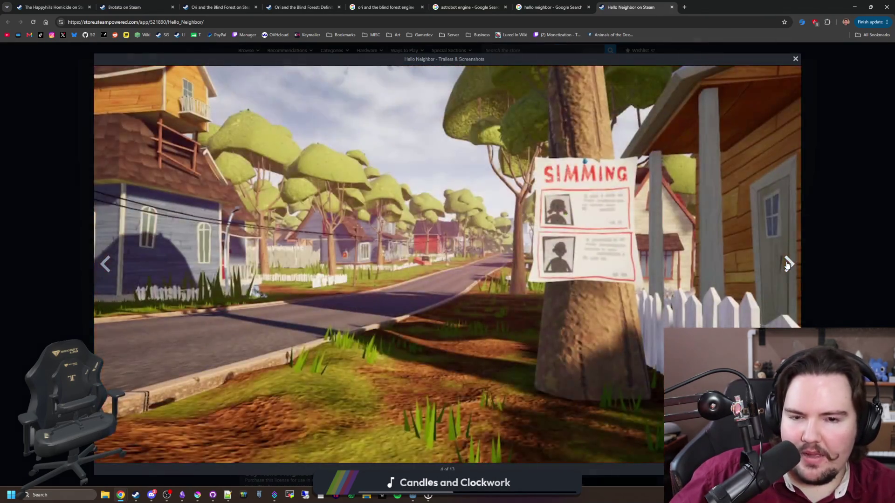
{"action": "left_click", "coordinate": [788, 265]}
{"action": "left_click", "coordinate": [788, 264]}
{"action": "left_click", "coordinate": [787, 265]}
{"action": "left_click", "coordinate": [788, 265]}
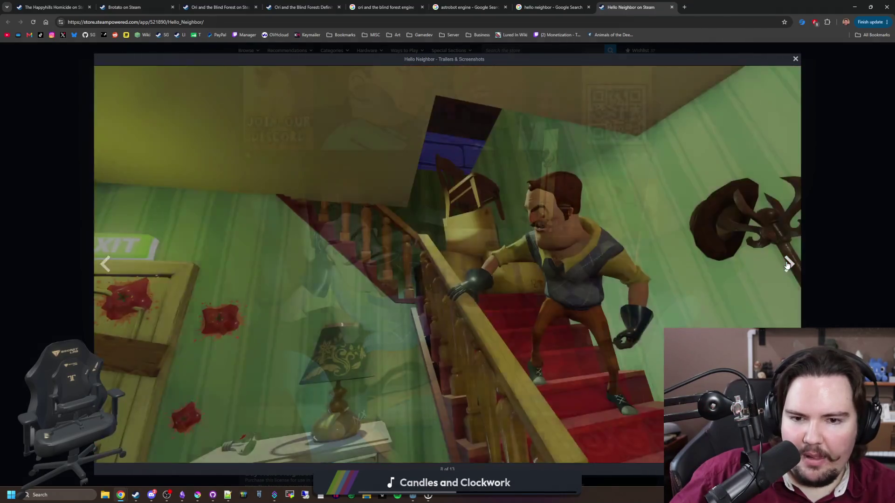
{"action": "left_click", "coordinate": [787, 265]}
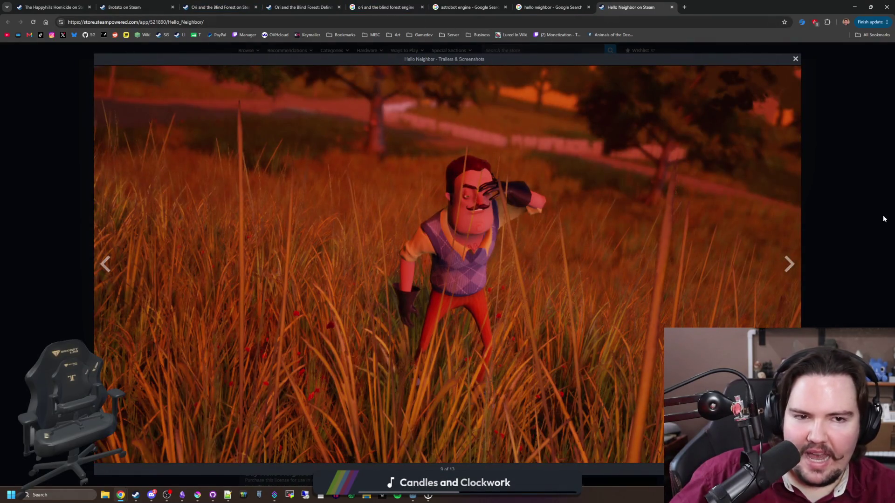
{"action": "left_click", "coordinate": [792, 275]}
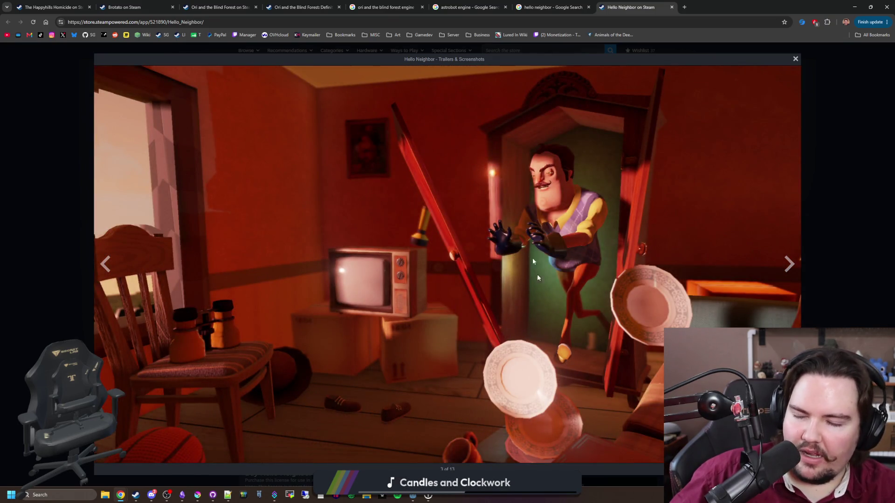
{"action": "left_click", "coordinate": [787, 265]}
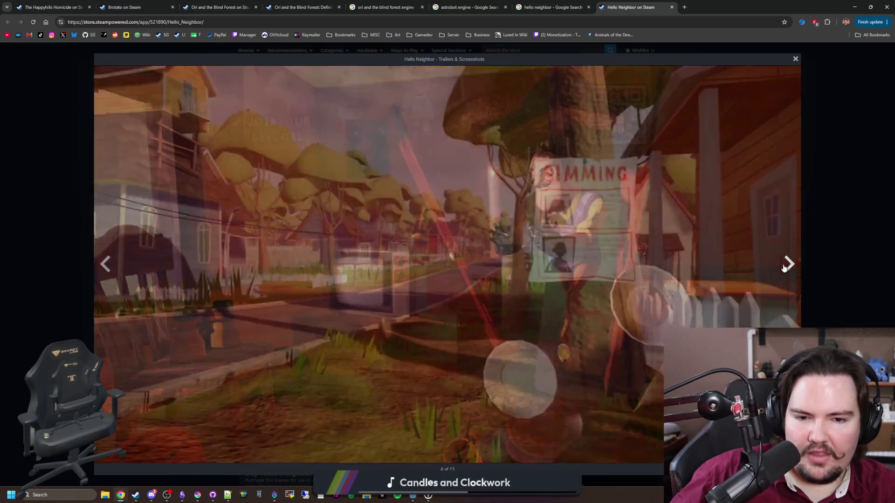
{"action": "left_click", "coordinate": [787, 265]}
{"action": "left_click", "coordinate": [787, 265]}
{"action": "left_click", "coordinate": [787, 265]}
{"action": "left_click", "coordinate": [788, 264]}
{"action": "left_click", "coordinate": [788, 263]}
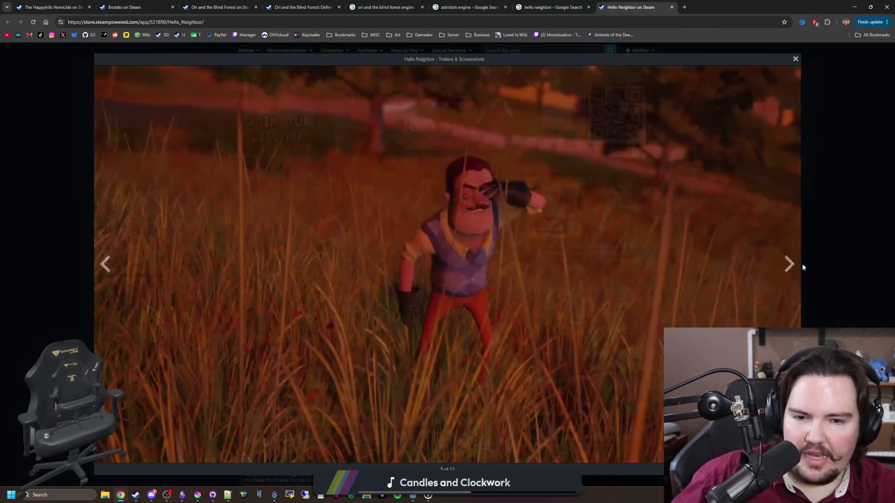
{"action": "left_click", "coordinate": [14, 301]}
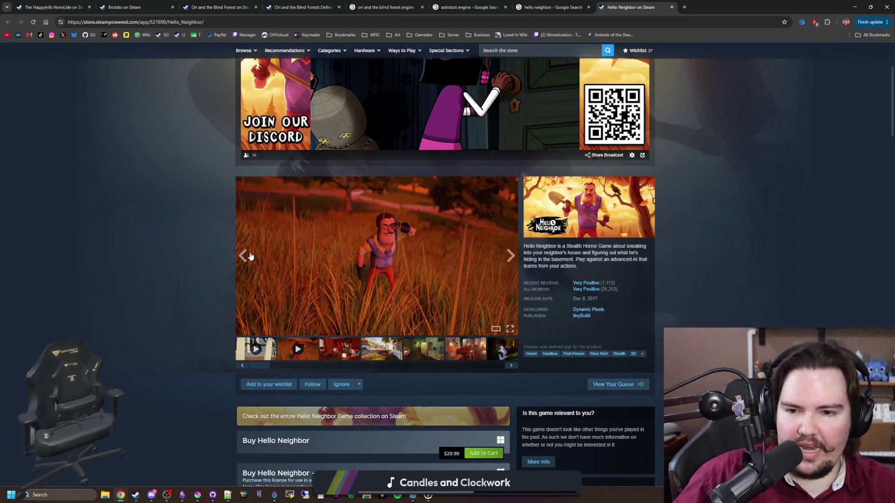
Step: Step through the screenshots to the sofa one, then return to the Hello Neighbor store page
{"action": "left_click", "coordinate": [244, 256]}
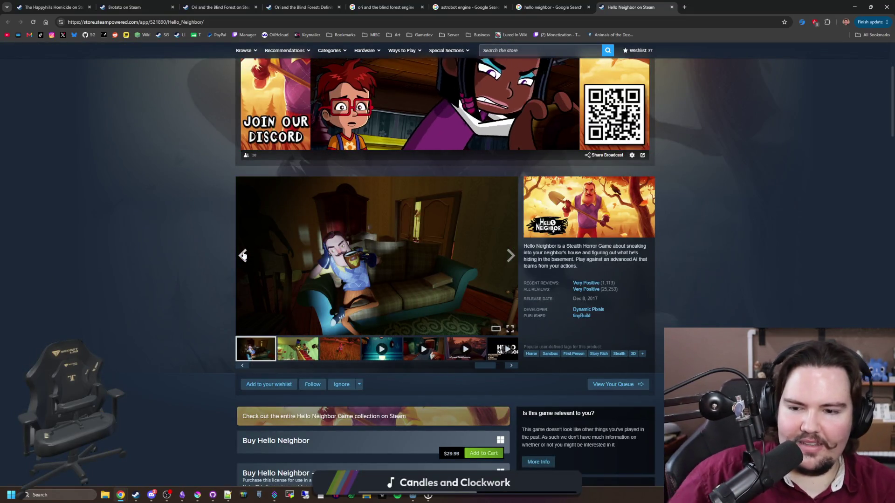
{"action": "left_click", "coordinate": [243, 256]}
{"action": "left_click", "coordinate": [243, 255]}
{"action": "left_click", "coordinate": [511, 255]}
{"action": "left_click", "coordinate": [511, 256]}
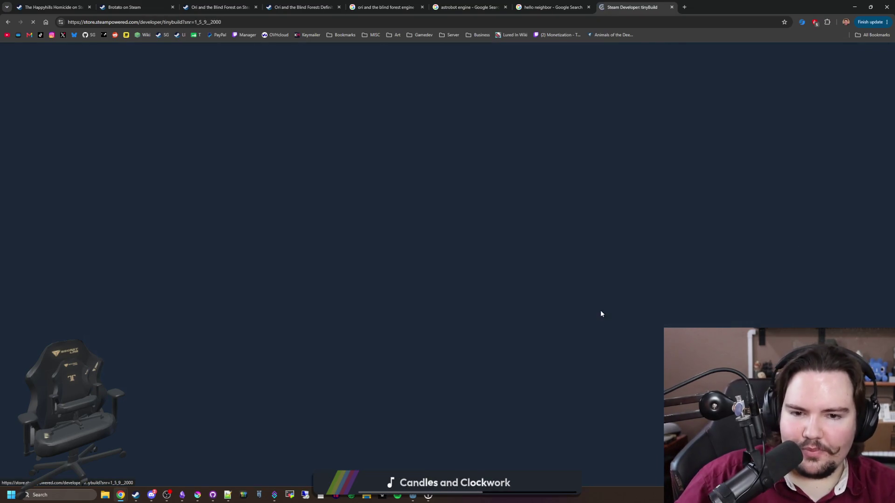
{"action": "scroll", "coordinate": [394, 318], "scroll_direction": "down", "scroll_amount": 6}
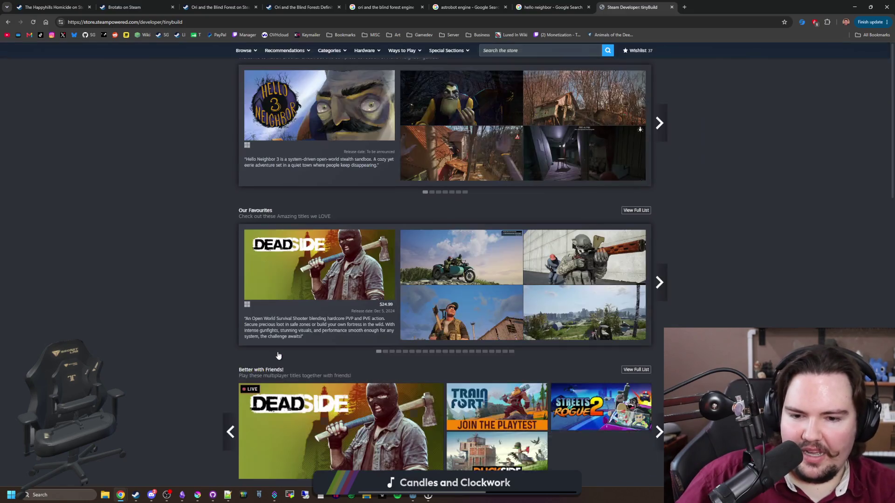
{"action": "scroll", "coordinate": [303, 354], "scroll_direction": "down", "scroll_amount": 9}
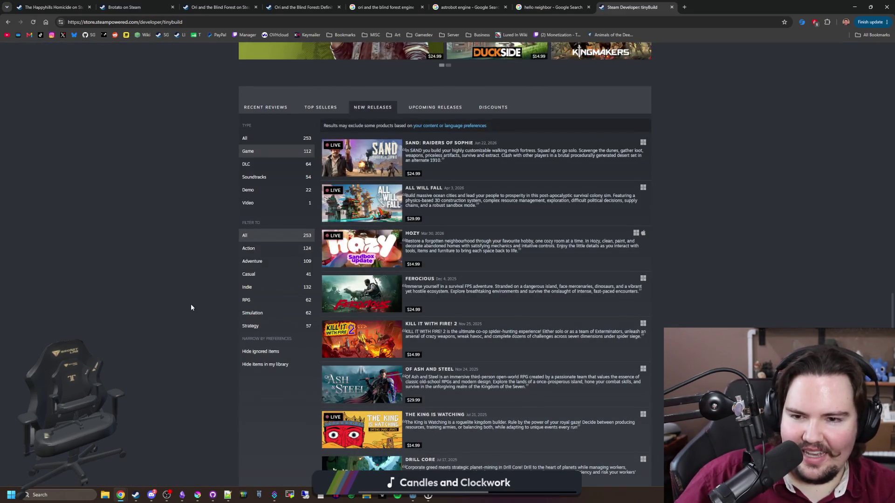
{"action": "scroll", "coordinate": [219, 272], "scroll_direction": "down", "scroll_amount": 20}
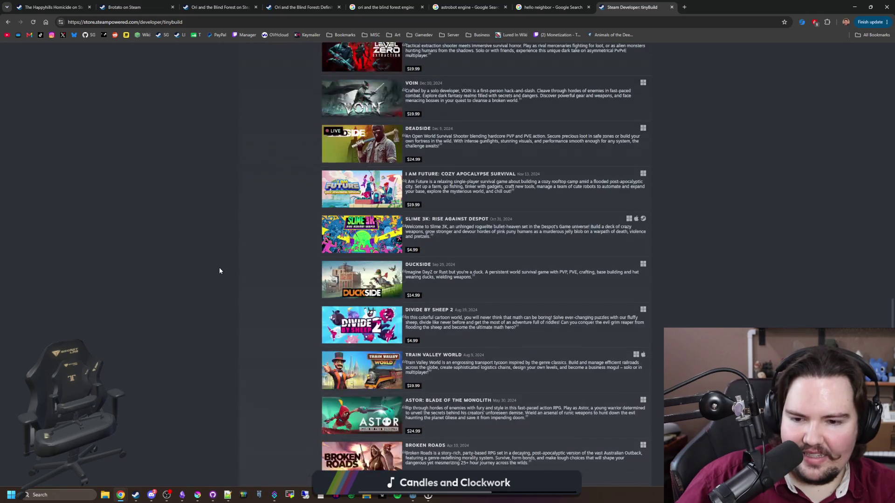
{"action": "scroll", "coordinate": [220, 271], "scroll_direction": "down", "scroll_amount": 7}
{"action": "key", "text": "alt+Left"}
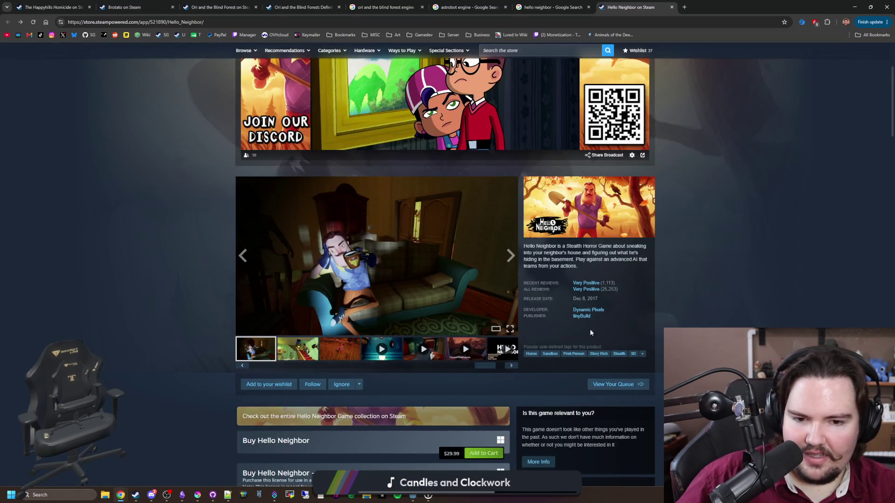
Step: Open tinyBuild's publisher page and from it the Hello Neighbor 3 store page
{"action": "left_click", "coordinate": [588, 318]}
{"action": "scroll", "coordinate": [225, 300], "scroll_direction": "down", "scroll_amount": 8}
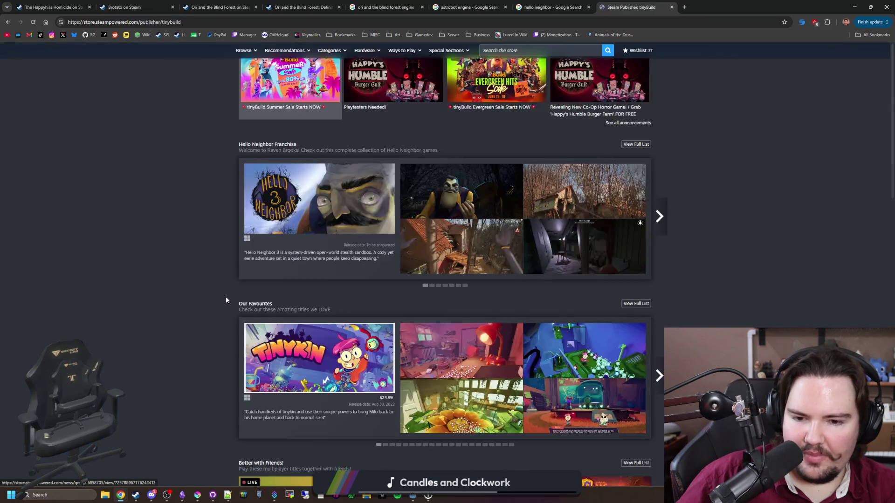
{"action": "scroll", "coordinate": [226, 300], "scroll_direction": "down", "scroll_amount": 20}
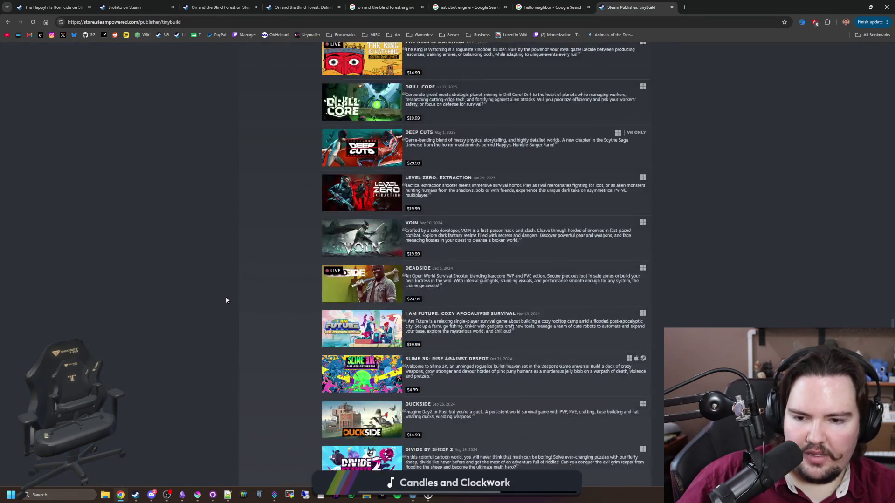
{"action": "scroll", "coordinate": [226, 300], "scroll_direction": "up", "scroll_amount": 20}
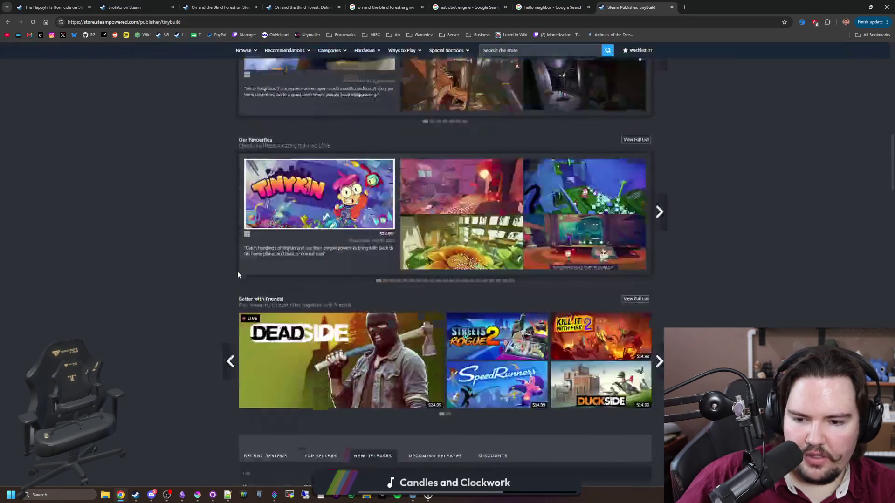
{"action": "scroll", "coordinate": [239, 284], "scroll_direction": "down", "scroll_amount": 6}
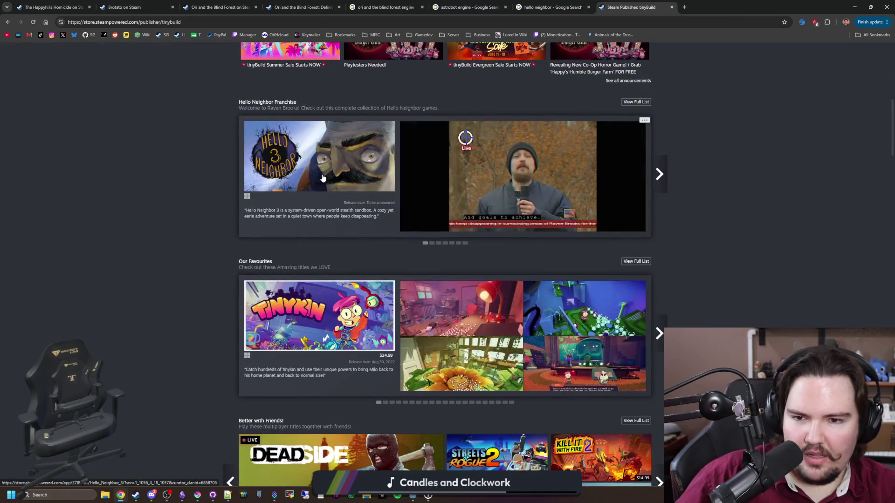
{"action": "left_click", "coordinate": [323, 178]}
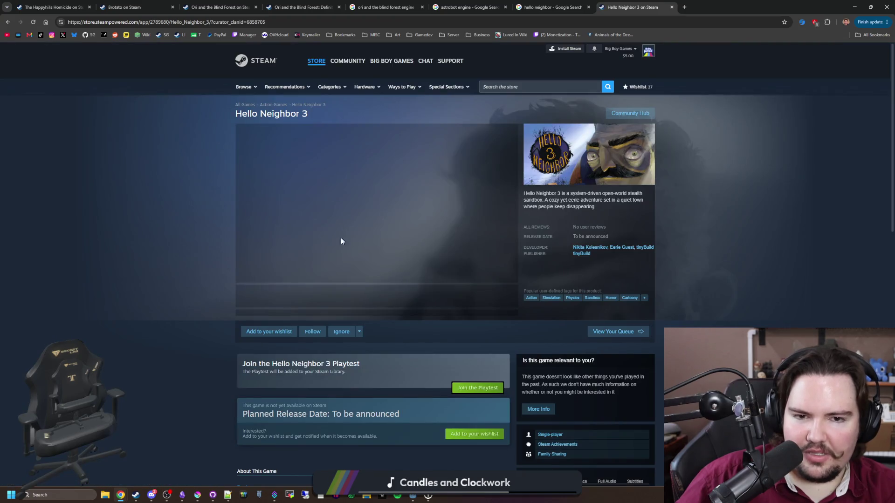
Step: View the fourth and fifth Hello Neighbor 3 screenshots
{"action": "left_click", "coordinate": [364, 299]}
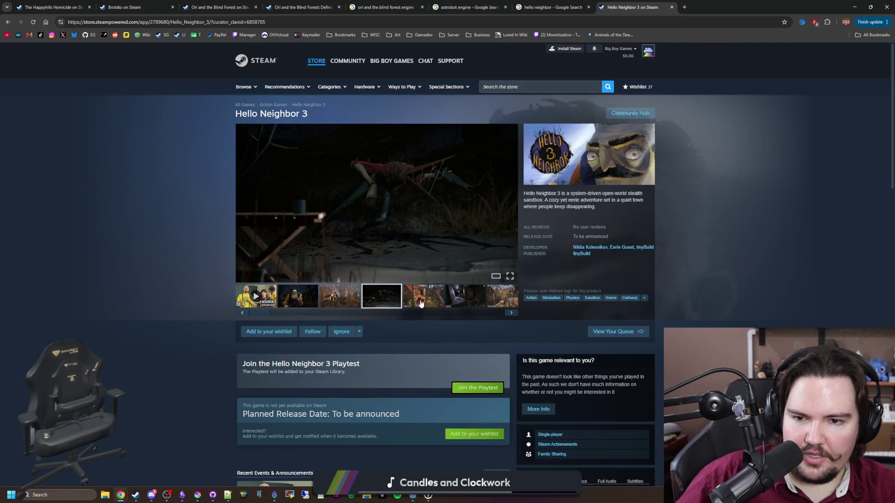
{"action": "left_click", "coordinate": [421, 304]}
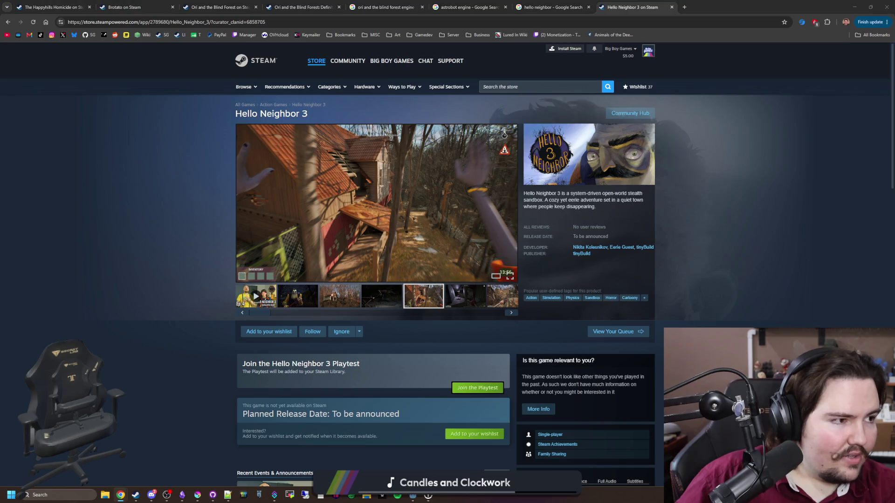
{"action": "key", "text": "ctrl+n"}
Step: Search Google for 'hellow neighbor 2', open its Steam store result and maximise the window
{"action": "type", "text": "hellow neighbo"}
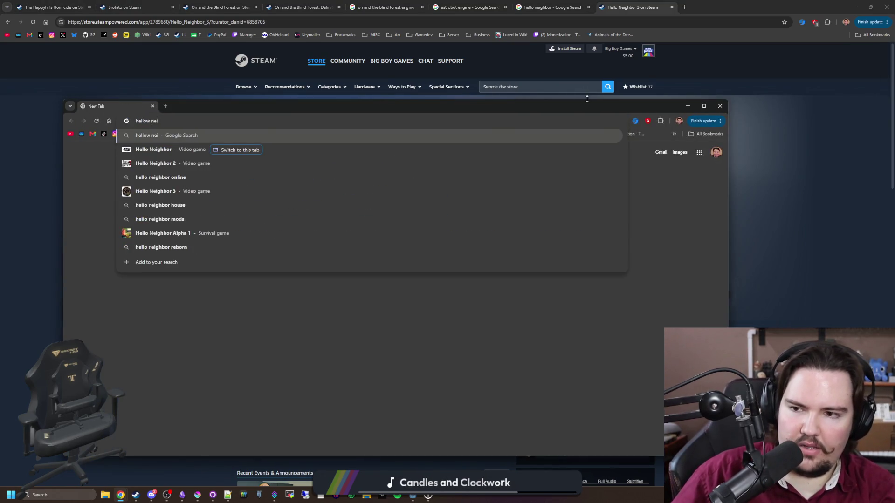
{"action": "type", "text": "r 2"}
{"action": "key", "text": "Return"}
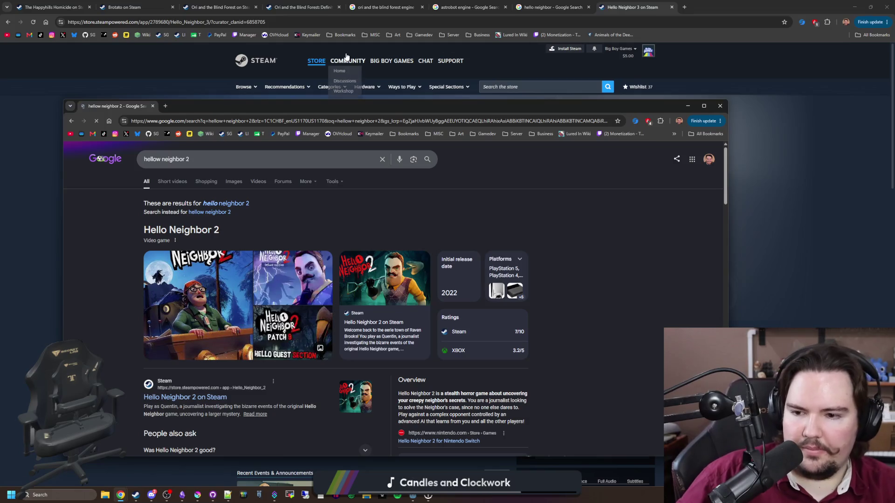
{"action": "left_click", "coordinate": [225, 399]}
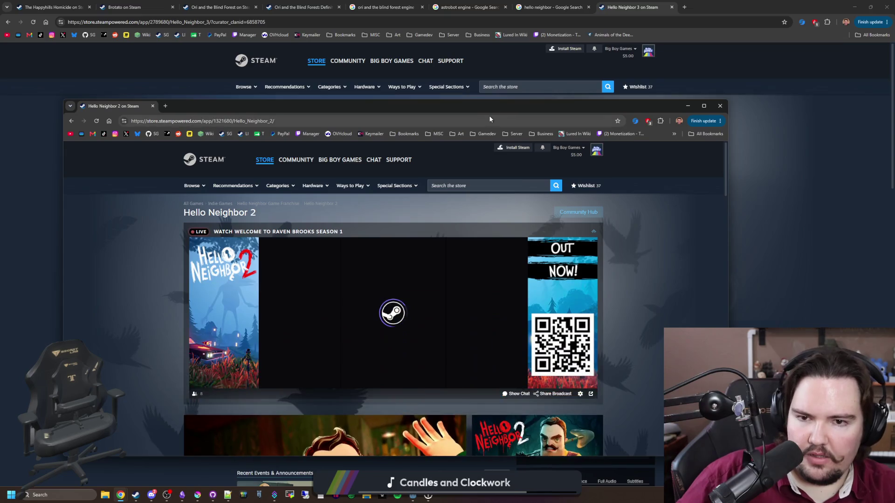
{"action": "double_click", "coordinate": [488, 115]}
{"action": "scroll", "coordinate": [376, 304], "scroll_direction": "down", "scroll_amount": 5}
Step: Open the fourth Hello Neighbor 2 screenshot full size and page forward to 14 of 17
{"action": "left_click", "coordinate": [376, 304]}
{"action": "left_click", "coordinate": [410, 248]}
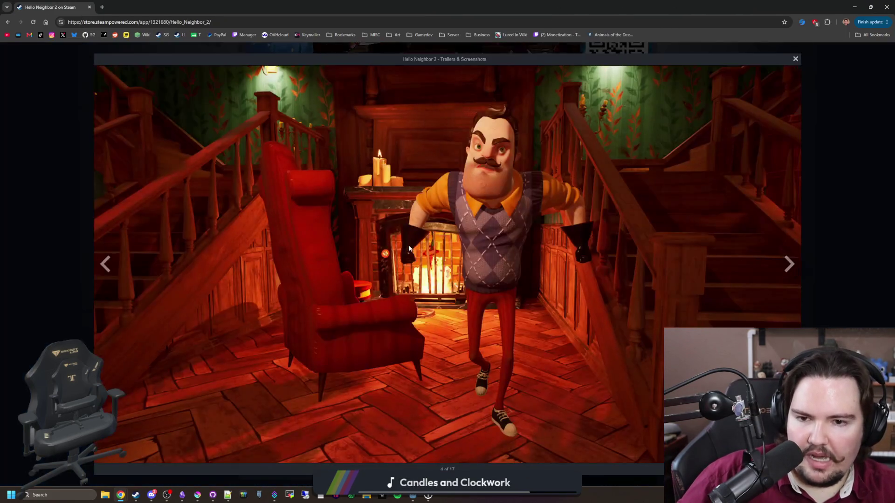
{"action": "left_click", "coordinate": [788, 264]}
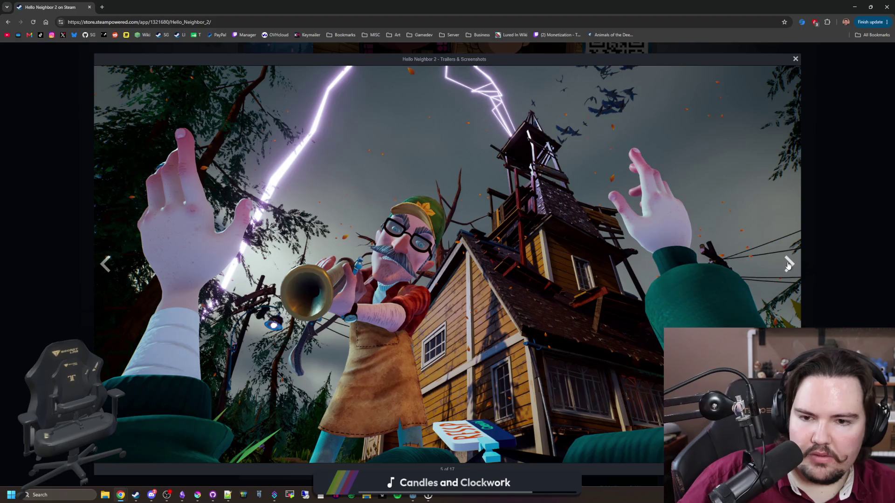
{"action": "left_click", "coordinate": [788, 264]}
{"action": "left_click", "coordinate": [789, 264]}
{"action": "left_click", "coordinate": [788, 264]}
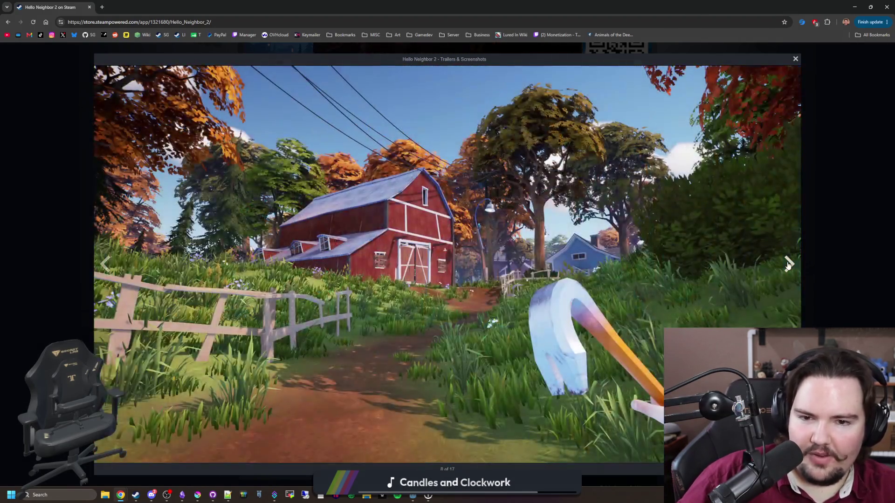
{"action": "left_click", "coordinate": [788, 265]}
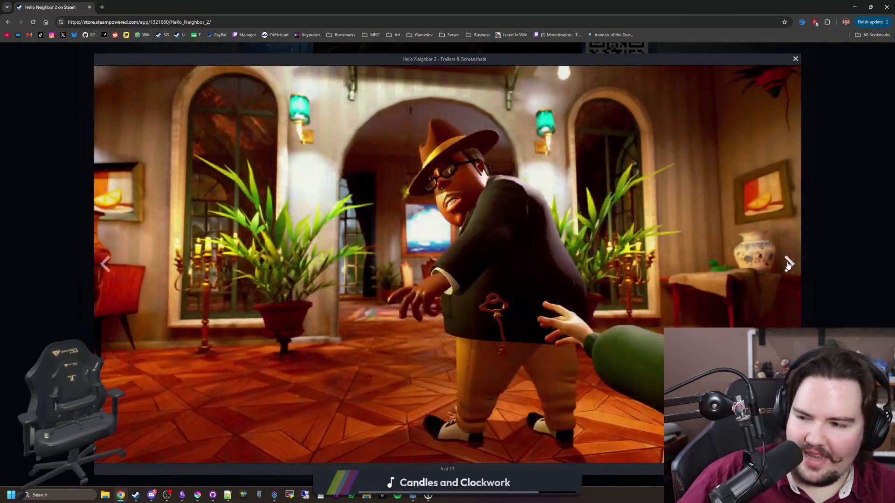
{"action": "left_click", "coordinate": [789, 264]}
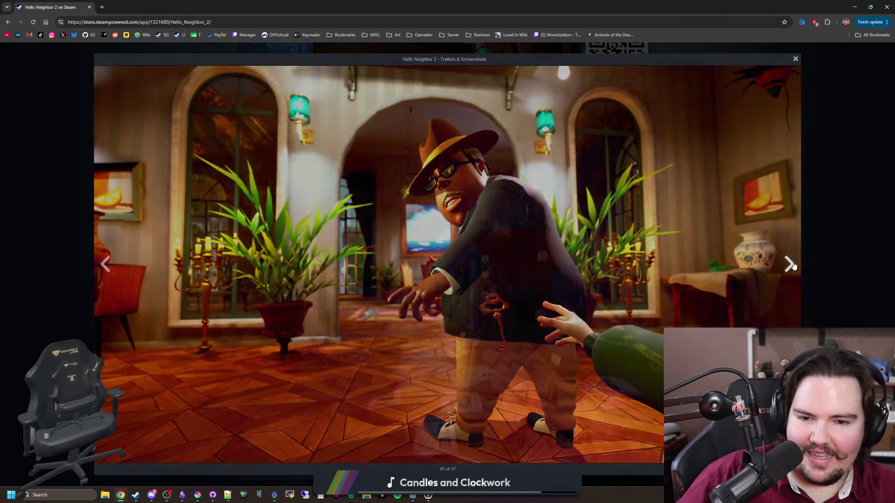
{"action": "left_click", "coordinate": [790, 264]}
{"action": "left_click", "coordinate": [791, 265]}
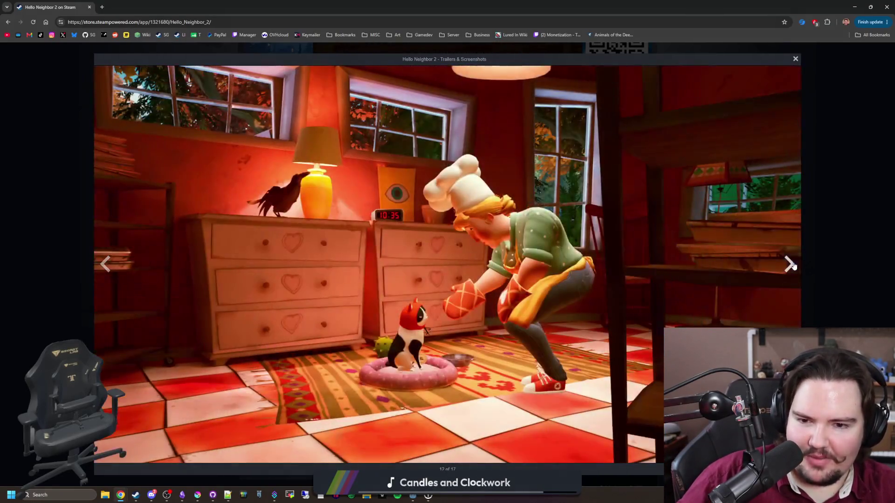
{"action": "left_click", "coordinate": [793, 265]}
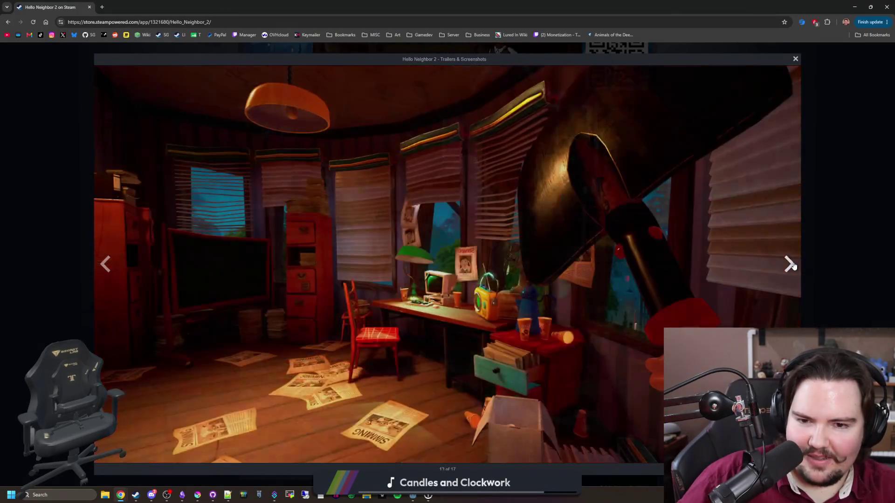
{"action": "left_click", "coordinate": [792, 265]}
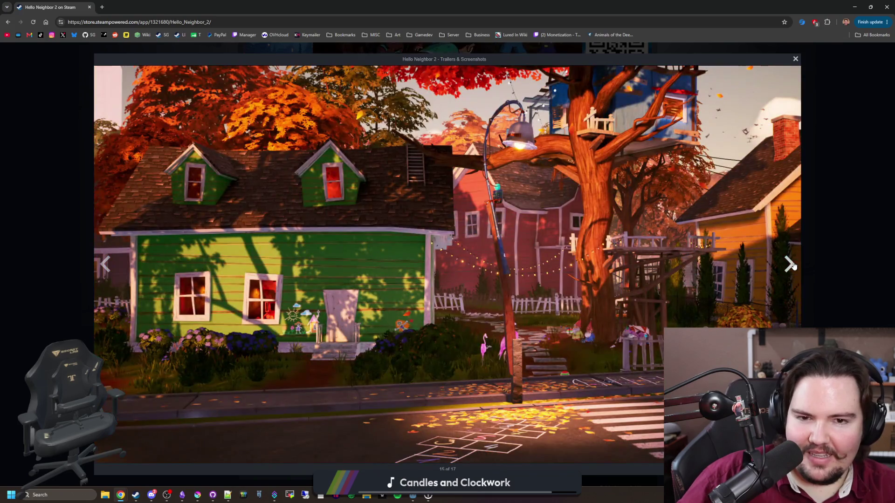
Step: Keep paging past the police officer screenshot around to 9 of 17, then close the viewer
{"action": "left_click", "coordinate": [793, 265]}
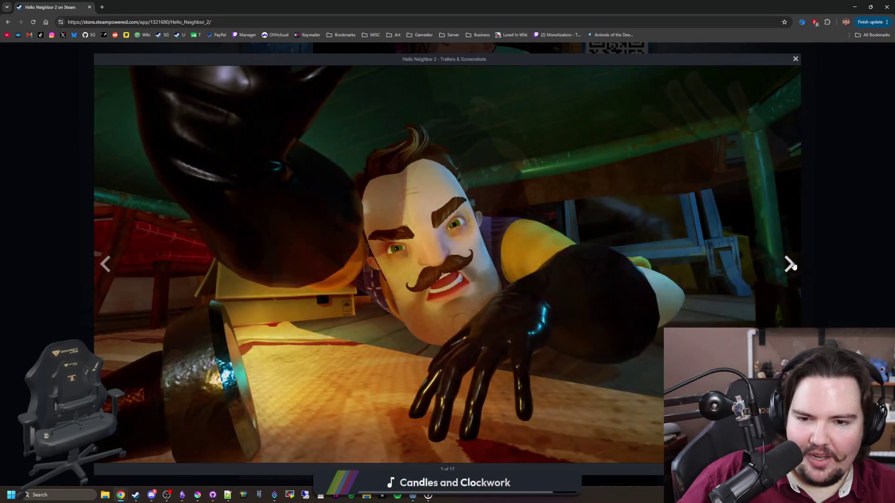
{"action": "left_click", "coordinate": [792, 266]}
{"action": "left_click", "coordinate": [793, 265]}
{"action": "left_click", "coordinate": [793, 265]}
{"action": "left_click", "coordinate": [792, 265]}
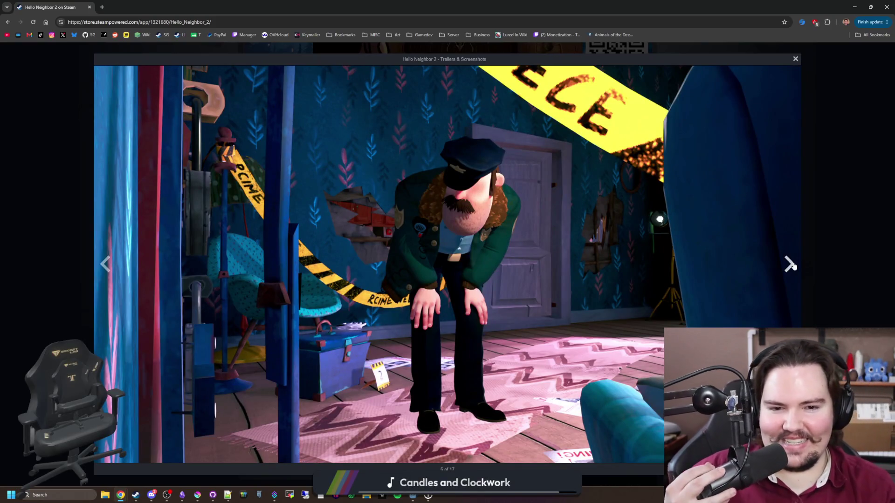
{"action": "left_click", "coordinate": [793, 265]}
{"action": "left_click", "coordinate": [792, 265]}
{"action": "left_click", "coordinate": [792, 265]}
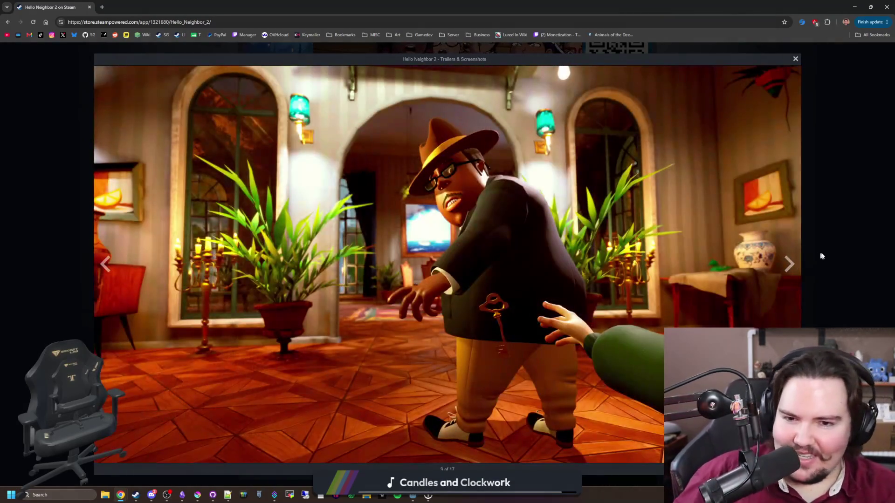
{"action": "left_click", "coordinate": [824, 252]}
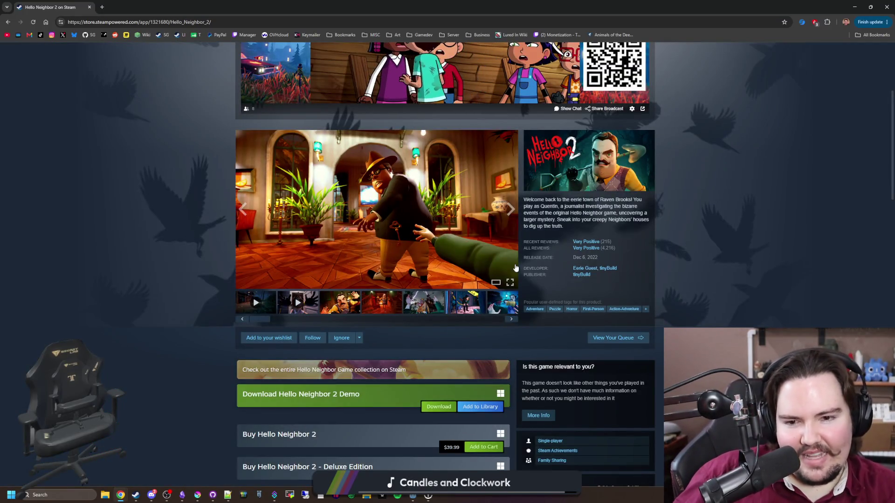
Step: Flip through the Hello Neighbor 2 store-page screenshots, wrapping around to the fifth one
{"action": "left_click", "coordinate": [510, 207]}
{"action": "left_click", "coordinate": [510, 207]}
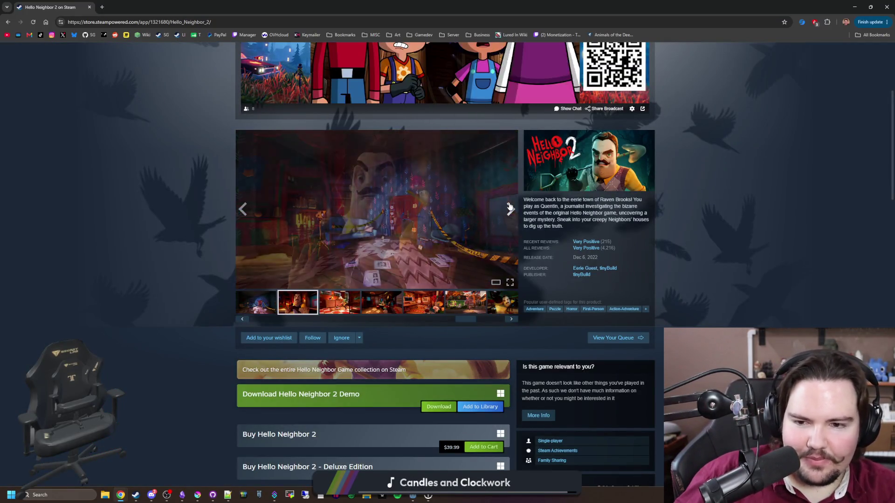
{"action": "left_click", "coordinate": [510, 207]}
{"action": "left_click", "coordinate": [510, 206]}
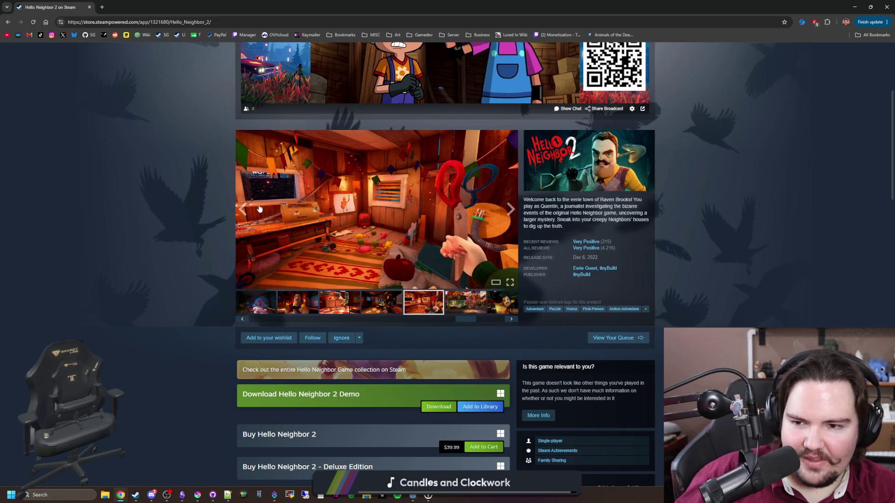
{"action": "key", "text": "Left"}
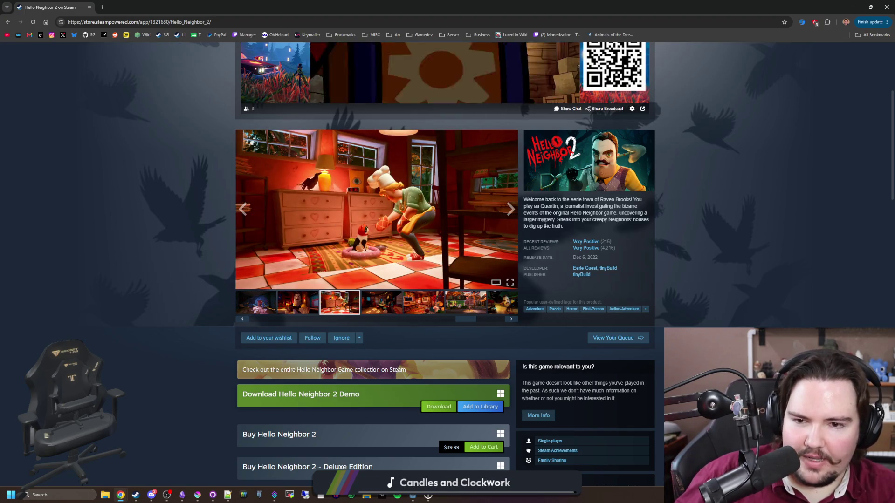
{"action": "left_click", "coordinate": [510, 213]}
{"action": "left_click", "coordinate": [510, 212]}
{"action": "left_click", "coordinate": [509, 213]}
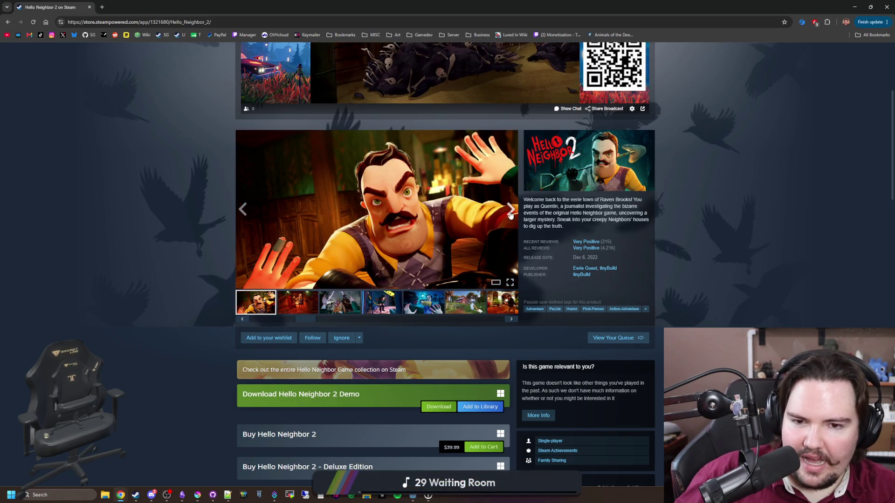
{"action": "left_click", "coordinate": [510, 213]}
{"action": "left_click", "coordinate": [510, 214]}
{"action": "left_click", "coordinate": [509, 214]}
{"action": "left_click", "coordinate": [509, 214]}
{"action": "left_click", "coordinate": [509, 214]}
{"action": "left_click", "coordinate": [509, 214]}
{"action": "left_click", "coordinate": [509, 214]}
{"action": "left_click", "coordinate": [510, 214]}
{"action": "left_click", "coordinate": [509, 214]}
{"action": "left_click", "coordinate": [510, 214]}
Step: Scroll down to the system requirements, jump back to the top, and move the window aside
{"action": "scroll", "coordinate": [509, 215], "scroll_direction": "down", "scroll_amount": 3}
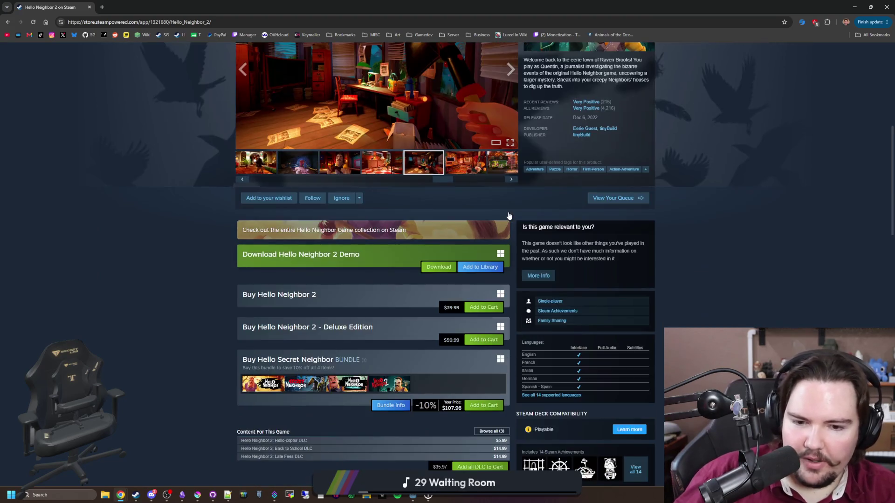
{"action": "scroll", "coordinate": [508, 214], "scroll_direction": "down", "scroll_amount": 8}
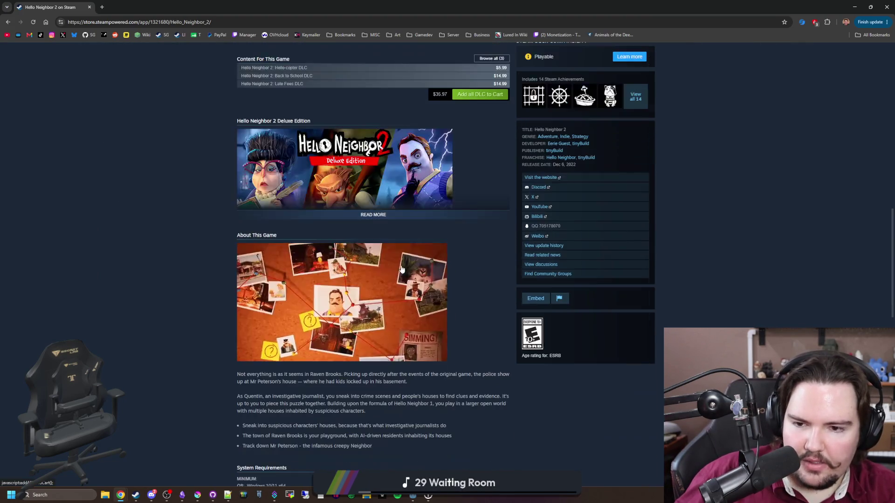
{"action": "scroll", "coordinate": [347, 257], "scroll_direction": "down", "scroll_amount": 4}
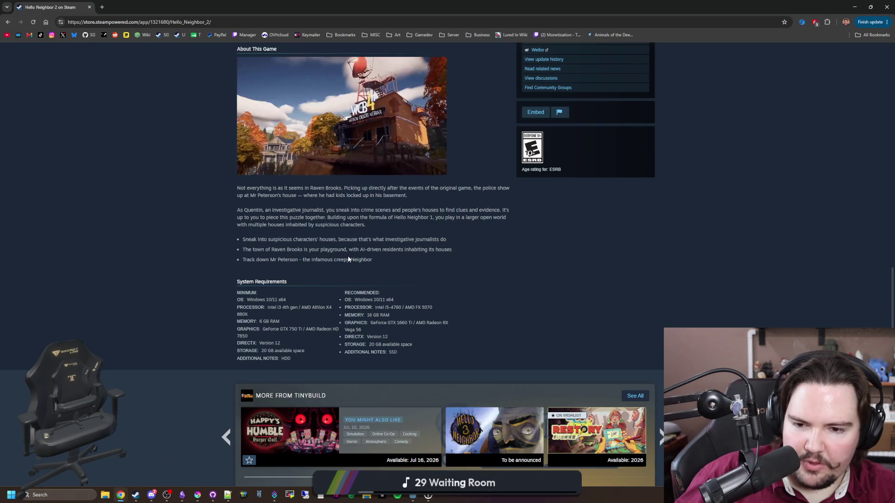
{"action": "scroll", "coordinate": [348, 257], "scroll_direction": "down", "scroll_amount": 4}
{"action": "scroll", "coordinate": [347, 256], "scroll_direction": "down", "scroll_amount": 5}
{"action": "key", "text": "Home"}
{"action": "mouse_move", "coordinate": [61, 8]}
{"action": "left_mouse_down"}
{"action": "mouse_move", "coordinate": [299, 69]}
{"action": "mouse_move", "coordinate": [401, 289]}
{"action": "left_mouse_up"}
Step: Cycle through all 14 Hello Neighbor 3 screenshots full size, looping around, then close the viewer
{"action": "left_click", "coordinate": [466, 261]}
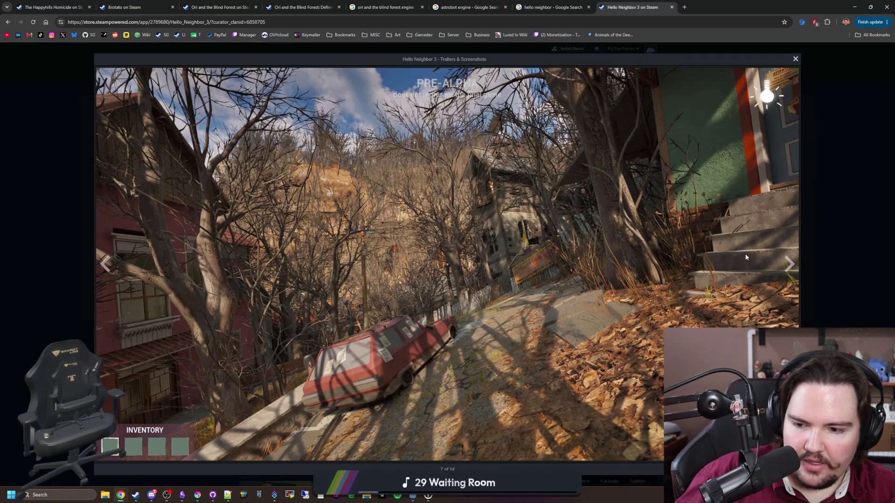
{"action": "left_click", "coordinate": [790, 264]}
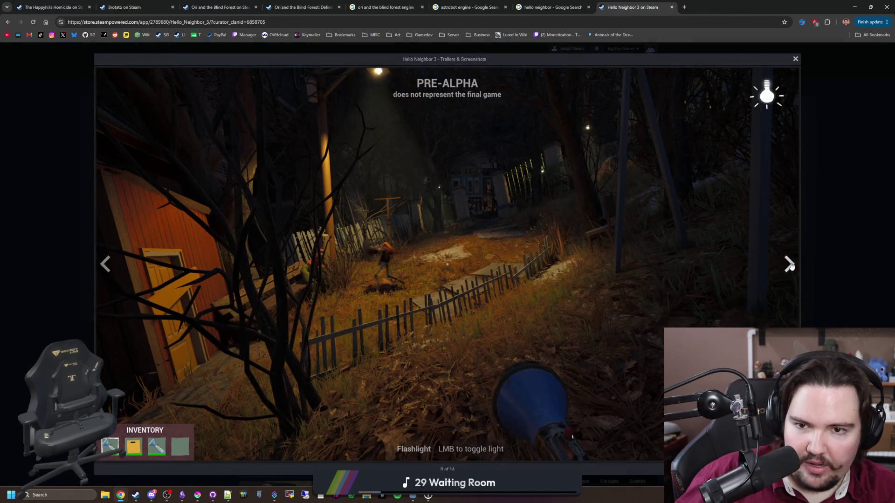
{"action": "left_click", "coordinate": [789, 265]}
{"action": "left_click", "coordinate": [789, 265]}
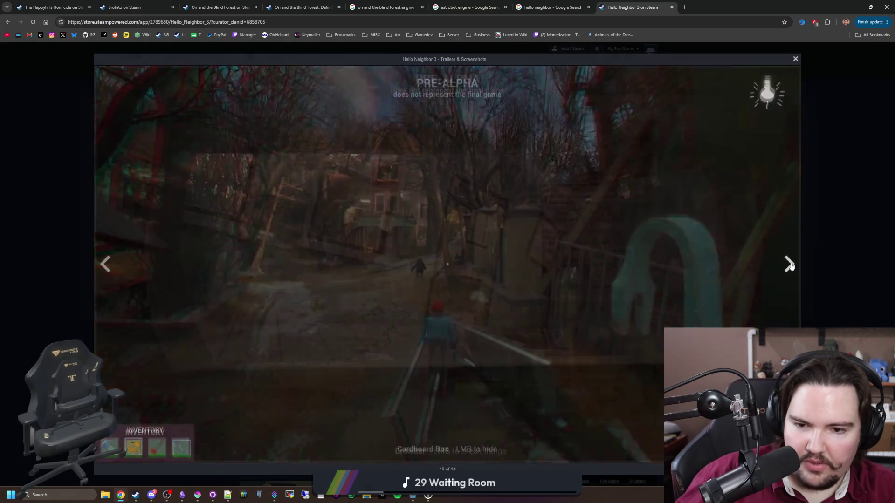
{"action": "left_click", "coordinate": [790, 265]}
{"action": "left_click", "coordinate": [790, 264]}
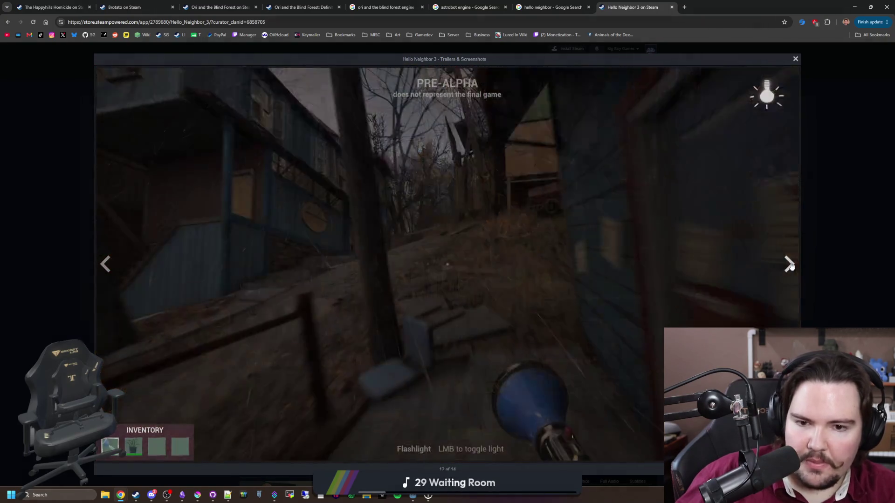
{"action": "left_click", "coordinate": [790, 265]}
{"action": "left_click", "coordinate": [790, 265]}
{"action": "left_click", "coordinate": [790, 265]}
{"action": "left_click", "coordinate": [789, 265]}
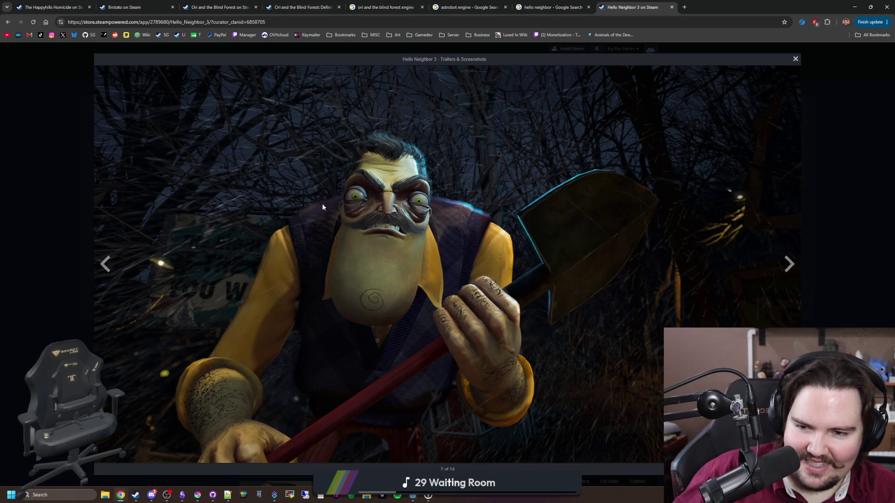
{"action": "left_click", "coordinate": [789, 264]}
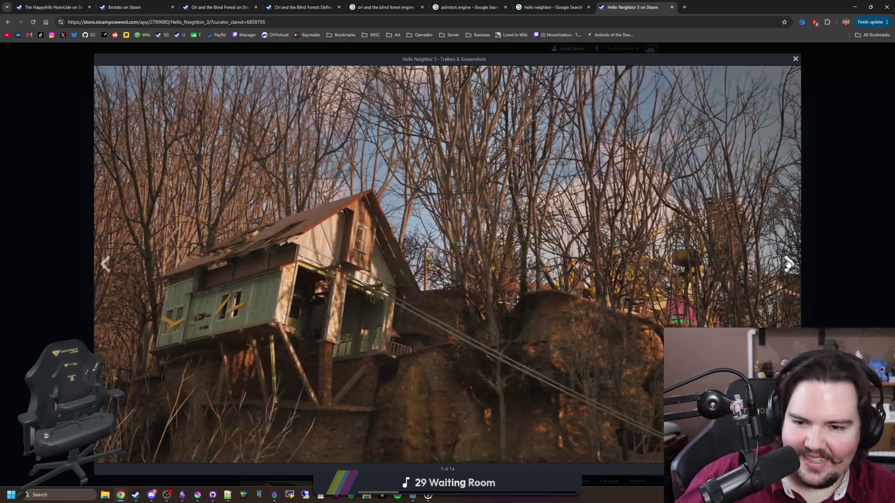
{"action": "left_click", "coordinate": [788, 264]}
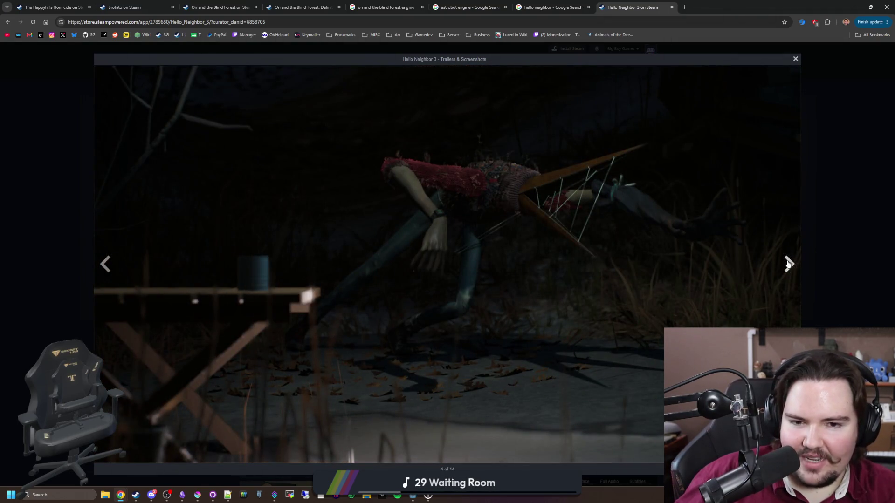
{"action": "left_click", "coordinate": [788, 264]}
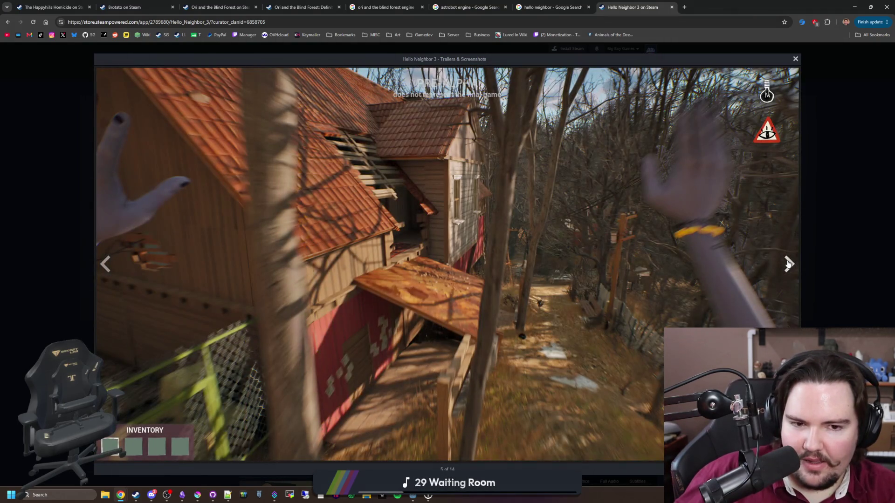
{"action": "left_click", "coordinate": [788, 264]}
{"action": "left_click", "coordinate": [789, 264]}
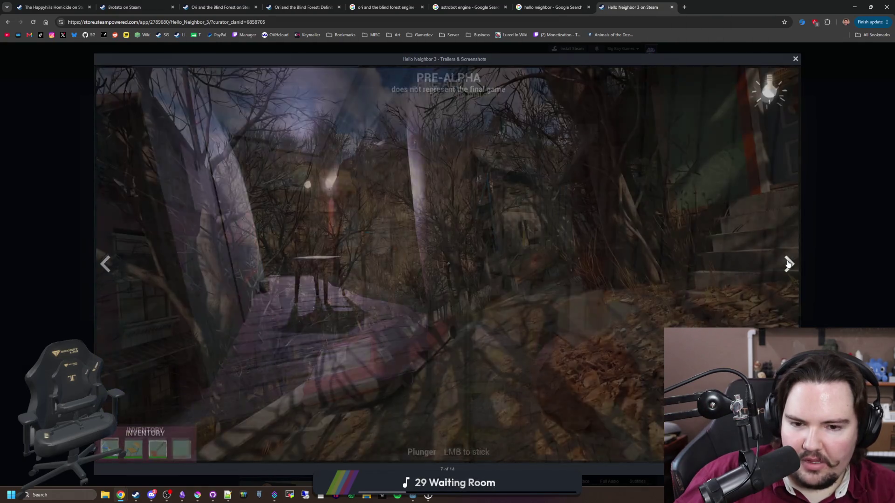
{"action": "left_click", "coordinate": [789, 264]}
{"action": "left_click", "coordinate": [788, 264]}
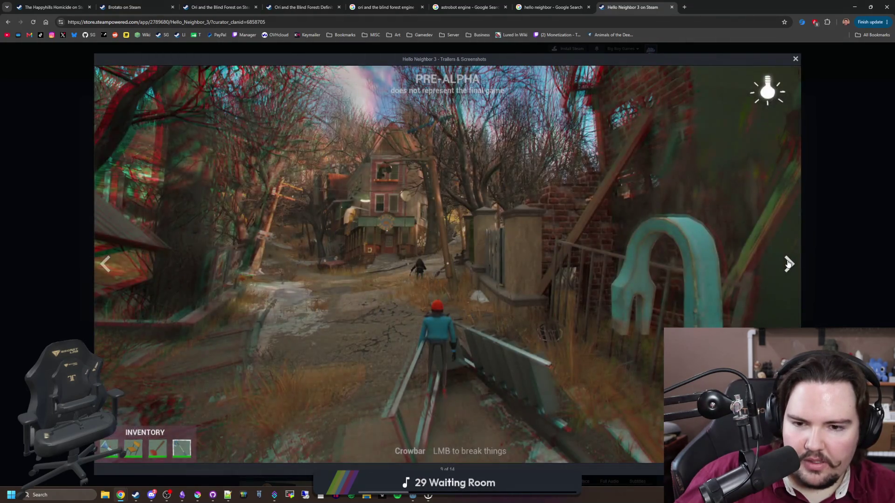
{"action": "left_click", "coordinate": [788, 263]}
{"action": "left_click", "coordinate": [788, 264]}
{"action": "left_click", "coordinate": [789, 264]}
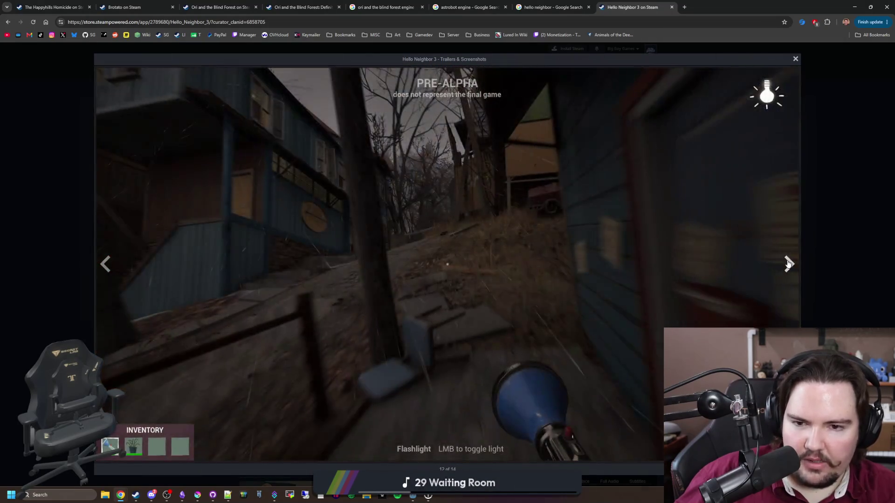
{"action": "left_click", "coordinate": [788, 264]}
{"action": "left_click", "coordinate": [788, 264]}
{"action": "left_click", "coordinate": [788, 264]}
{"action": "left_click", "coordinate": [789, 264]}
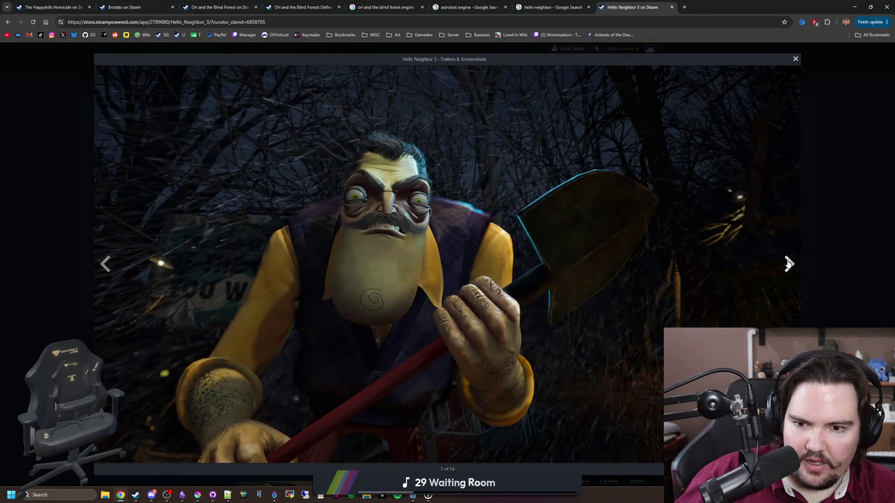
{"action": "left_click", "coordinate": [788, 264]}
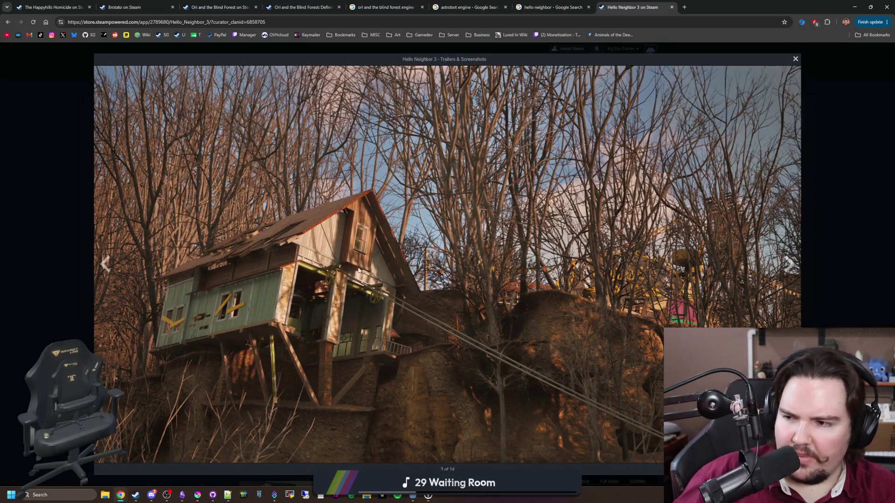
{"action": "left_click", "coordinate": [789, 263]}
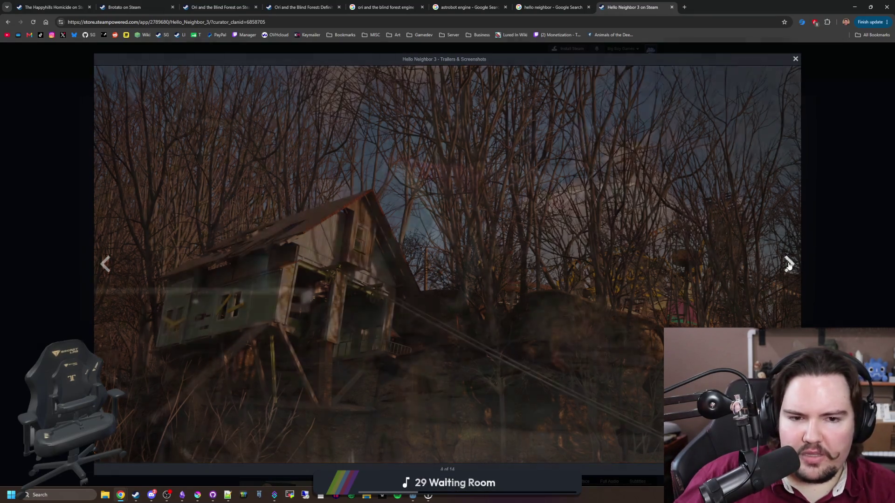
{"action": "left_click", "coordinate": [789, 264]}
{"action": "left_click", "coordinate": [789, 264]}
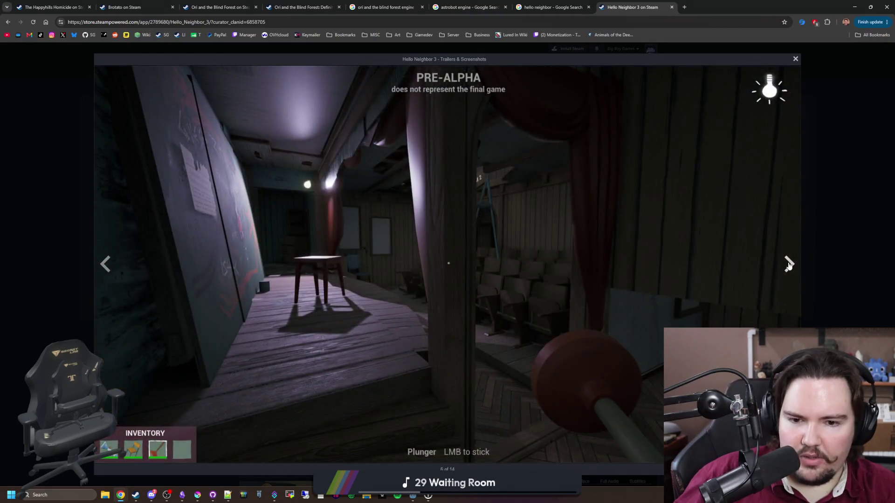
{"action": "left_click", "coordinate": [788, 264]}
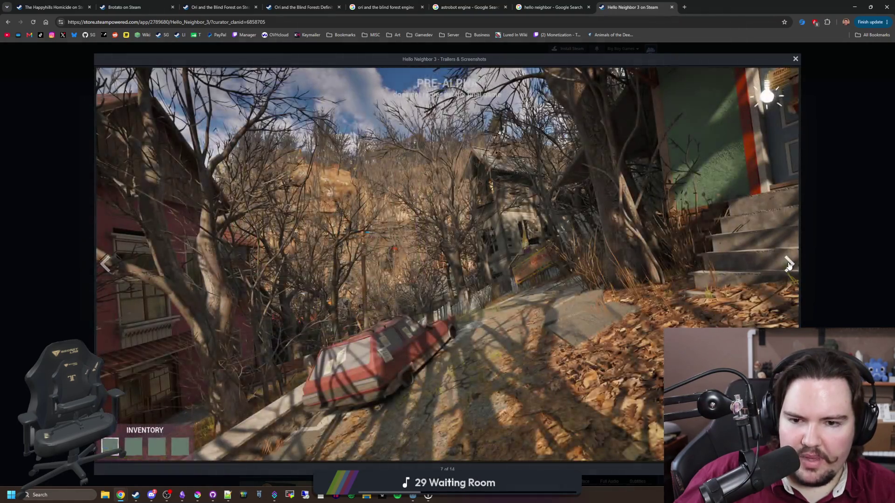
{"action": "left_click", "coordinate": [789, 264]}
{"action": "left_click", "coordinate": [789, 264]}
{"action": "left_click", "coordinate": [788, 264]}
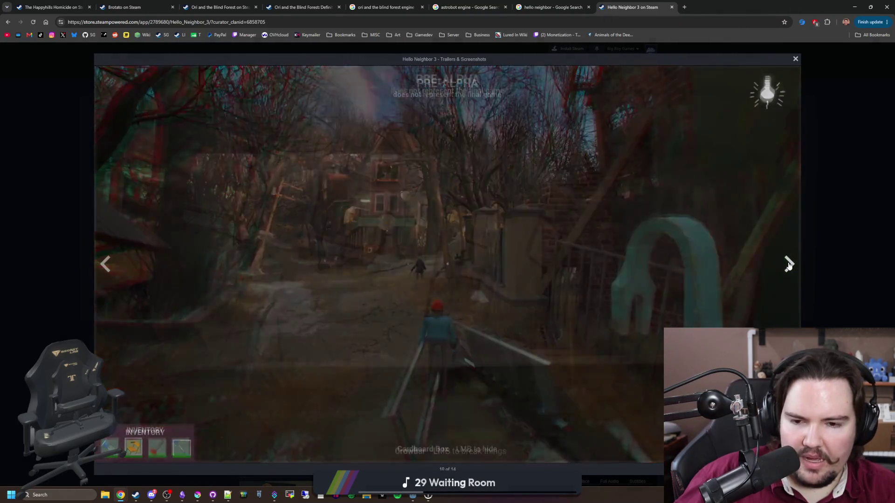
{"action": "left_click", "coordinate": [788, 263]}
{"action": "left_click", "coordinate": [789, 264]}
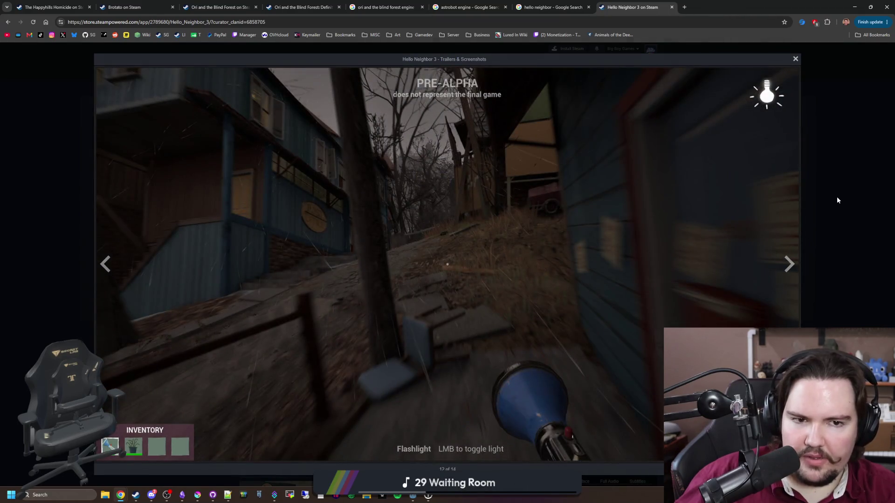
{"action": "left_click", "coordinate": [838, 199]}
Step: Expand and read the full Hello Neighbor 3 game description with READ MORE
{"action": "scroll", "coordinate": [367, 285], "scroll_direction": "down", "scroll_amount": 9}
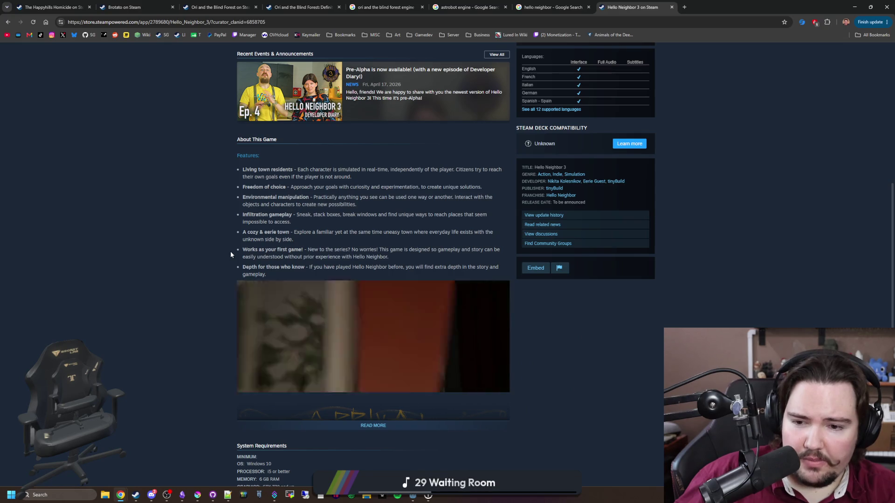
{"action": "scroll", "coordinate": [230, 252], "scroll_direction": "down", "scroll_amount": 1}
{"action": "scroll", "coordinate": [230, 254], "scroll_direction": "down", "scroll_amount": 1}
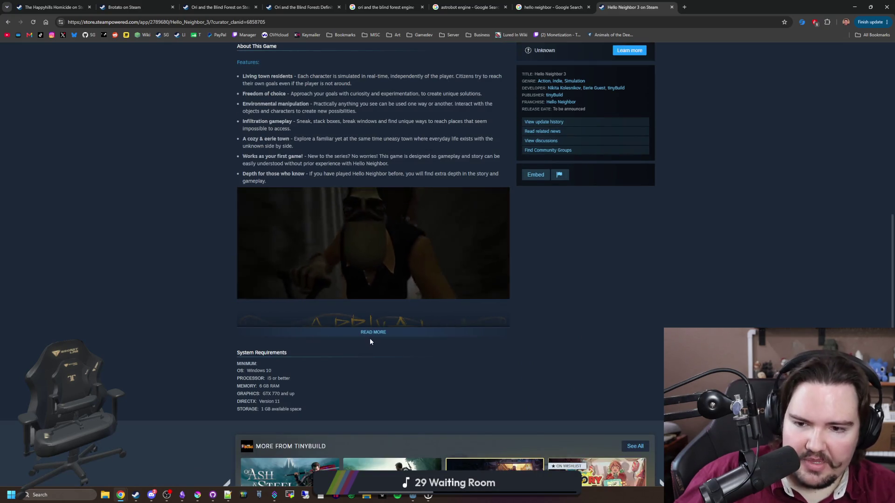
{"action": "left_click", "coordinate": [371, 332]}
{"action": "scroll", "coordinate": [268, 281], "scroll_direction": "down", "scroll_amount": 4}
{"action": "scroll", "coordinate": [268, 281], "scroll_direction": "down", "scroll_amount": 20}
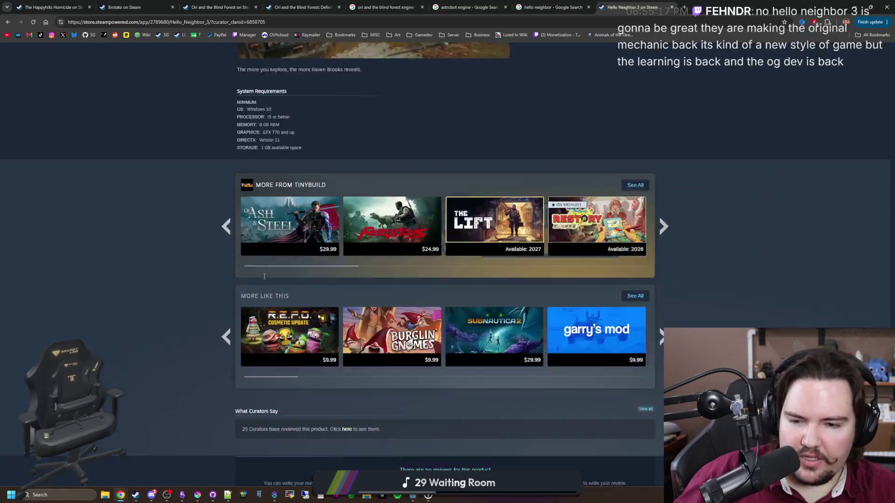
Step: Open the ReStory: Chill Electronics Repairs store page in the Steam client
{"action": "scroll", "coordinate": [206, 357], "scroll_direction": "up", "scroll_amount": 20}
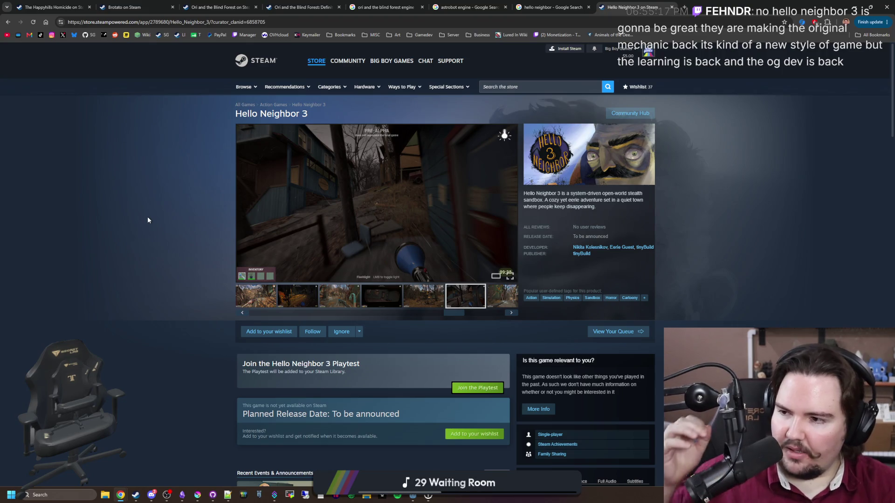
{"action": "left_click", "coordinate": [136, 495]}
{"action": "left_click", "coordinate": [272, 243]}
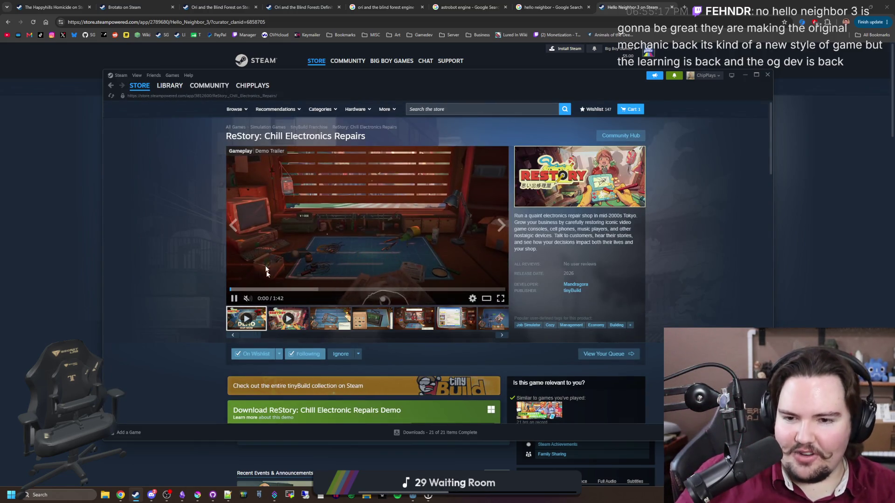
Step: Watch the ReStory trailer fullscreen, skipping to 0:08 and 0:13, then exit fullscreen
{"action": "double_click", "coordinate": [266, 268]}
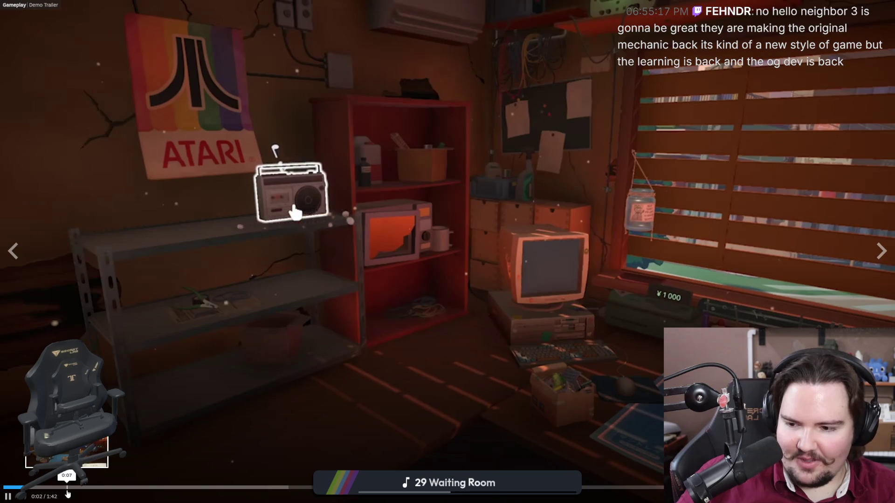
{"action": "left_click", "coordinate": [66, 488]}
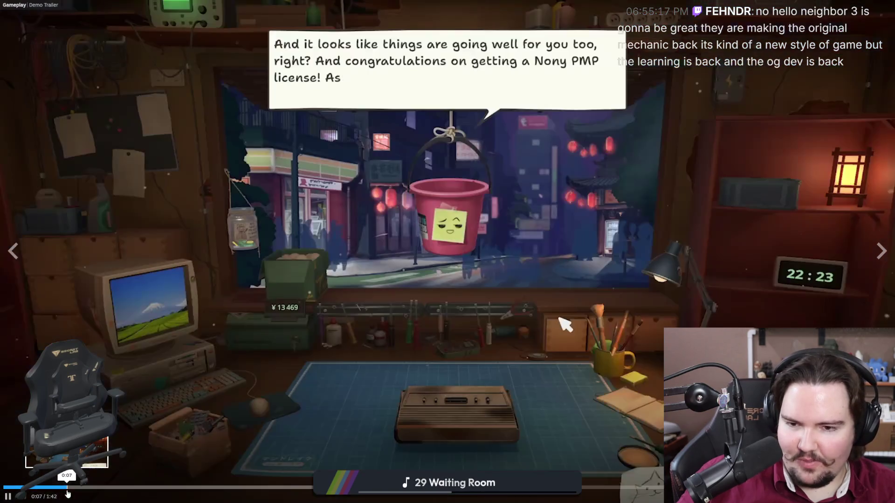
{"action": "left_click", "coordinate": [122, 488]}
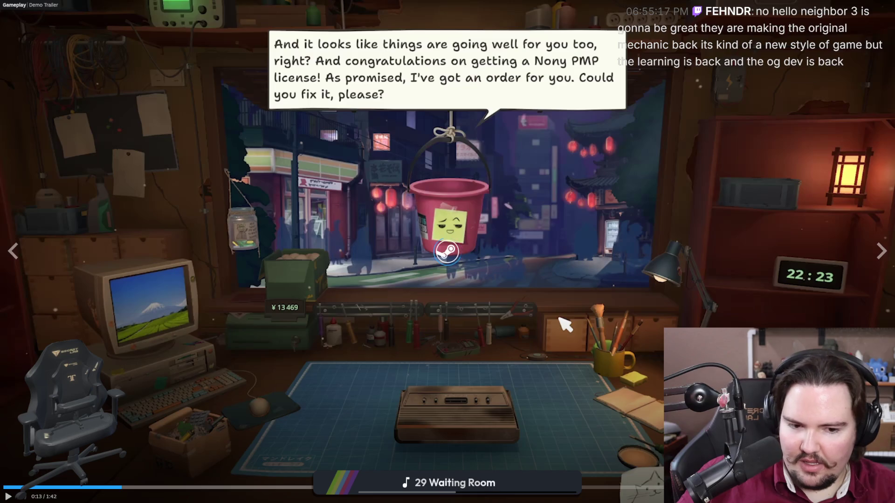
{"action": "key", "text": "Escape"}
Step: Skim the Announcement Trailer through to its RESTORY end card, then minimize Steam
{"action": "left_click", "coordinate": [288, 319]}
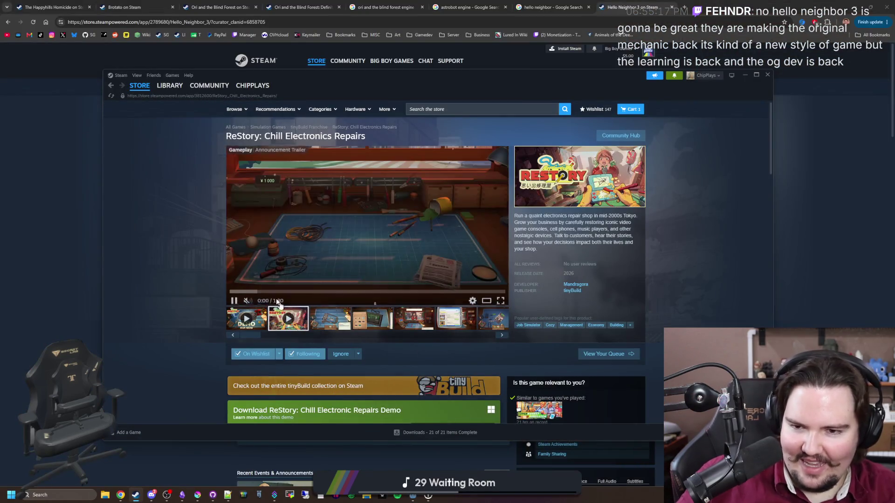
{"action": "left_click", "coordinate": [259, 289]}
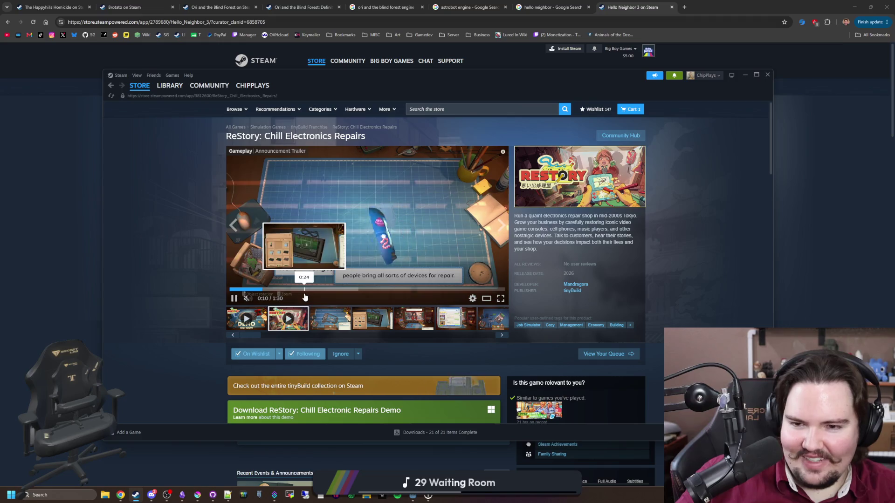
{"action": "left_click", "coordinate": [303, 290]}
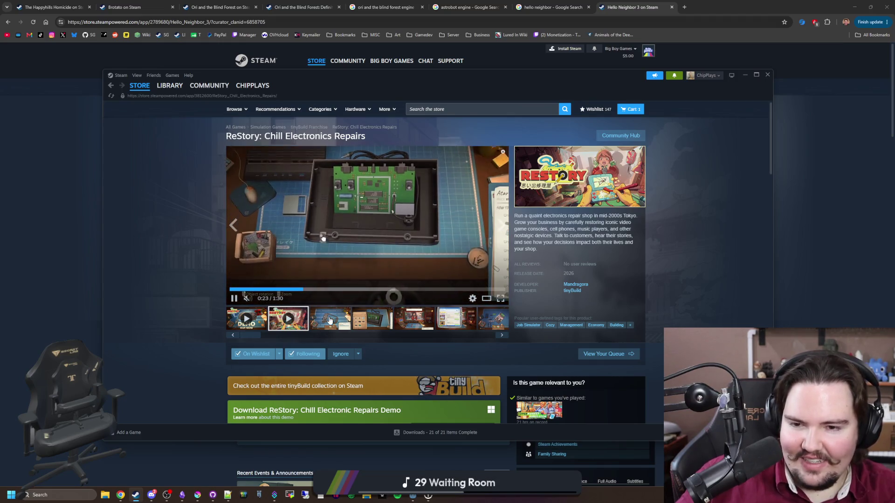
{"action": "left_click", "coordinate": [336, 290]}
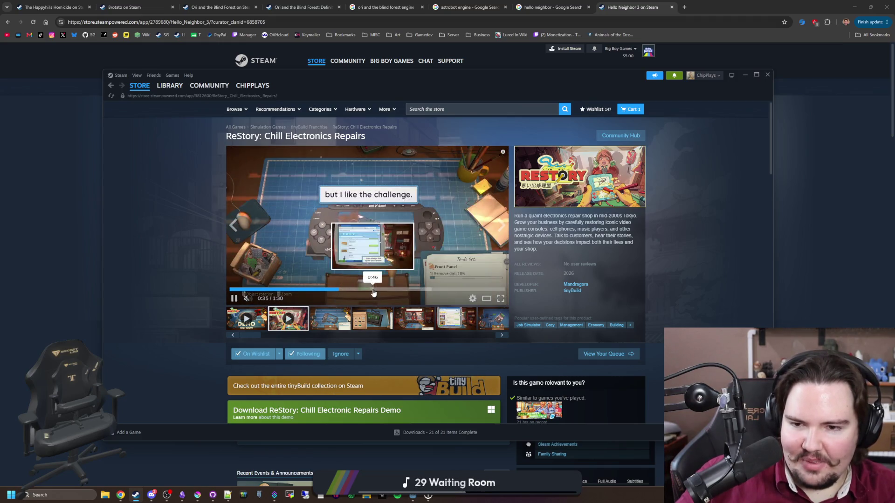
{"action": "left_click", "coordinate": [375, 289]}
{"action": "left_click", "coordinate": [390, 289]}
{"action": "left_click", "coordinate": [411, 289]}
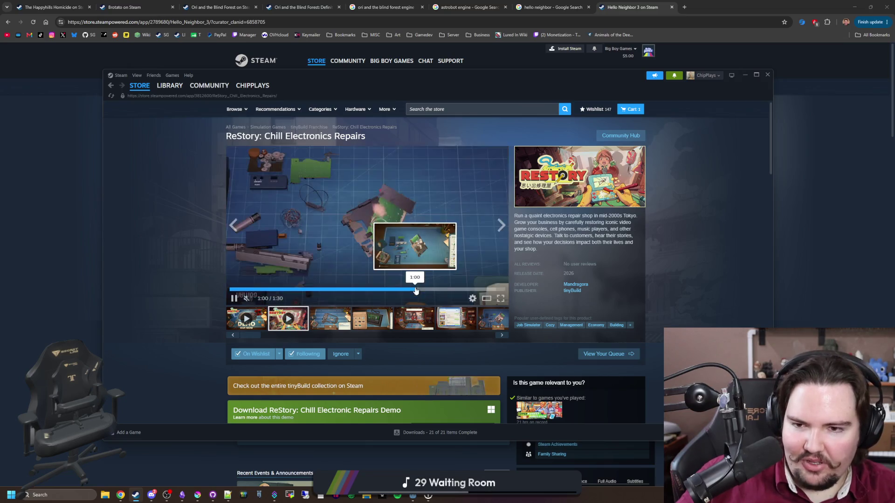
{"action": "left_click", "coordinate": [441, 290]}
{"action": "left_click", "coordinate": [476, 290]}
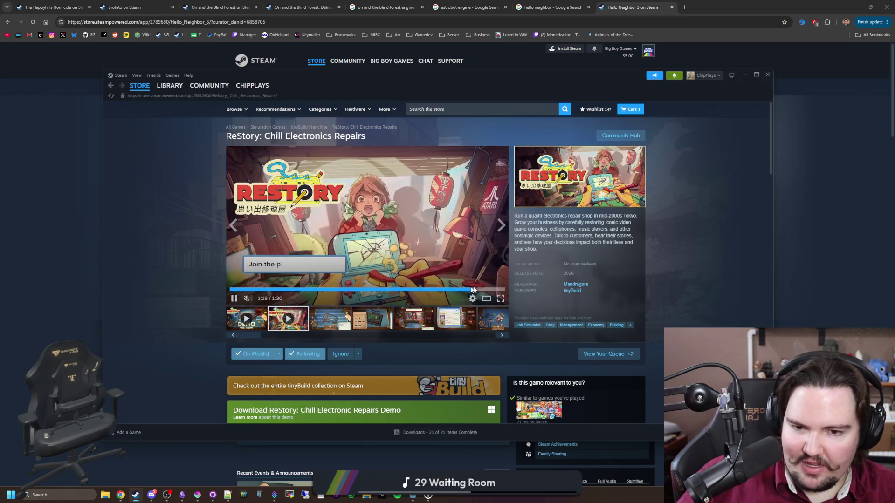
{"action": "left_click", "coordinate": [744, 75]}
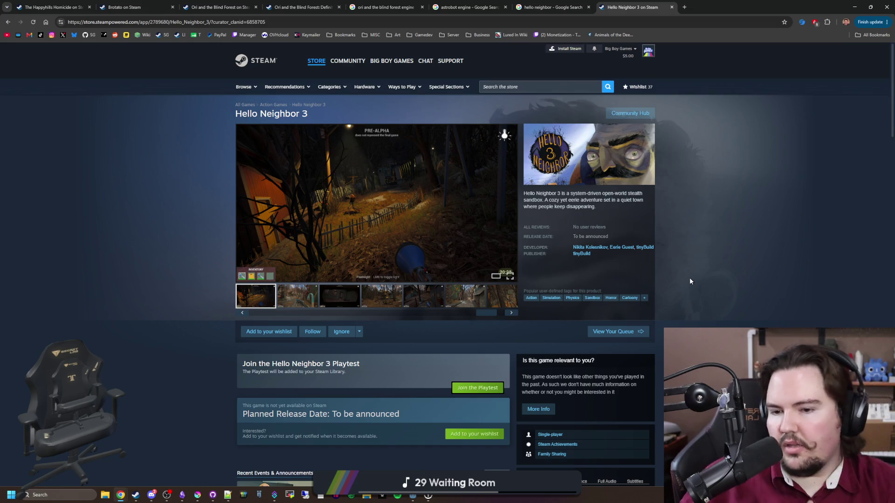
Step: Search the Steam store for 'llo neighbor', open Hello Neighbor 3 and join its playtest
{"action": "left_click", "coordinate": [308, 223]}
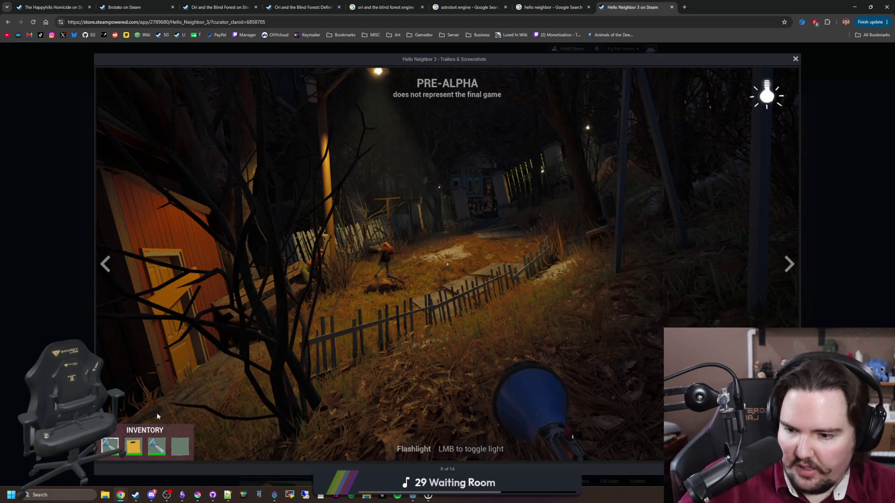
{"action": "left_click", "coordinate": [135, 495]}
{"action": "left_click", "coordinate": [464, 107]}
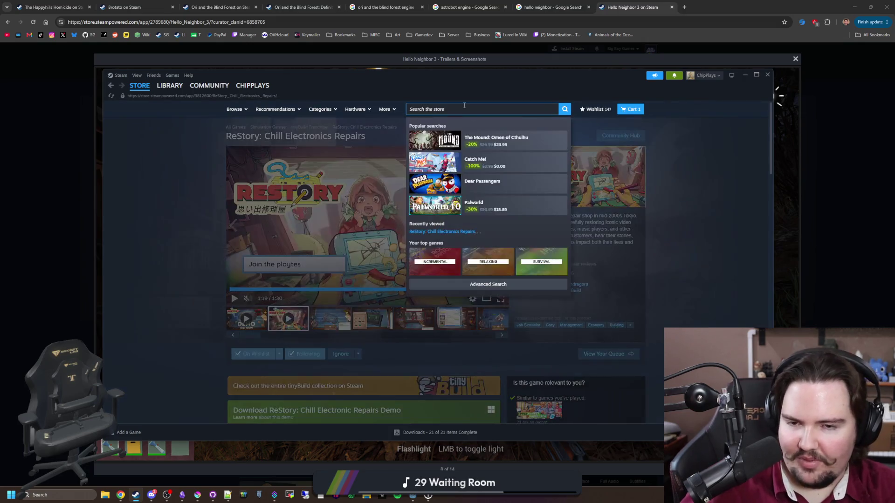
{"action": "type", "text": "hello neighbo"}
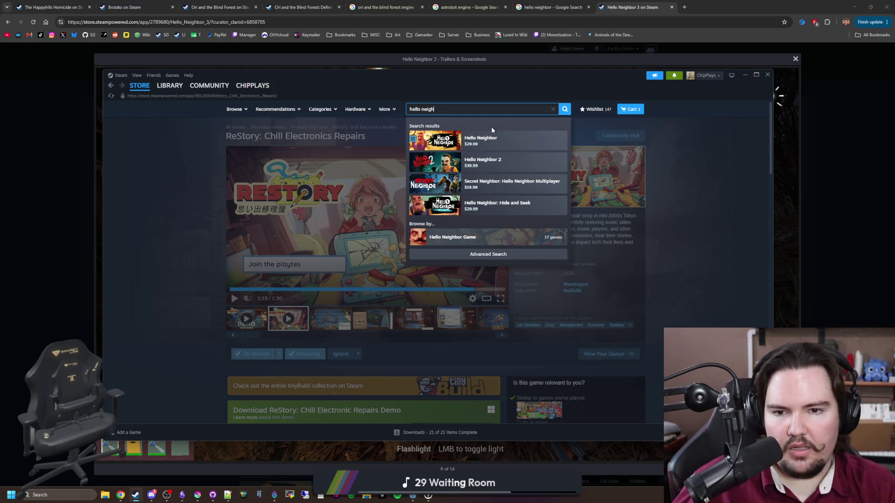
{"action": "type", "text": "r"}
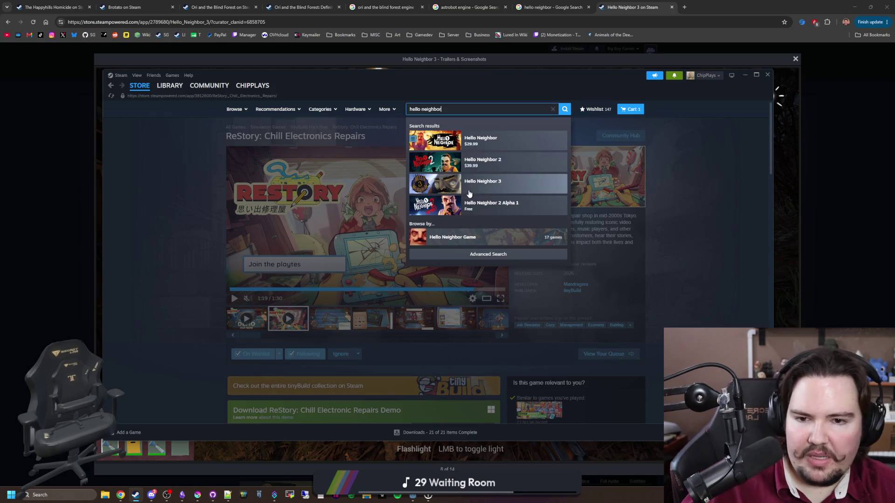
{"action": "left_click", "coordinate": [469, 194]}
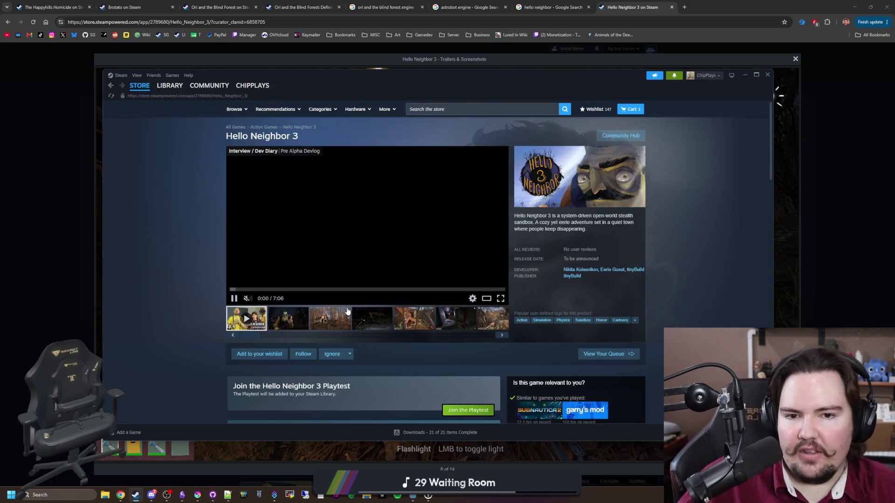
{"action": "scroll", "coordinate": [347, 311], "scroll_direction": "down", "scroll_amount": 2}
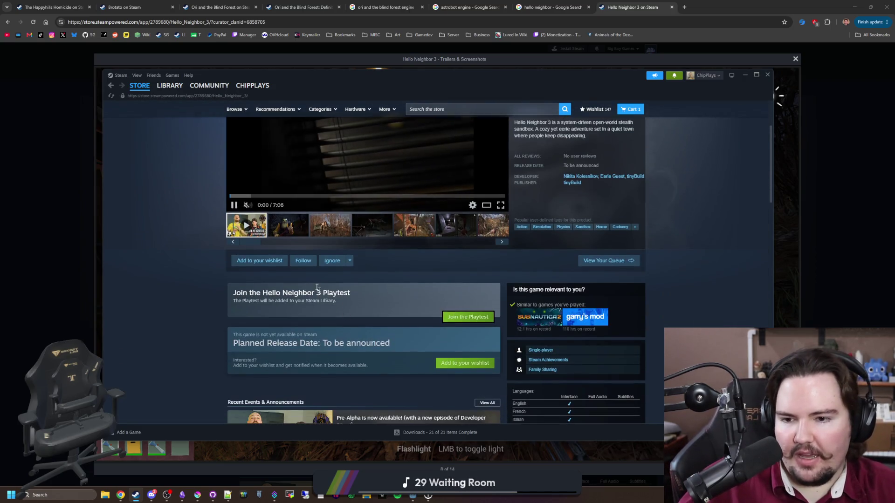
{"action": "left_click", "coordinate": [473, 317]}
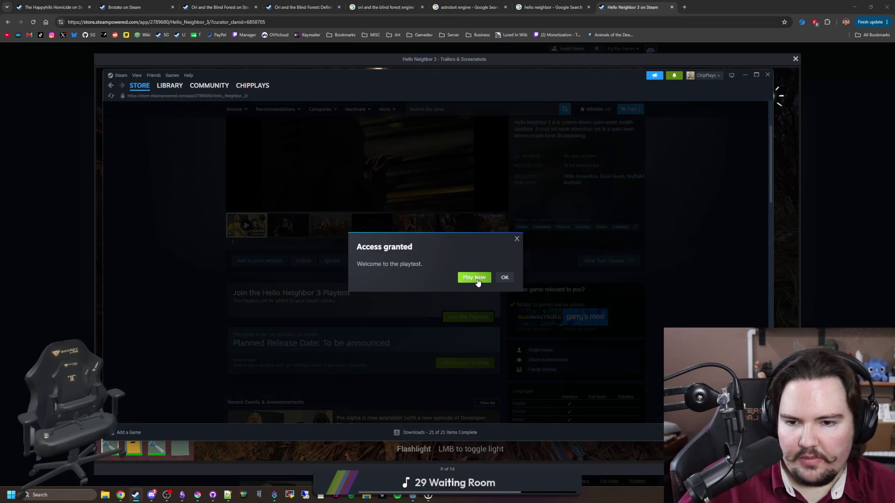
Step: Confirm playtest access, then wishlist and follow Hello Neighbor 3
{"action": "left_click", "coordinate": [512, 278]}
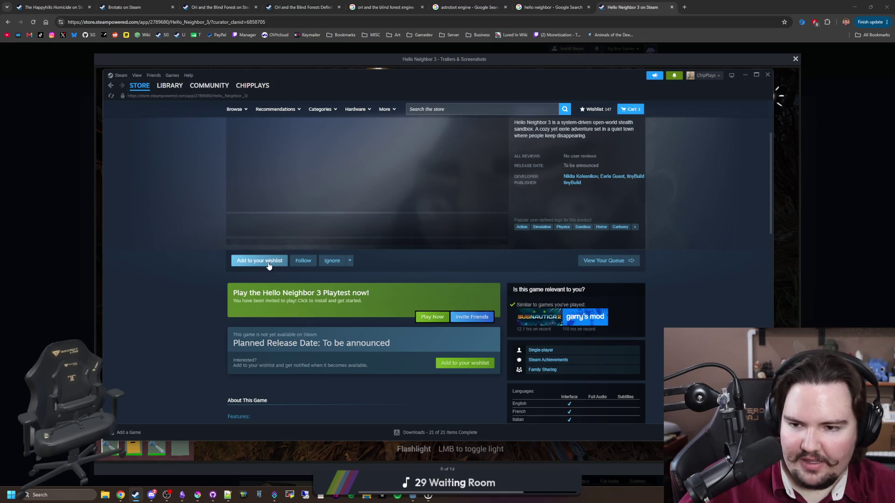
{"action": "left_click", "coordinate": [254, 261]}
{"action": "left_click", "coordinate": [305, 260]}
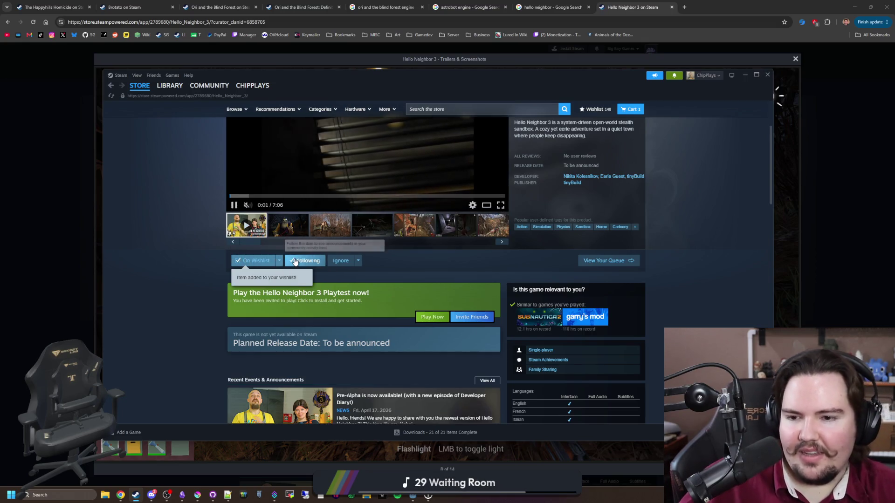
Step: Browse the page's screenshots and open THE LIFT from More From tinyBuild
{"action": "scroll", "coordinate": [355, 310], "scroll_direction": "down", "scroll_amount": 3}
{"action": "scroll", "coordinate": [189, 279], "scroll_direction": "down", "scroll_amount": 15}
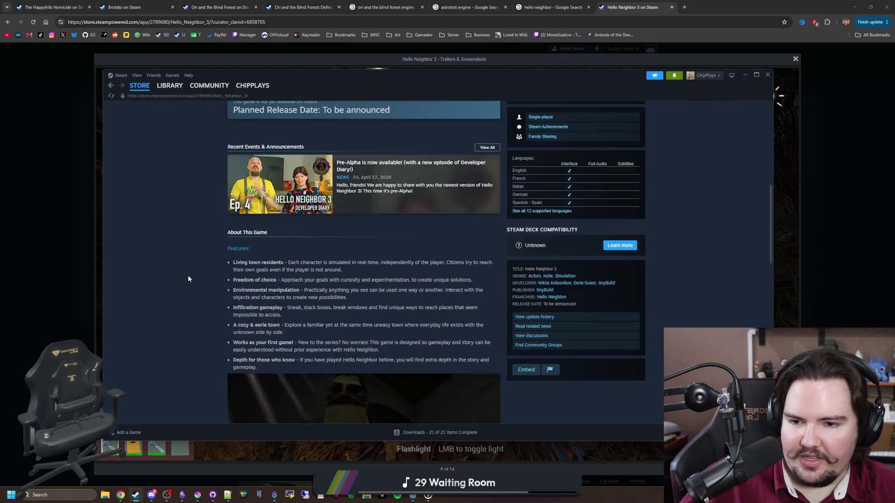
{"action": "scroll", "coordinate": [188, 278], "scroll_direction": "down", "scroll_amount": 1}
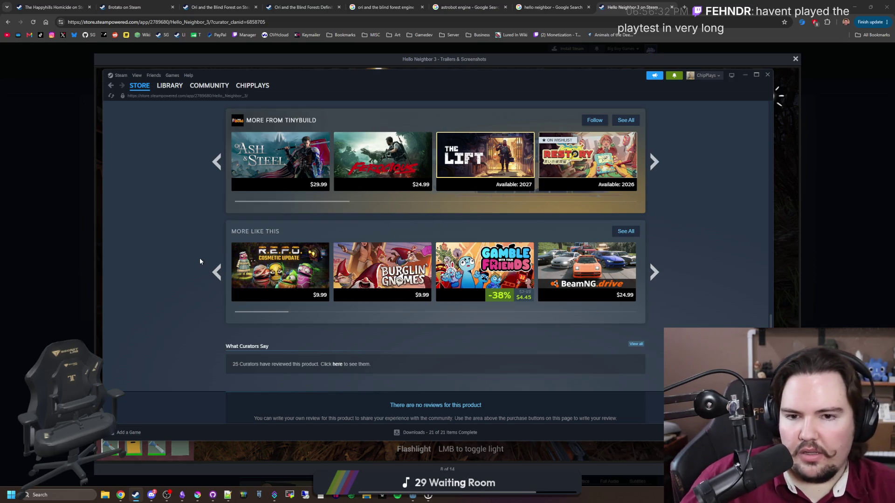
{"action": "scroll", "coordinate": [255, 262], "scroll_direction": "up", "scroll_amount": 2}
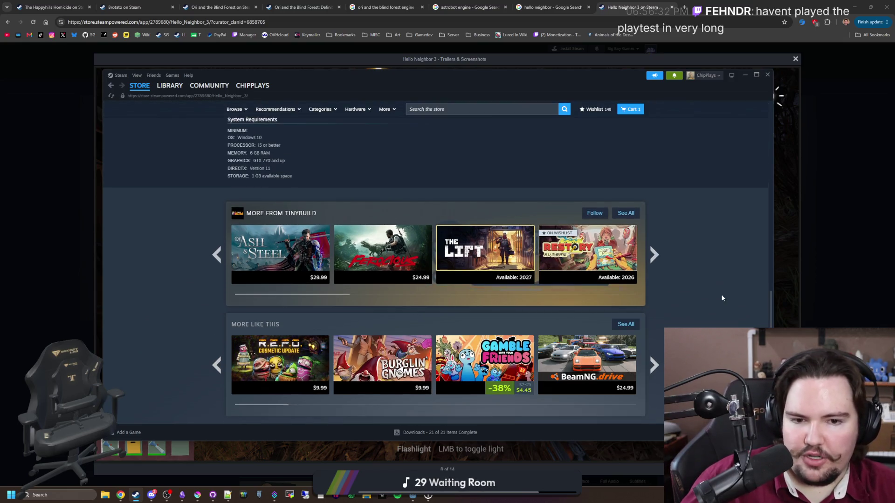
{"action": "scroll", "coordinate": [722, 299], "scroll_direction": "up", "scroll_amount": 5}
{"action": "scroll", "coordinate": [722, 298], "scroll_direction": "up", "scroll_amount": 10}
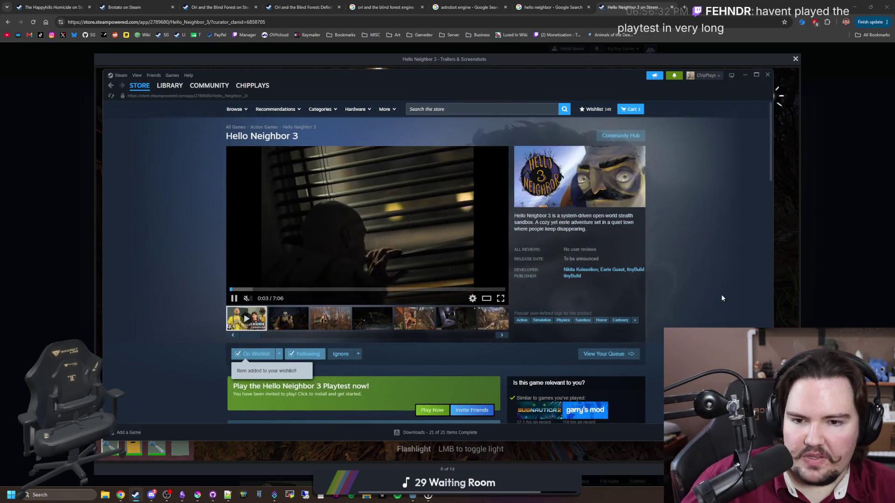
{"action": "left_click", "coordinate": [423, 326]}
{"action": "left_click", "coordinate": [466, 323]}
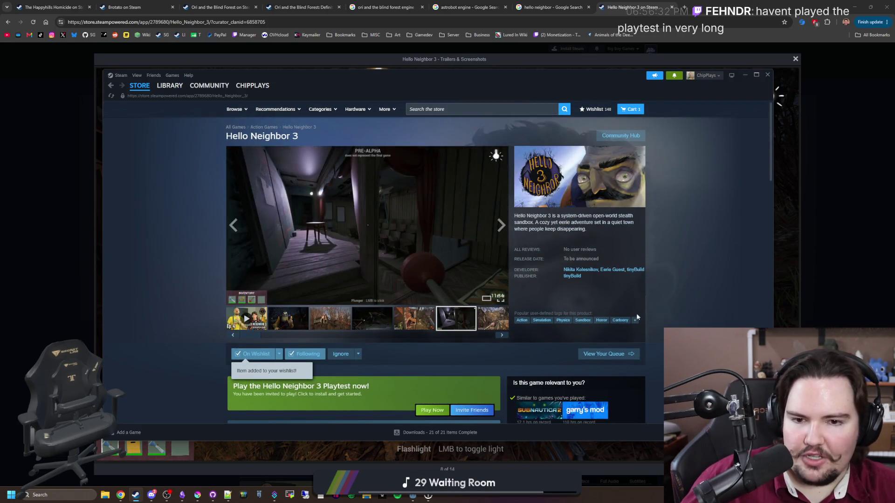
{"action": "scroll", "coordinate": [644, 317], "scroll_direction": "down", "scroll_amount": 4}
{"action": "scroll", "coordinate": [645, 320], "scroll_direction": "down", "scroll_amount": 15}
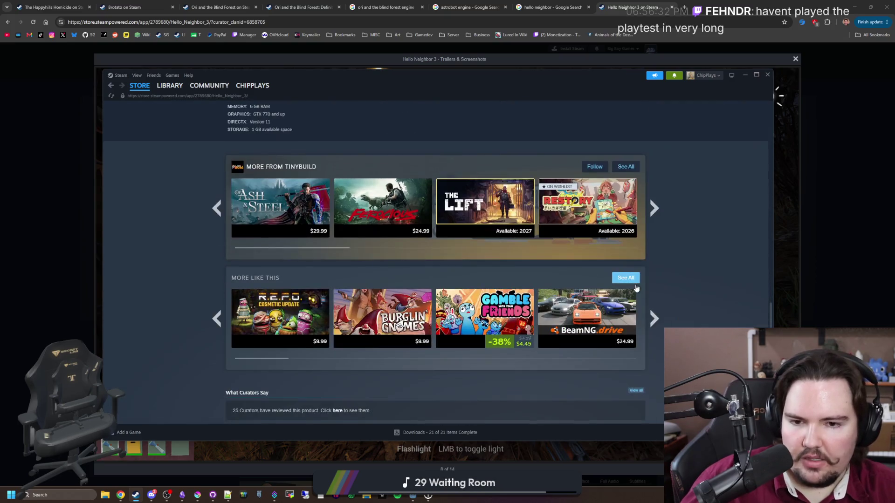
{"action": "left_click", "coordinate": [485, 217]}
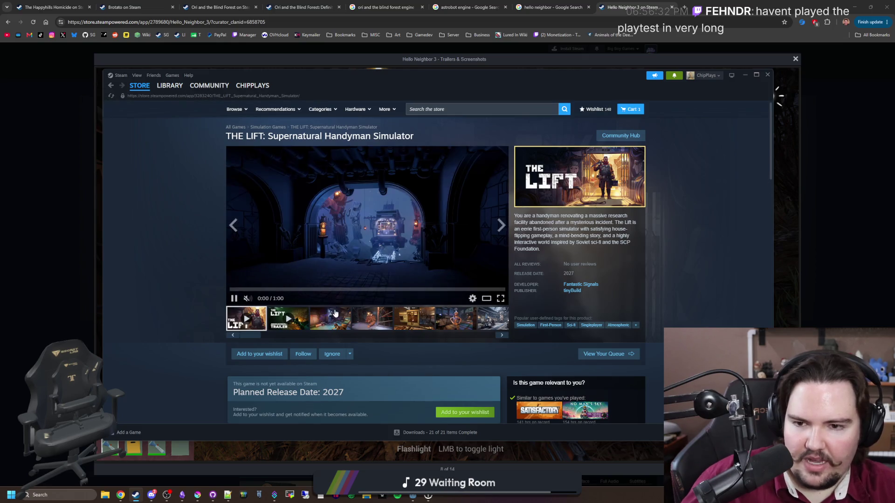
Step: Page through THE LIFT's screenshots in the full-size viewer
{"action": "left_click", "coordinate": [490, 261]}
{"action": "left_click", "coordinate": [678, 273]}
{"action": "left_click", "coordinate": [678, 273]}
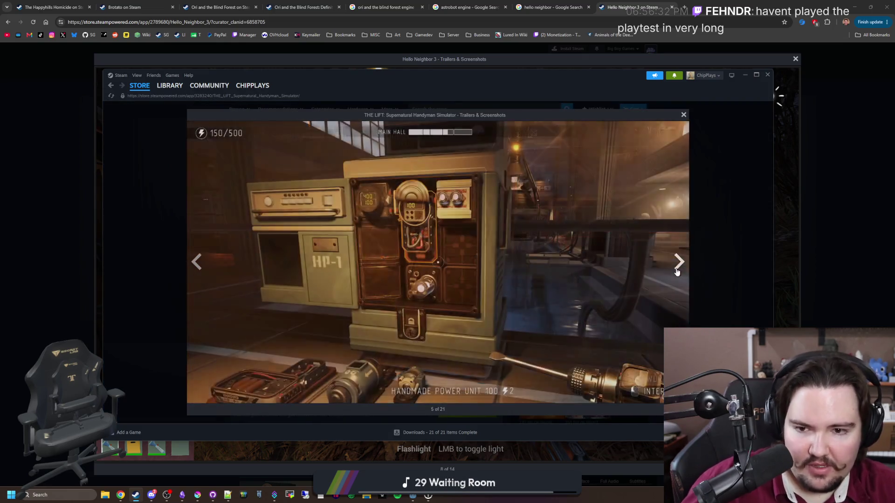
{"action": "left_click", "coordinate": [677, 273]}
{"action": "left_click", "coordinate": [678, 273]}
{"action": "left_click", "coordinate": [677, 273]}
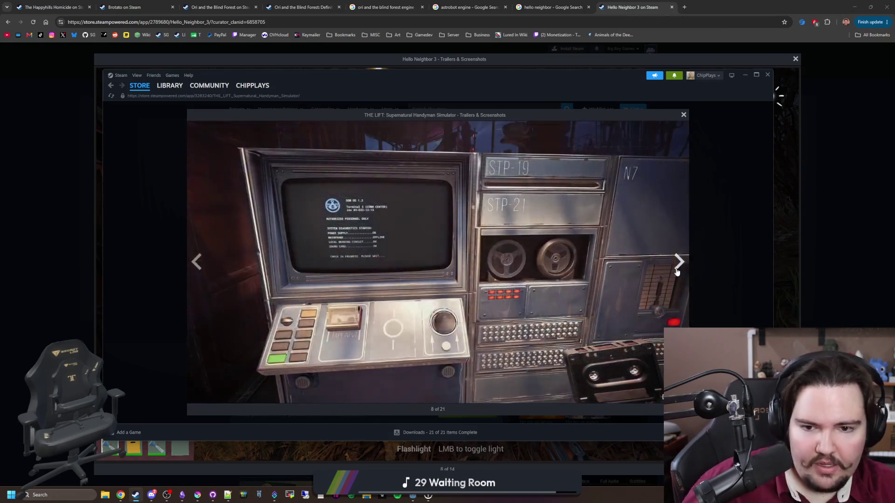
{"action": "left_click", "coordinate": [677, 273]}
{"action": "left_click", "coordinate": [678, 273]}
{"action": "left_click", "coordinate": [677, 273]}
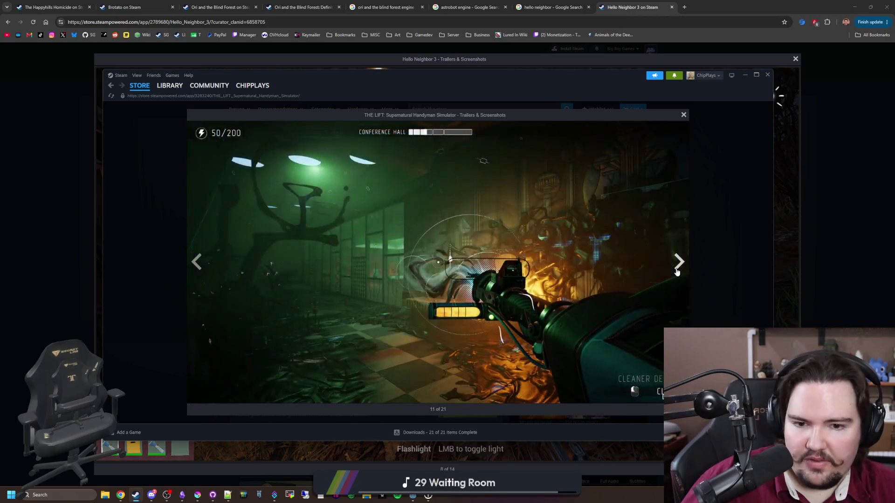
{"action": "left_click", "coordinate": [677, 273]}
{"action": "left_click", "coordinate": [678, 273]}
{"action": "left_click", "coordinate": [704, 249]}
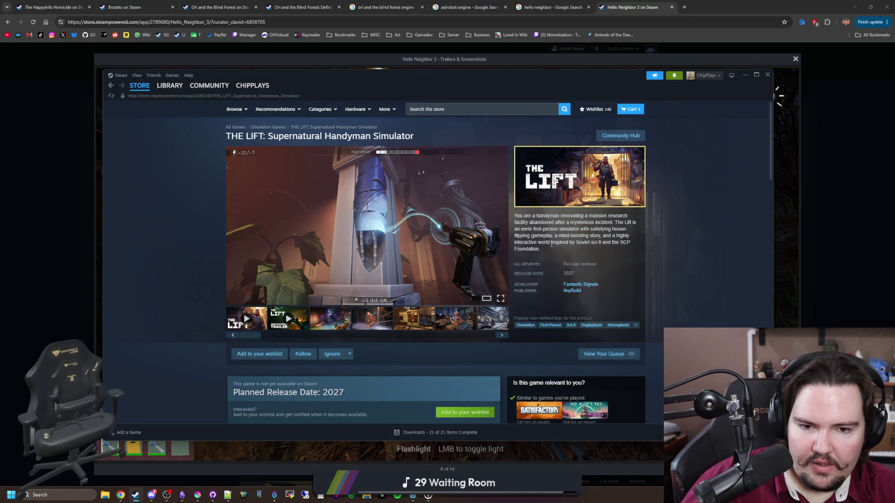
{"action": "left_click", "coordinate": [413, 265]}
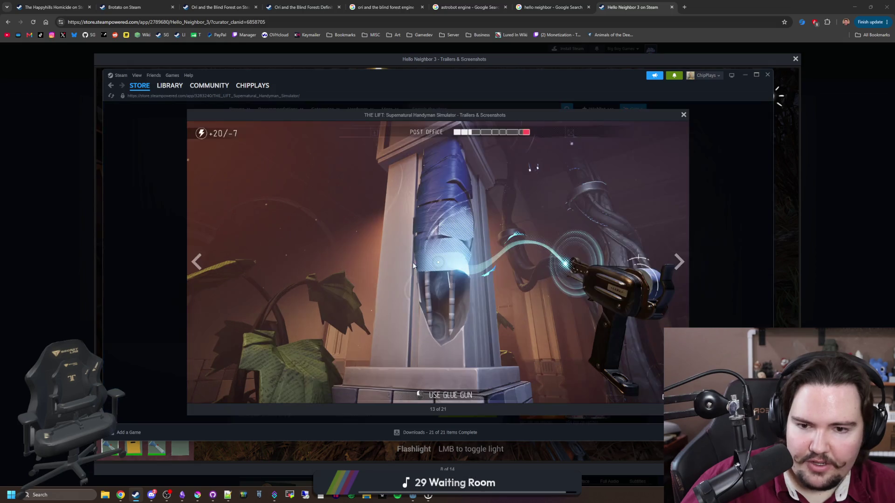
{"action": "left_click", "coordinate": [685, 258]}
{"action": "left_click", "coordinate": [684, 260]}
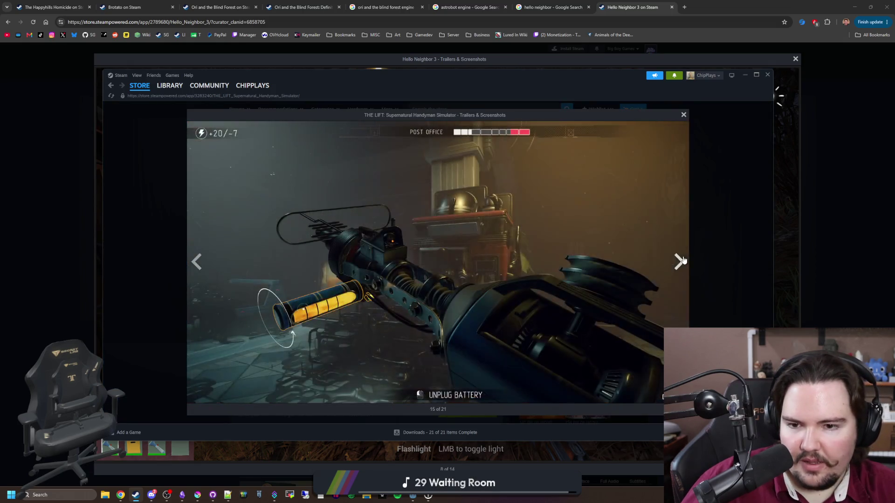
{"action": "left_click", "coordinate": [714, 218]}
Step: Expand and read THE LIFT's full About This Game description
{"action": "scroll", "coordinate": [391, 255], "scroll_direction": "down", "scroll_amount": 10}
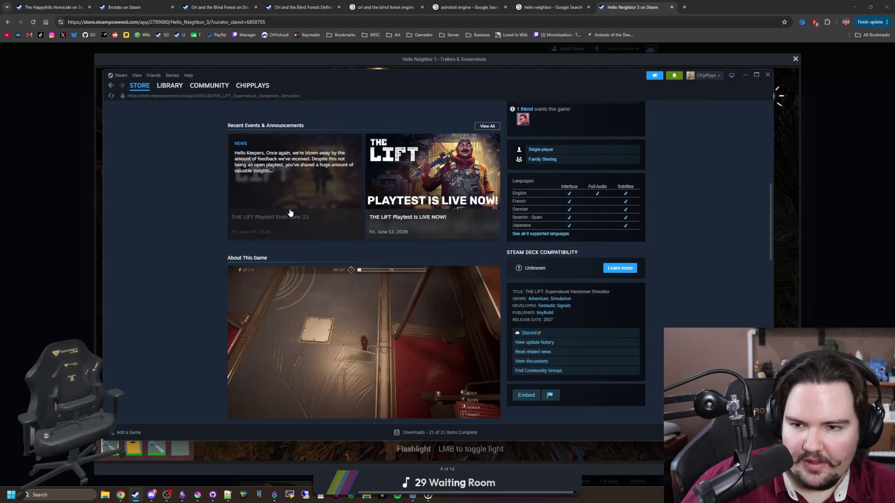
{"action": "scroll", "coordinate": [214, 231], "scroll_direction": "down", "scroll_amount": 1}
{"action": "scroll", "coordinate": [215, 231], "scroll_direction": "down", "scroll_amount": 2}
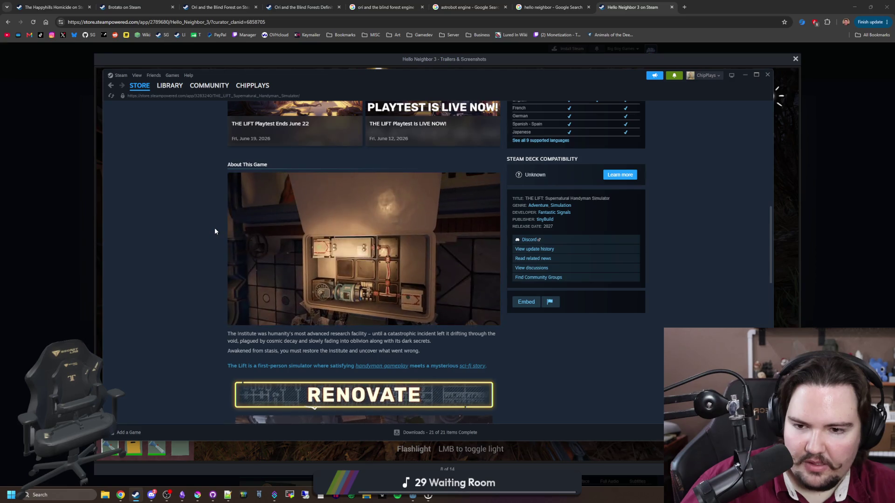
{"action": "scroll", "coordinate": [214, 232], "scroll_direction": "down", "scroll_amount": 2}
{"action": "scroll", "coordinate": [214, 231], "scroll_direction": "down", "scroll_amount": 3}
{"action": "left_click", "coordinate": [364, 217]}
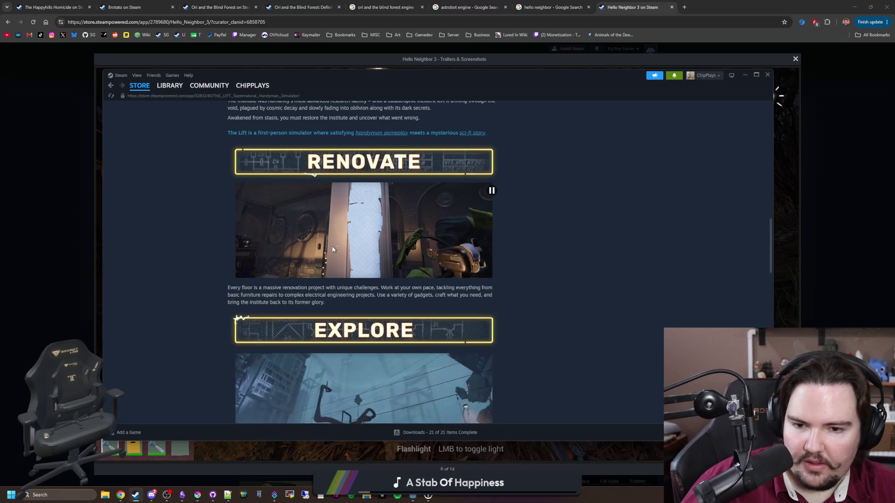
{"action": "scroll", "coordinate": [333, 250], "scroll_direction": "down", "scroll_amount": 4}
{"action": "scroll", "coordinate": [333, 249], "scroll_direction": "down", "scroll_amount": 8}
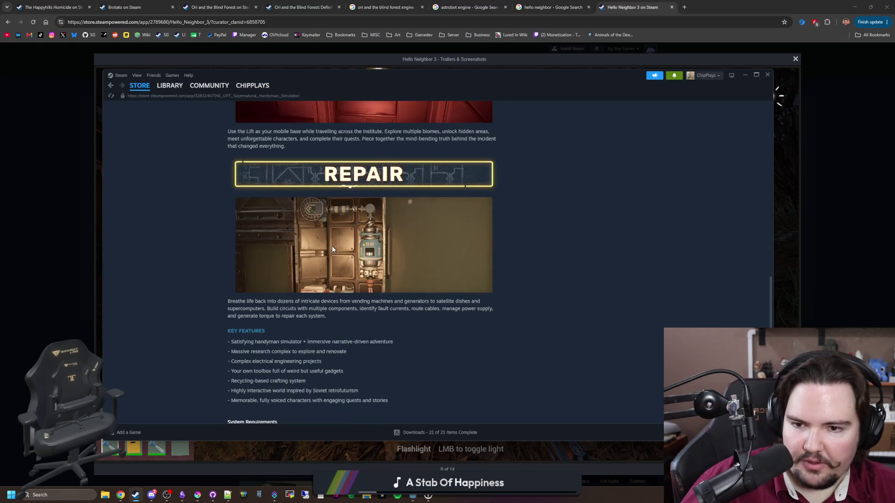
{"action": "scroll", "coordinate": [332, 250], "scroll_direction": "down", "scroll_amount": 5}
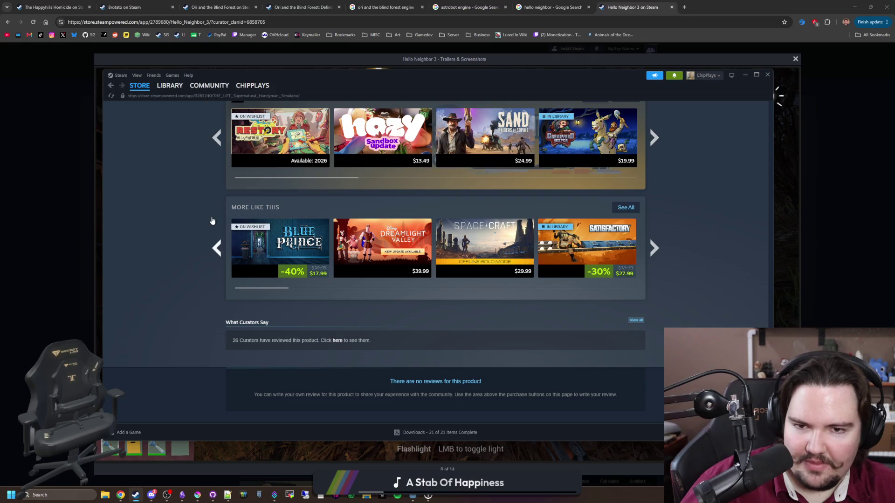
{"action": "scroll", "coordinate": [646, 289], "scroll_direction": "up", "scroll_amount": 20}
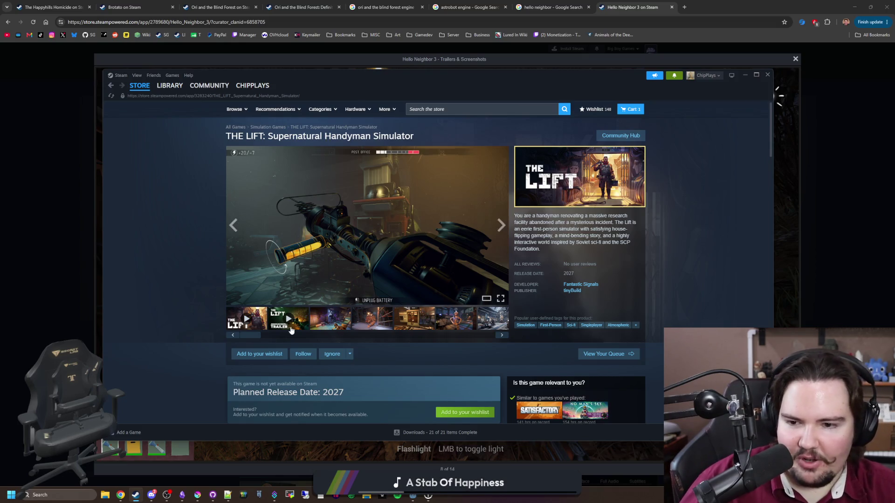
Step: Review THE LIFT's screenshots again from the third one, then minimise Steam
{"action": "left_click", "coordinate": [329, 318]}
{"action": "left_click", "coordinate": [442, 261]}
{"action": "left_click", "coordinate": [687, 262]}
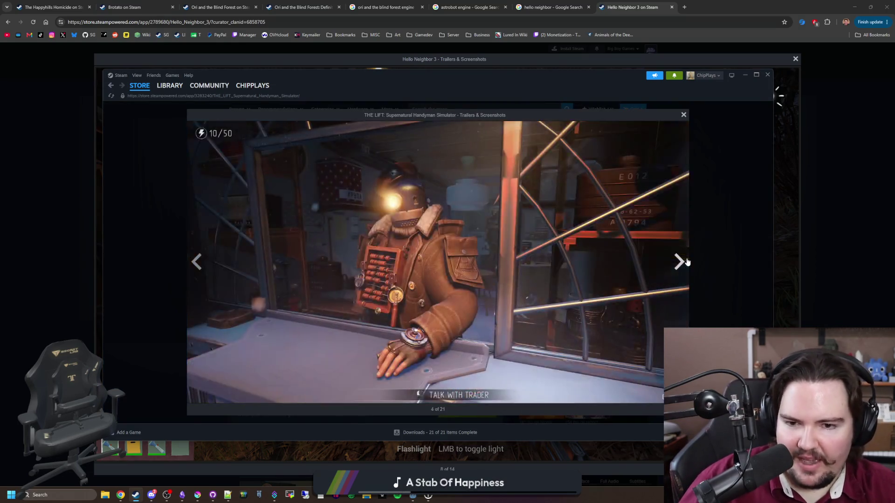
{"action": "left_click", "coordinate": [687, 262]}
{"action": "left_click", "coordinate": [687, 263]}
{"action": "left_click", "coordinate": [708, 228]}
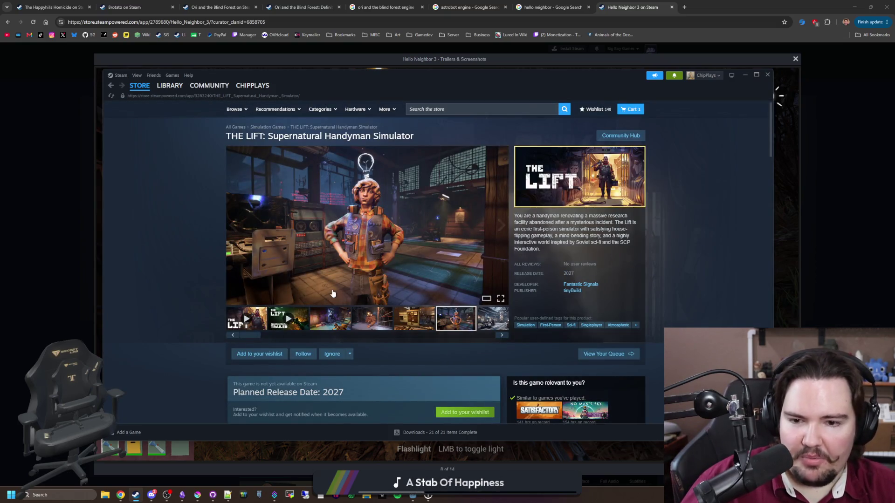
{"action": "left_click", "coordinate": [321, 312]}
{"action": "left_click", "coordinate": [485, 257]}
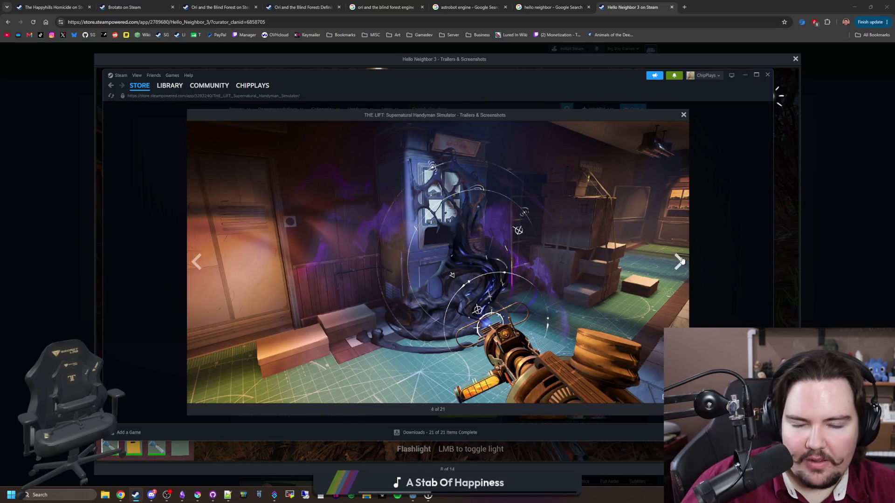
{"action": "left_click", "coordinate": [681, 261]}
{"action": "left_click", "coordinate": [681, 261]}
{"action": "left_click", "coordinate": [681, 261]}
{"action": "left_click", "coordinate": [681, 261]}
{"action": "left_click", "coordinate": [680, 261]}
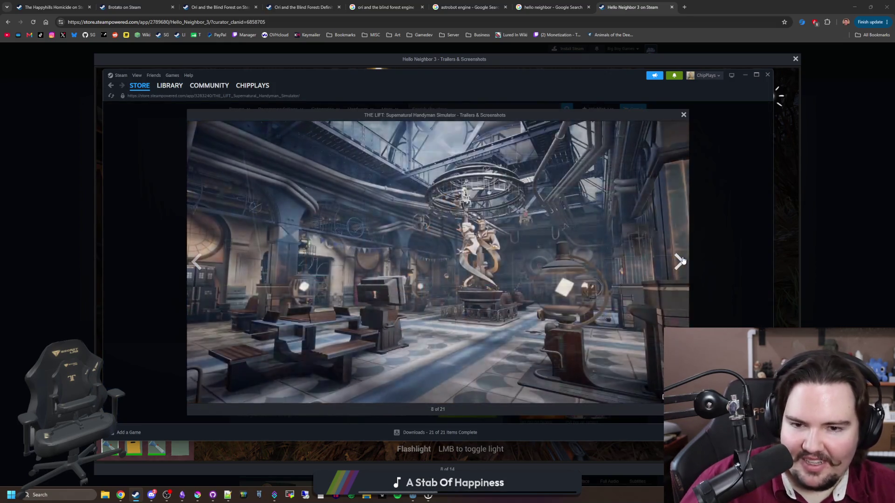
{"action": "left_click", "coordinate": [680, 261]}
{"action": "left_click", "coordinate": [721, 227]}
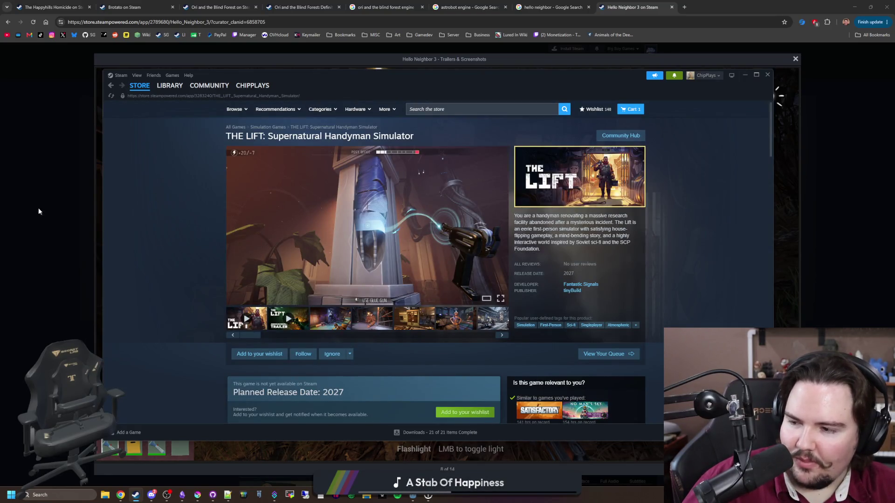
{"action": "left_click", "coordinate": [746, 74]}
Step: Move the browser aside and bring Godot's tank_menu.gd script editor to the front
{"action": "mouse_move", "coordinate": [648, 7]}
{"action": "left_mouse_down"}
{"action": "mouse_move", "coordinate": [645, 359]}
{"action": "mouse_move", "coordinate": [686, 332]}
{"action": "left_mouse_up"}
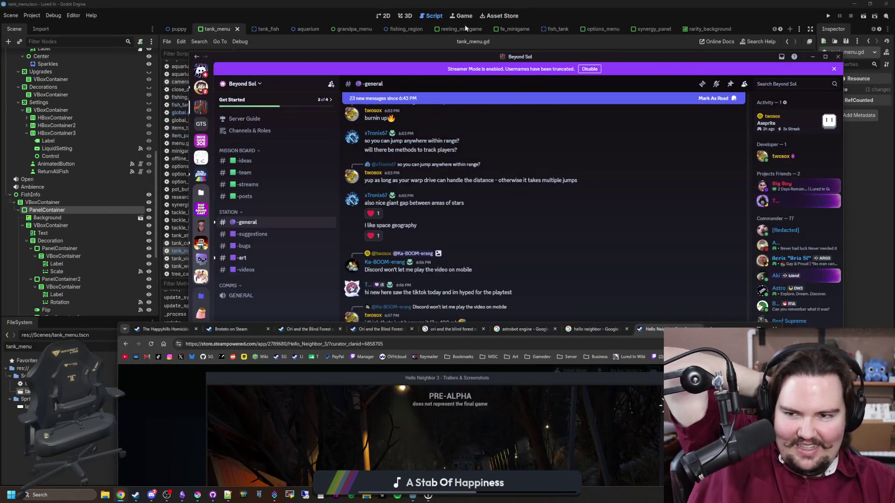
{"action": "left_click", "coordinate": [431, 3]}
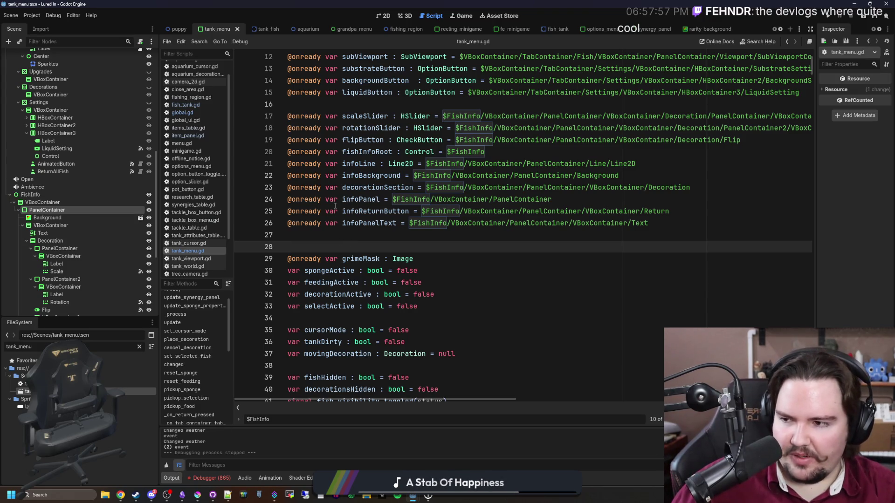
Step: Bring Discord up over the editor, then drag it off-screen
{"action": "mouse_move", "coordinate": [150, 493]}
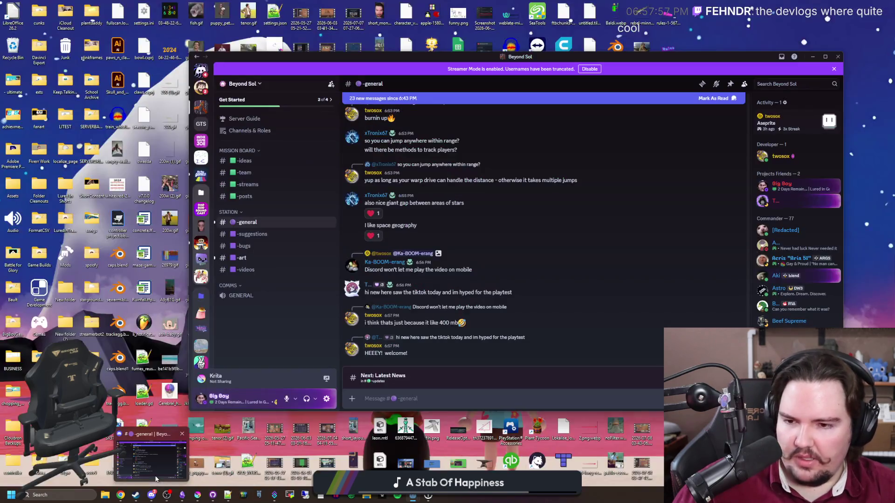
{"action": "left_click", "coordinate": [151, 459]}
{"action": "left_click_drag", "start_coordinate": [336, 61], "coordinate": [894, 60]}
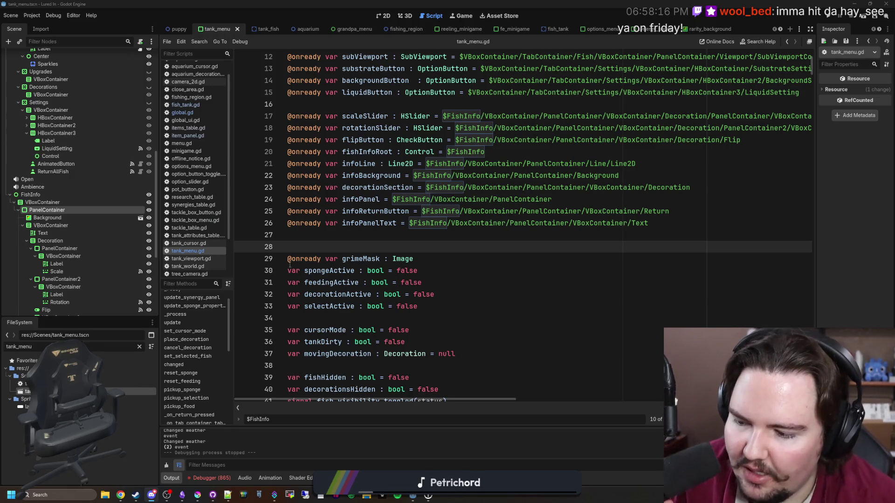
Step: Bring the Hello Neighbor 3 browser window forward and move it higher on screen
{"action": "mouse_move", "coordinate": [127, 502]}
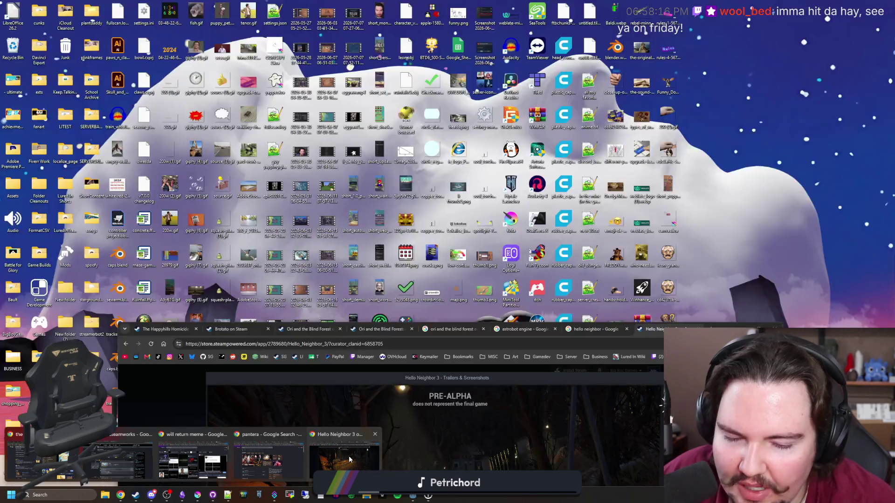
{"action": "left_click", "coordinate": [346, 467]}
{"action": "mouse_move", "coordinate": [722, 326]}
{"action": "left_mouse_down"}
{"action": "mouse_move", "coordinate": [725, 217]}
{"action": "mouse_move", "coordinate": [681, 107]}
{"action": "mouse_move", "coordinate": [682, 83]}
{"action": "left_mouse_up"}
Step: In a new tab, view the Lured In store page with the broadcast chat shown
{"action": "left_click", "coordinate": [670, 111]}
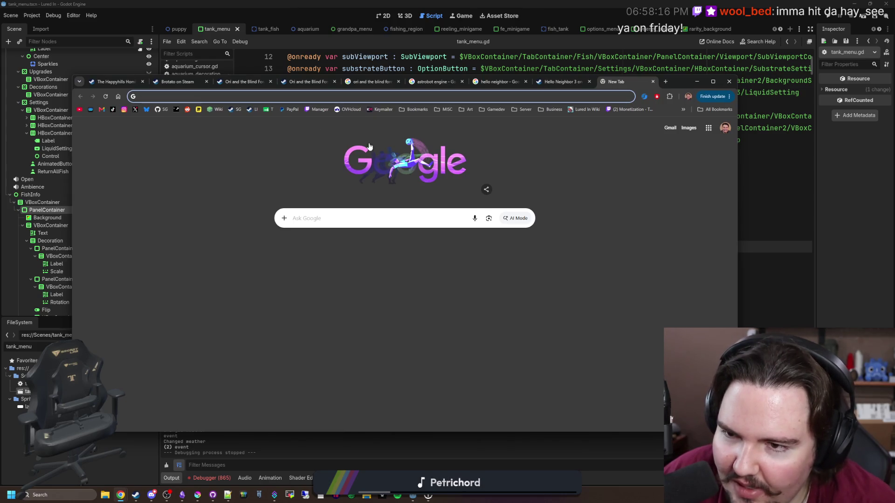
{"action": "left_click", "coordinate": [252, 109]}
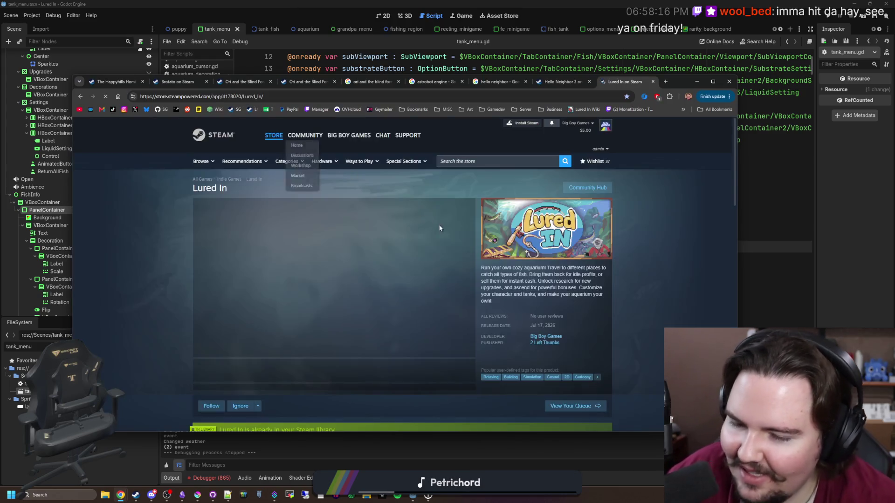
{"action": "scroll", "coordinate": [489, 233], "scroll_direction": "down", "scroll_amount": 2}
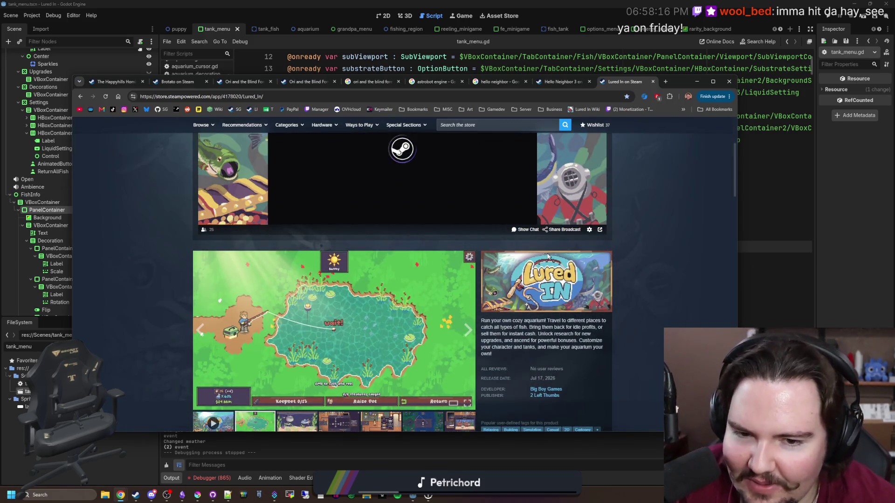
{"action": "left_click", "coordinate": [526, 230]}
{"action": "scroll", "coordinate": [530, 267], "scroll_direction": "up", "scroll_amount": 3}
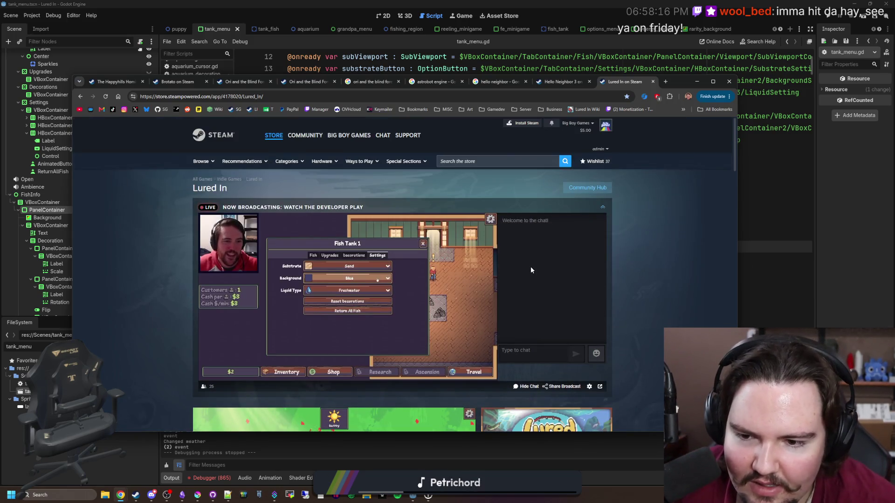
{"action": "scroll", "coordinate": [531, 267], "scroll_direction": "down", "scroll_amount": 5}
{"action": "scroll", "coordinate": [528, 269], "scroll_direction": "down", "scroll_amount": 4}
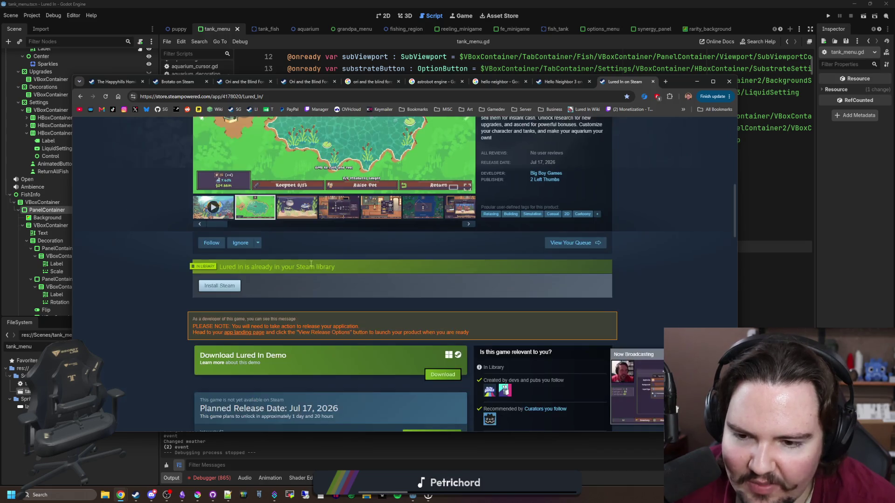
{"action": "scroll", "coordinate": [528, 269], "scroll_direction": "up", "scroll_amount": 3}
Step: Open the Big Boy Games curator page in a new tab and browse its list
{"action": "middle_click", "coordinate": [624, 110]}
{"action": "left_click", "coordinate": [635, 84]}
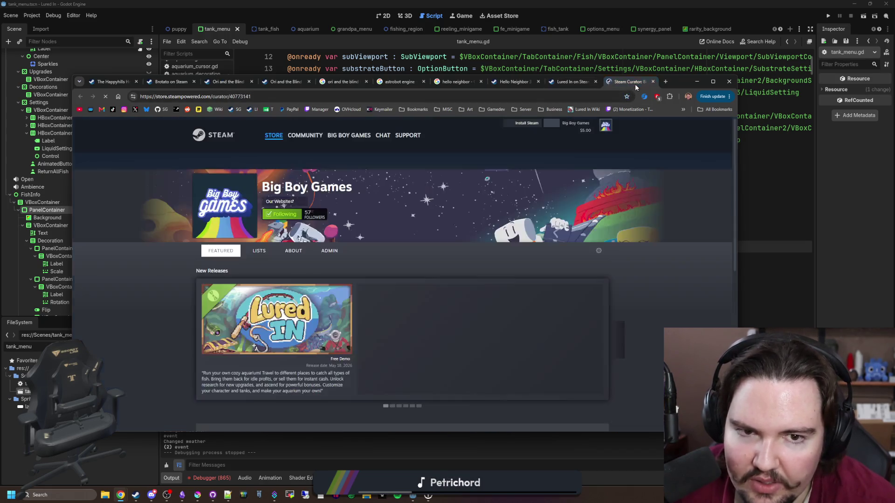
{"action": "scroll", "coordinate": [302, 289], "scroll_direction": "down", "scroll_amount": 5}
{"action": "scroll", "coordinate": [302, 289], "scroll_direction": "down", "scroll_amount": 2}
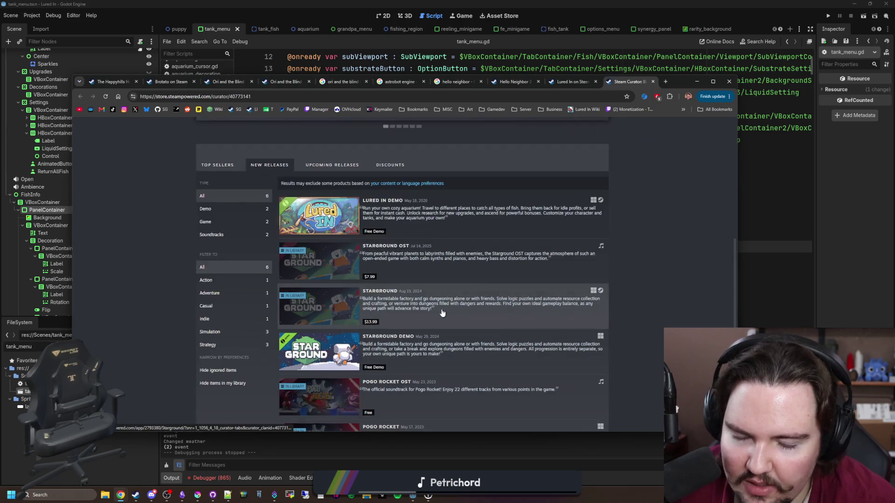
Step: Read the Starground store page description, then bring Discord up full screen
{"action": "left_click", "coordinate": [327, 261]}
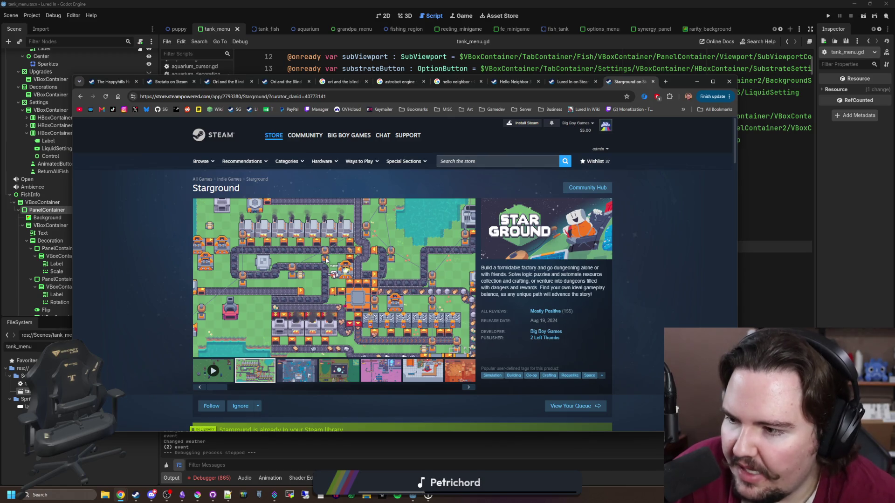
{"action": "scroll", "coordinate": [326, 259], "scroll_direction": "down", "scroll_amount": 4}
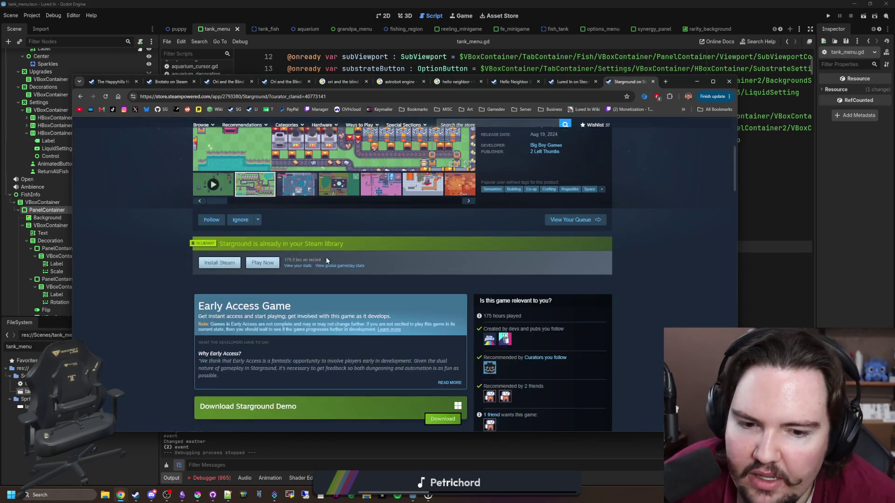
{"action": "scroll", "coordinate": [461, 304], "scroll_direction": "down", "scroll_amount": 12}
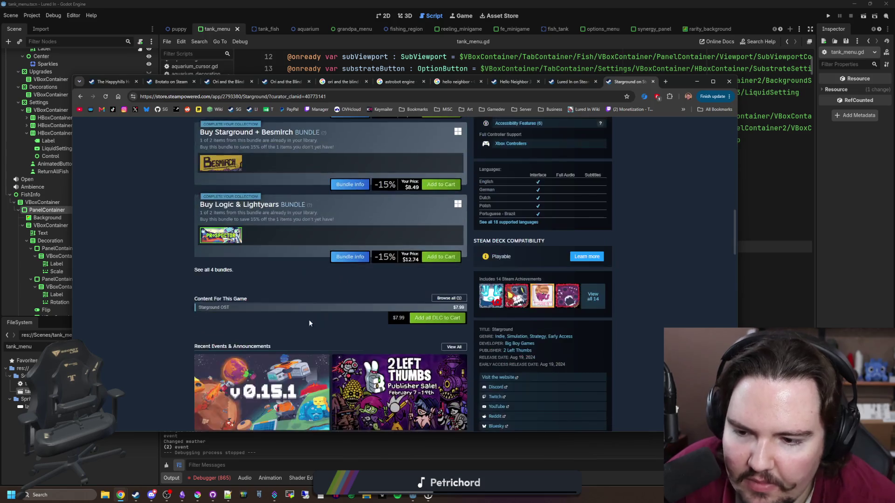
{"action": "scroll", "coordinate": [309, 320], "scroll_direction": "down", "scroll_amount": 5}
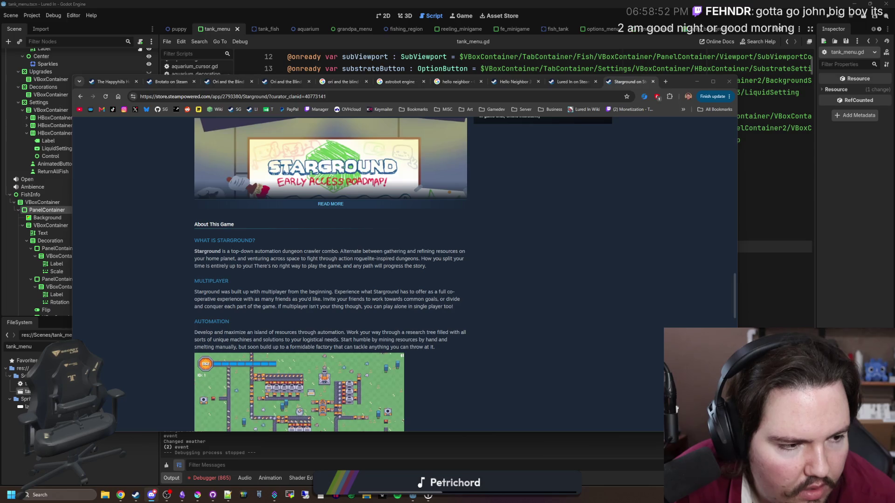
{"action": "key", "text": "alt+Tab"}
{"action": "key", "text": "super+Up"}
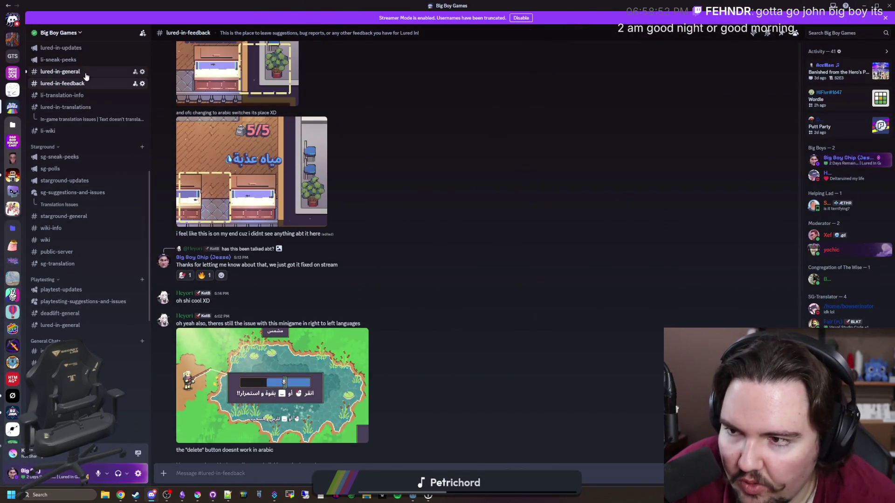
Step: Look through the lured-in-general and new-peeps Discord channels
{"action": "left_click", "coordinate": [86, 74]}
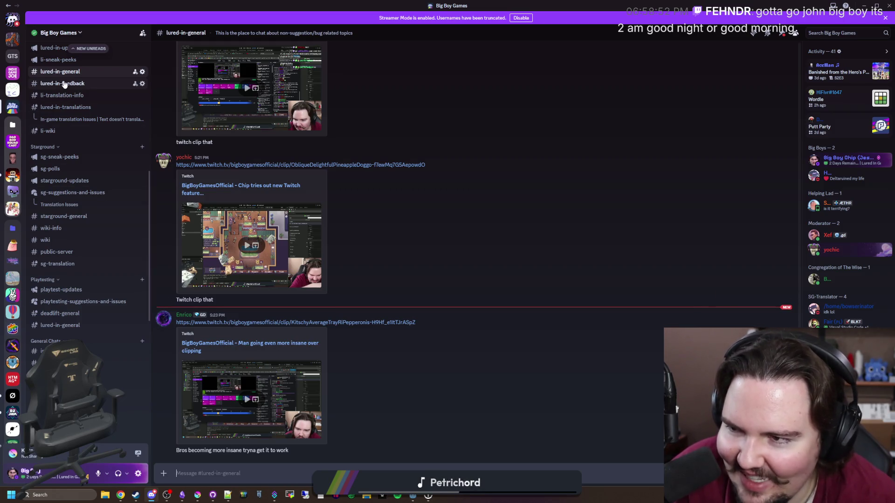
{"action": "scroll", "coordinate": [70, 84], "scroll_direction": "up", "scroll_amount": 2}
{"action": "left_click", "coordinate": [58, 115]}
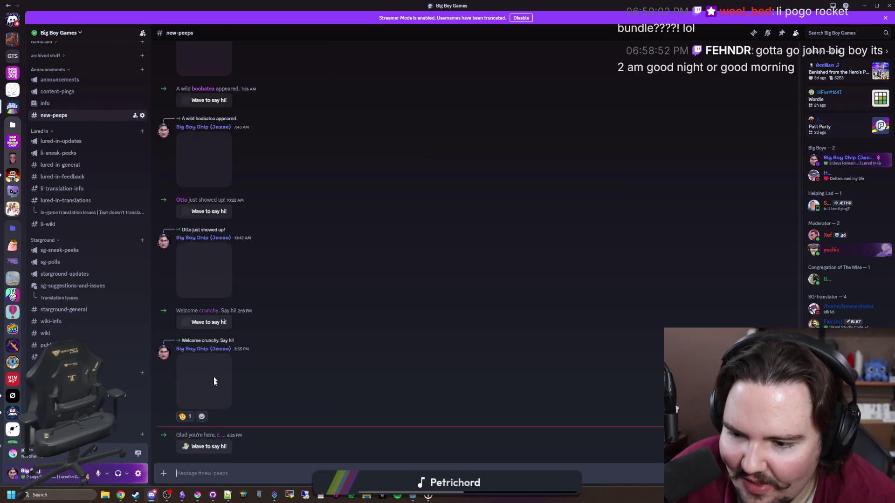
Step: Review the Arabic layout bug reports and screenshot in lured-in-feedback, then run the Godot project
{"action": "left_click", "coordinate": [63, 177]}
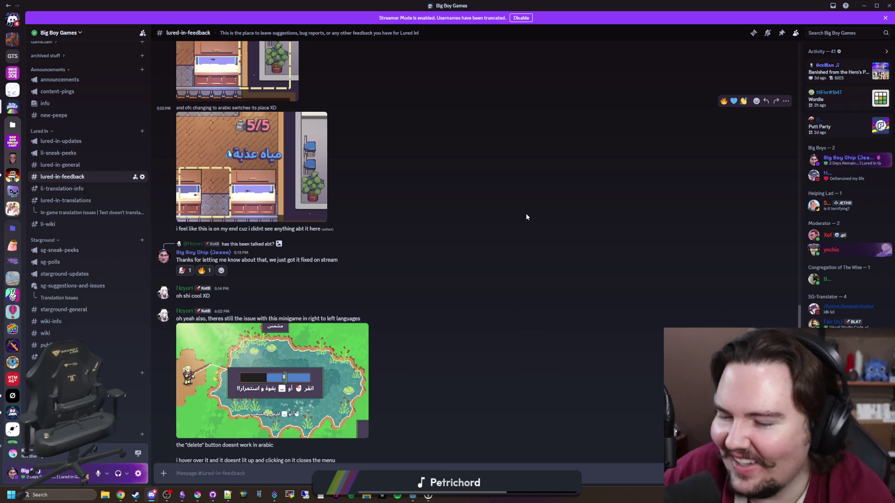
{"action": "scroll", "coordinate": [381, 239], "scroll_direction": "down", "scroll_amount": 3}
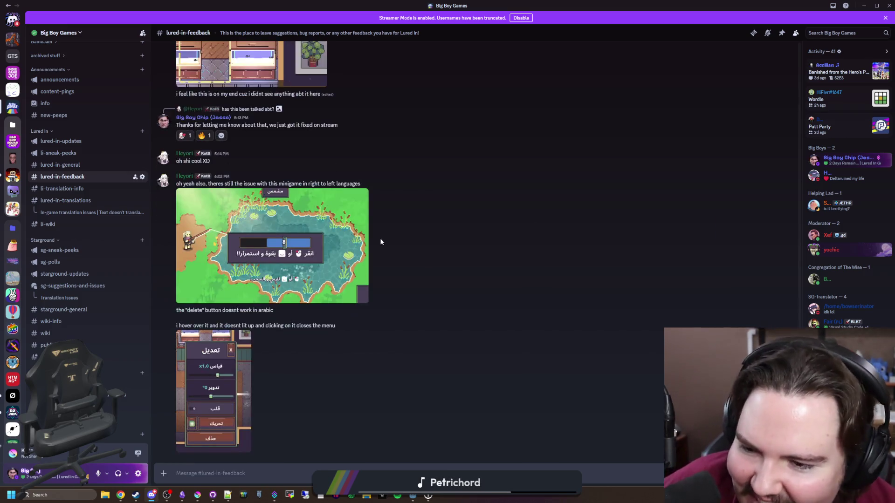
{"action": "scroll", "coordinate": [449, 199], "scroll_direction": "up", "scroll_amount": 2}
{"action": "scroll", "coordinate": [449, 200], "scroll_direction": "down", "scroll_amount": 2}
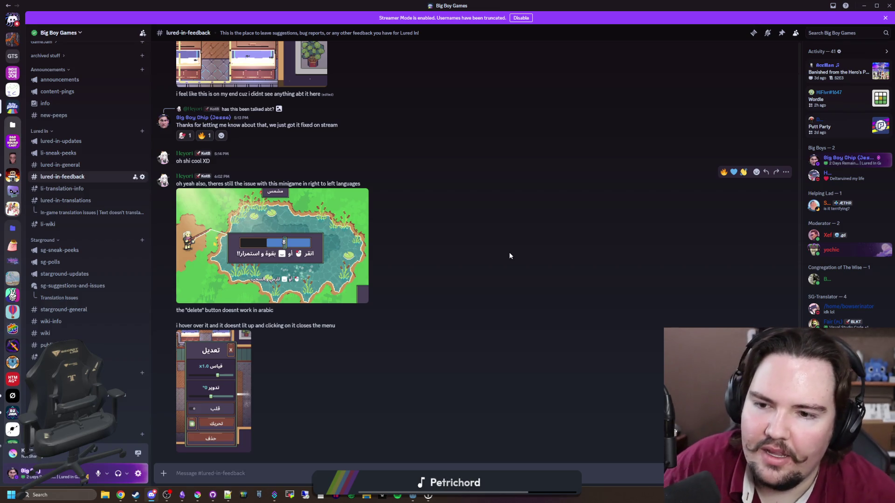
{"action": "left_click", "coordinate": [283, 242]}
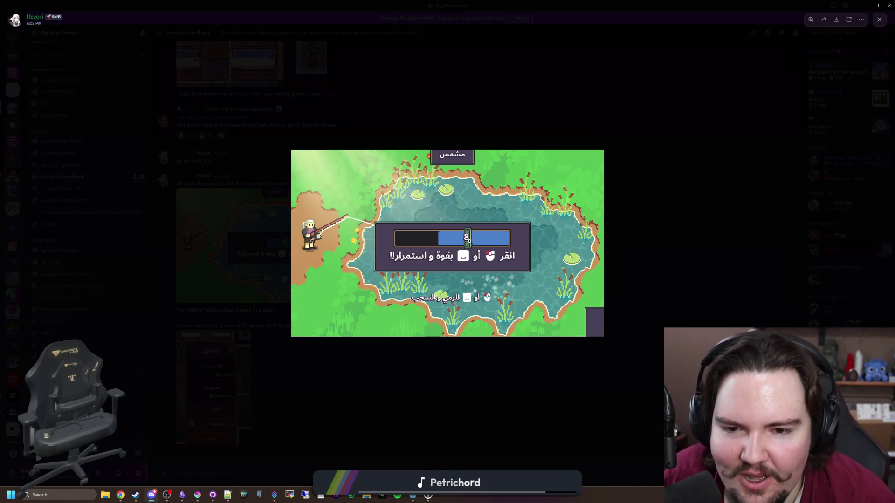
{"action": "left_click", "coordinate": [661, 217]}
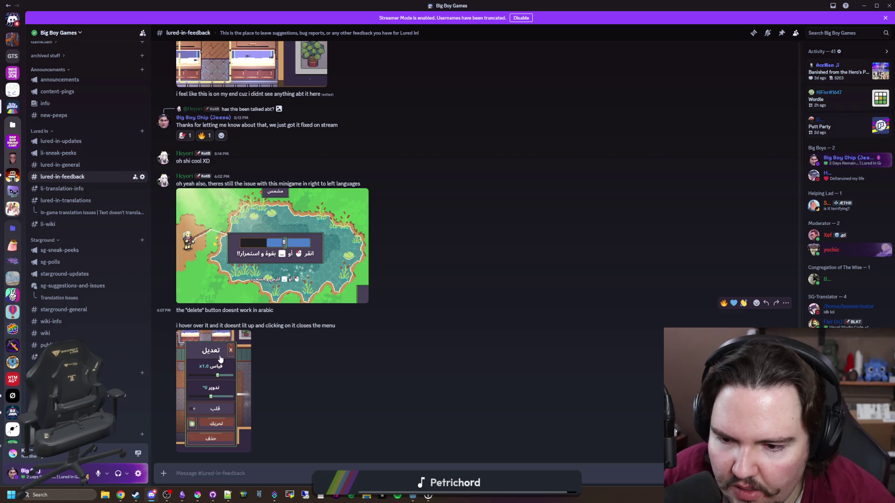
{"action": "key", "text": "alt+Tab"}
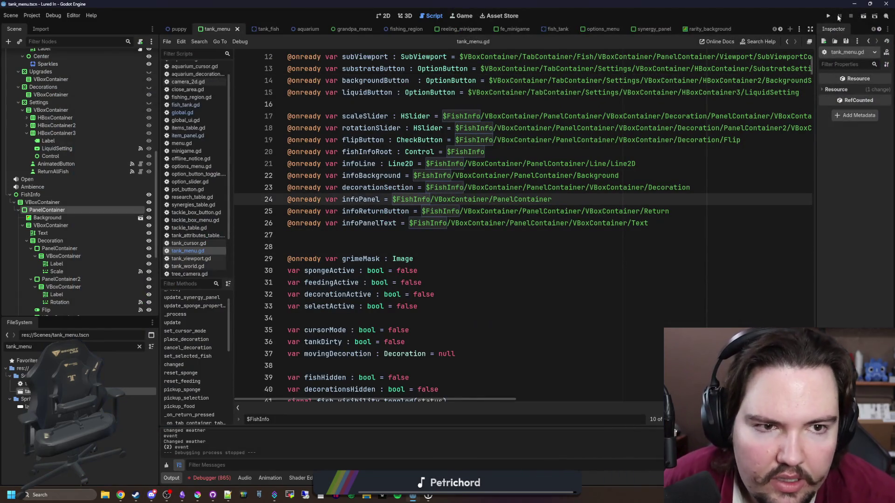
{"action": "left_click", "coordinate": [829, 17]}
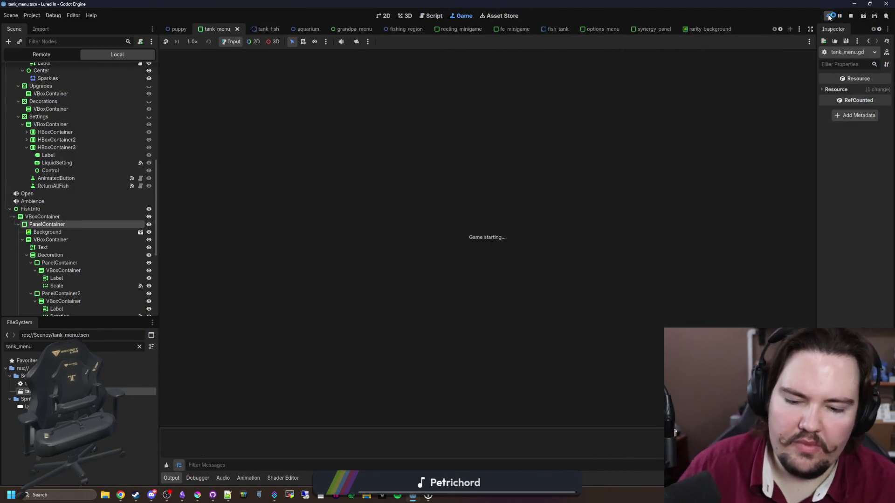